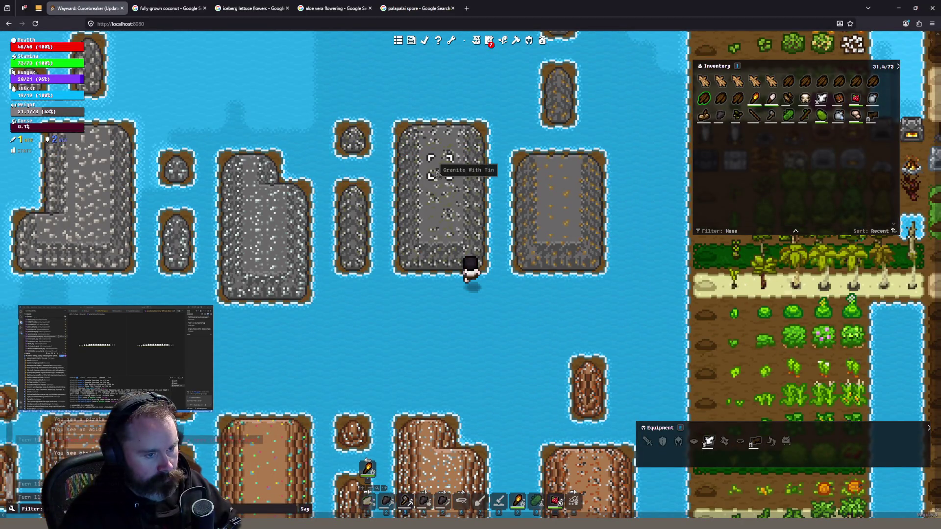
# Walk the character between the stone ore islands, heading south
pyautogui.click(436, 174)
pyautogui.click(381, 135)
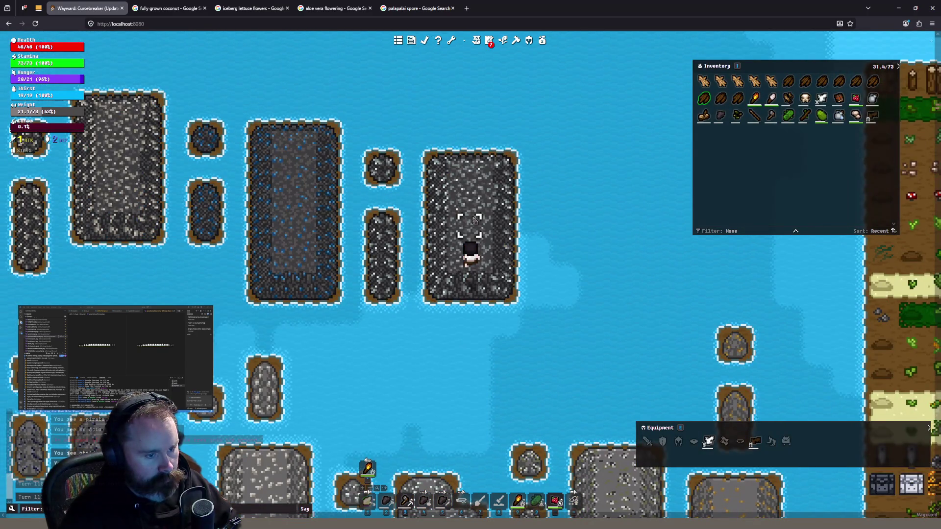
pyautogui.click(435, 324)
pyautogui.click(422, 313)
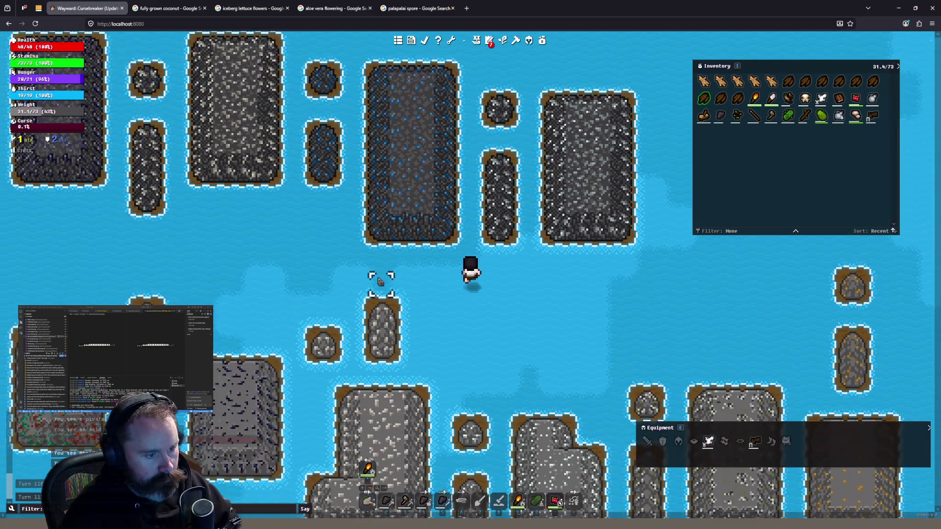
pyautogui.click(380, 277)
pyautogui.click(524, 272)
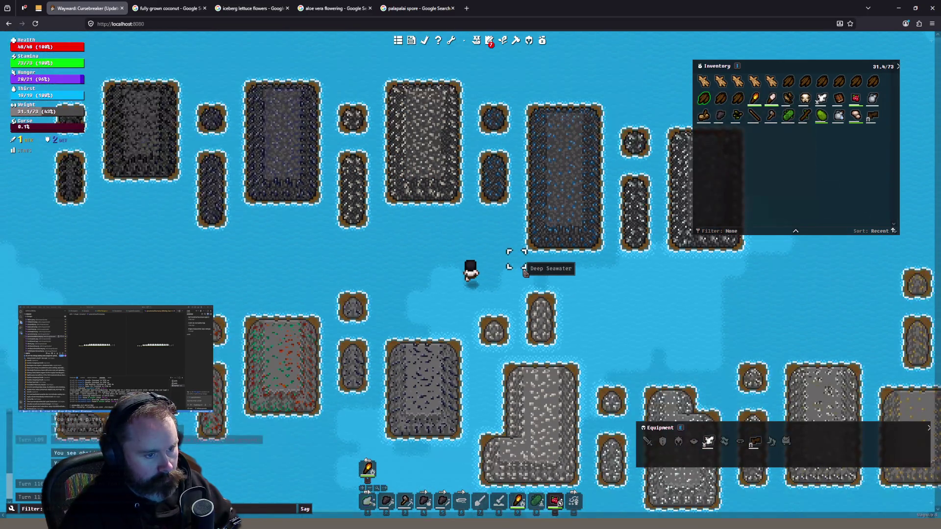
pyautogui.click(513, 267)
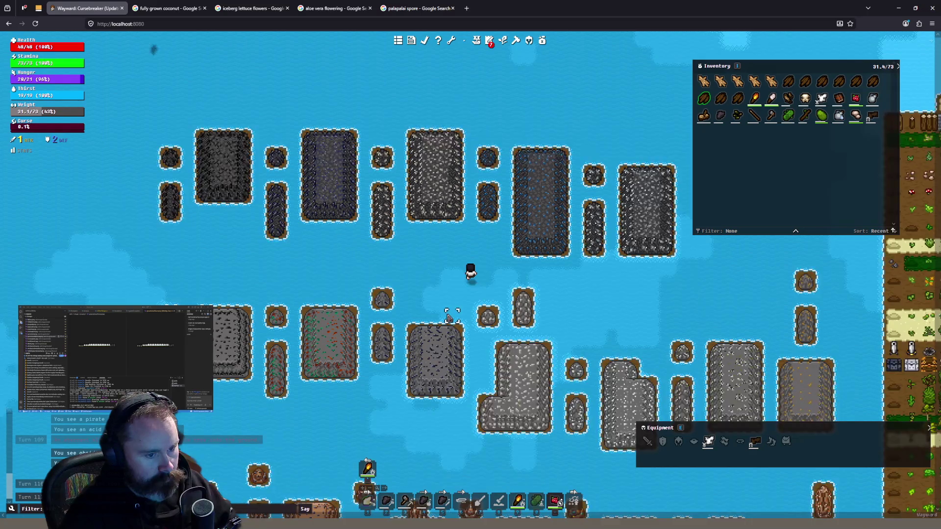
pyautogui.click(448, 319)
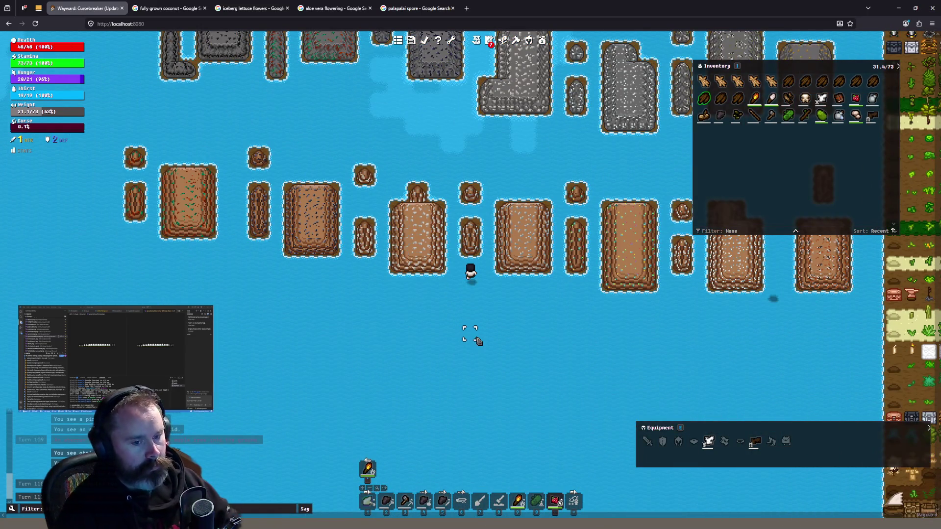
# Continue across the water to the row of brown dirt ore tiles
pyautogui.scroll(-1, 478, 340)
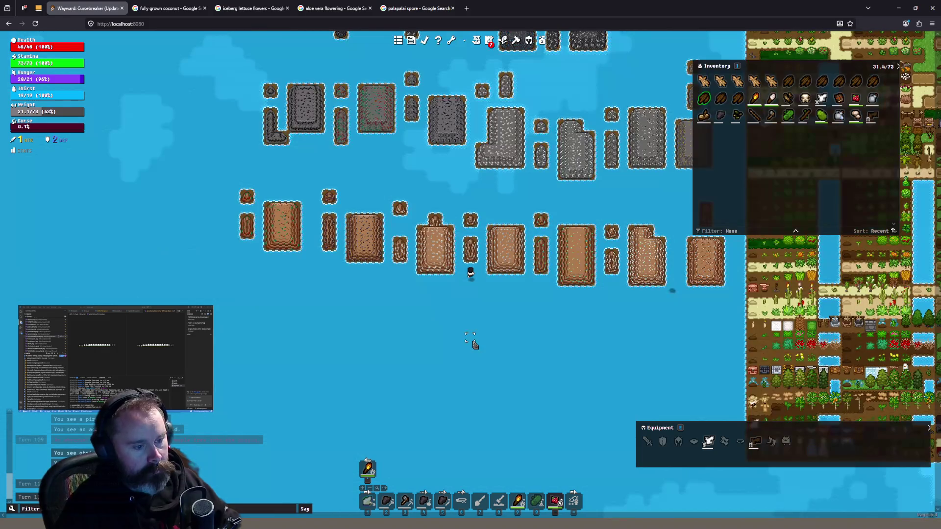
pyautogui.click(541, 321)
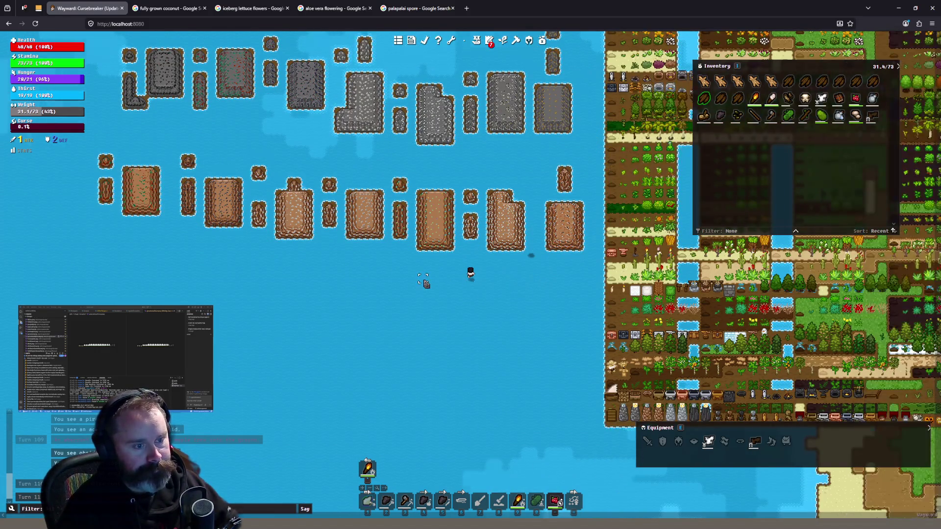
pyautogui.click(425, 279)
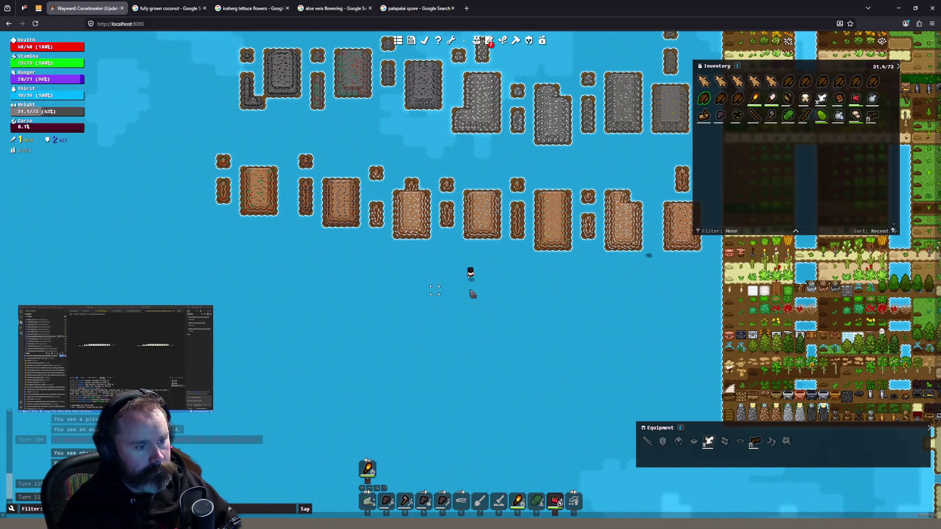
pyautogui.click(564, 280)
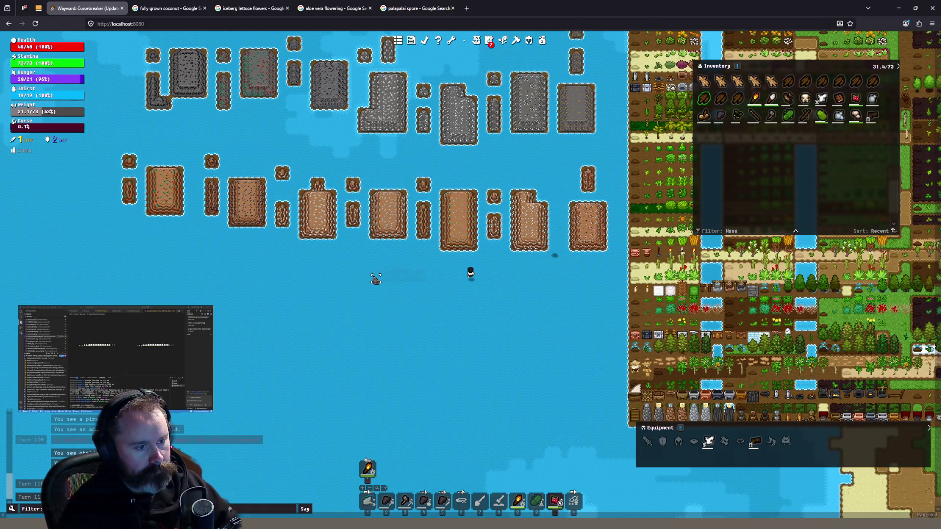
pyautogui.click(376, 279)
pyautogui.click(375, 279)
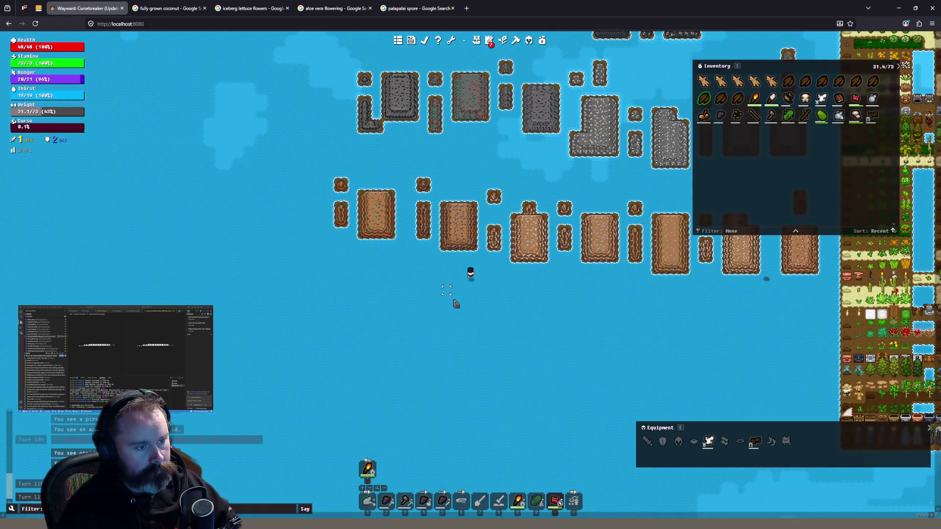
pyautogui.scroll(-1, 507, 312)
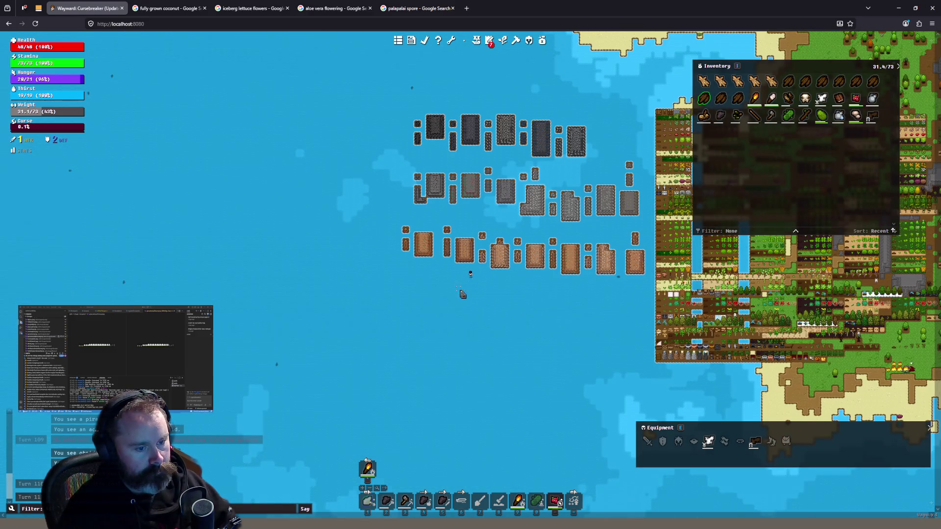
pyautogui.scroll(2, 485, 290)
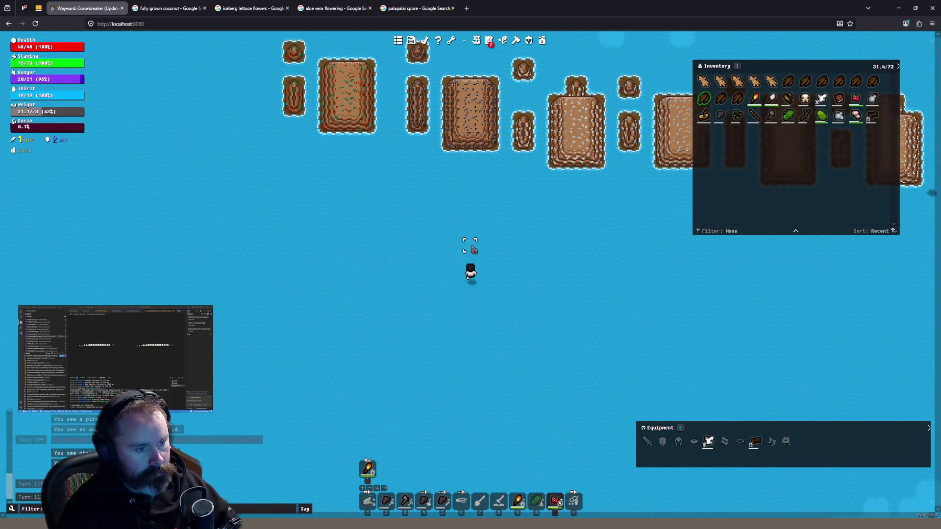
pyautogui.click(473, 248)
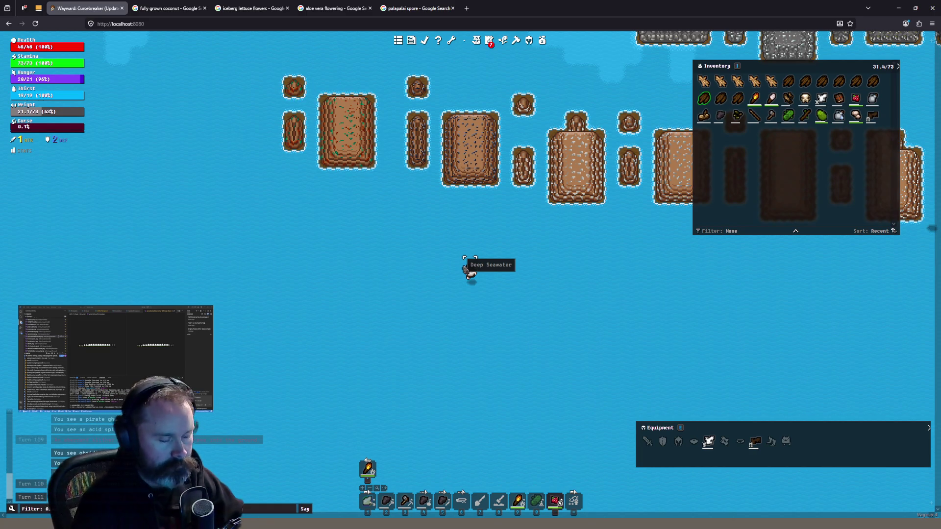
pyautogui.click(429, 24)
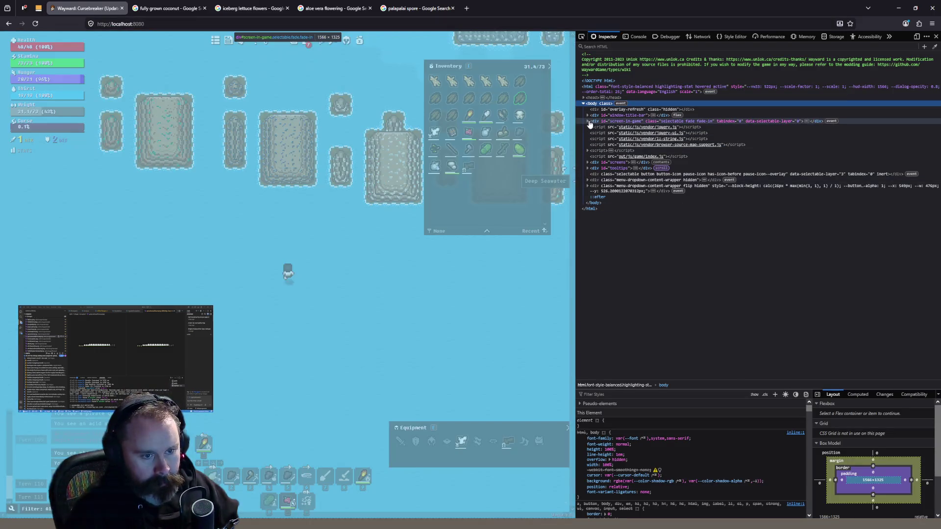
# Give canvas#game-canvas the element style filter: grayscale(1), then refocus the map
pyautogui.click(587, 120)
pyautogui.click(622, 156)
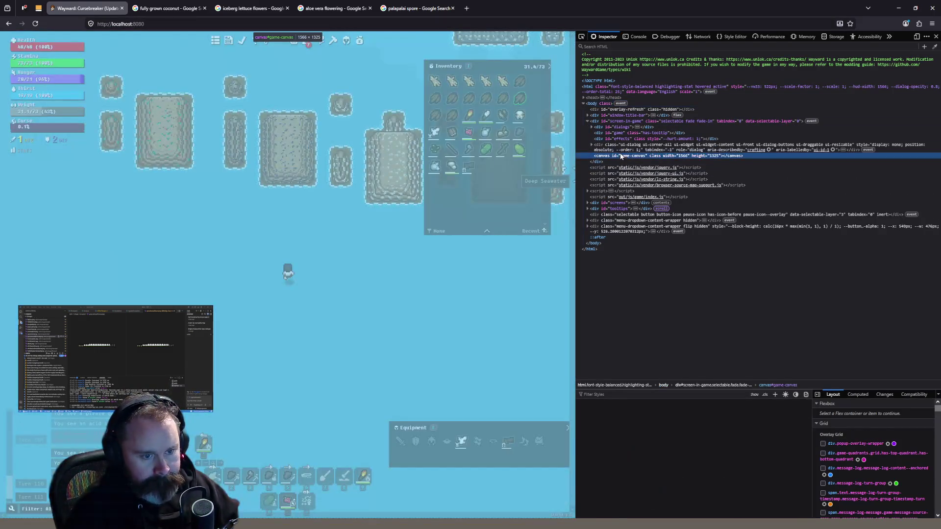
pyautogui.click(649, 402)
pyautogui.write('filter')
pyautogui.press('Tab')
pyautogui.write('grayscale')
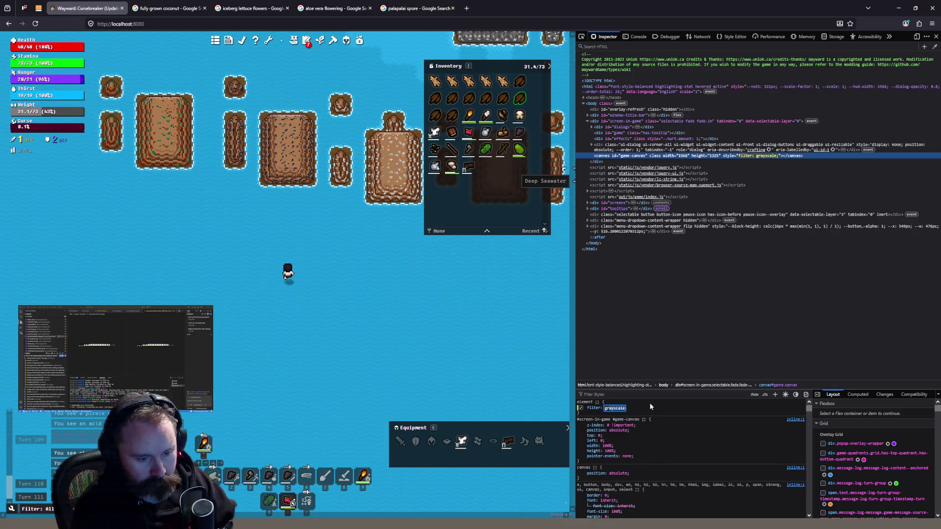
pyautogui.press('Right')
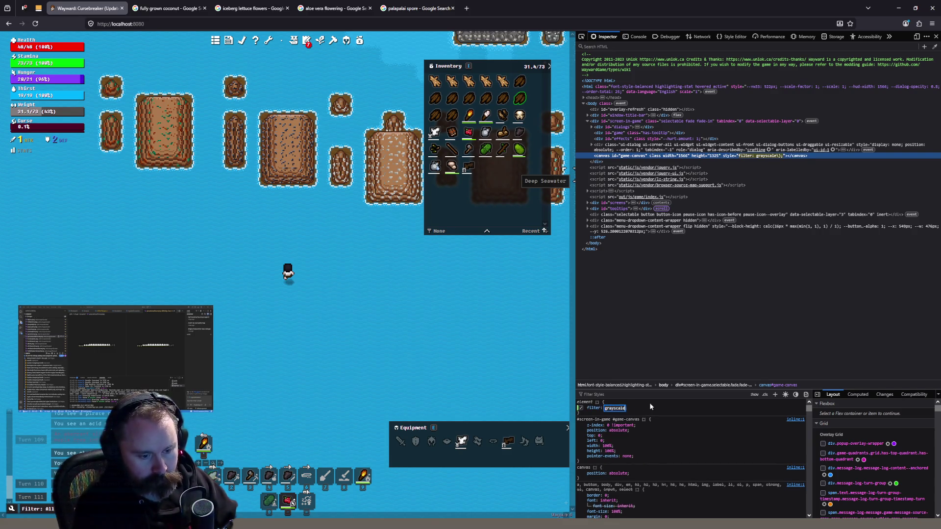
pyautogui.press('Return')
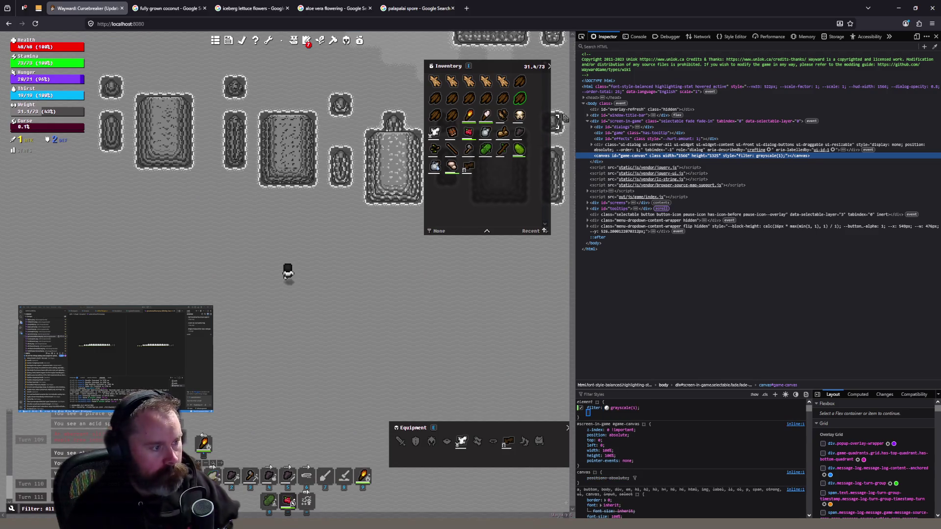
pyautogui.click(549, 66)
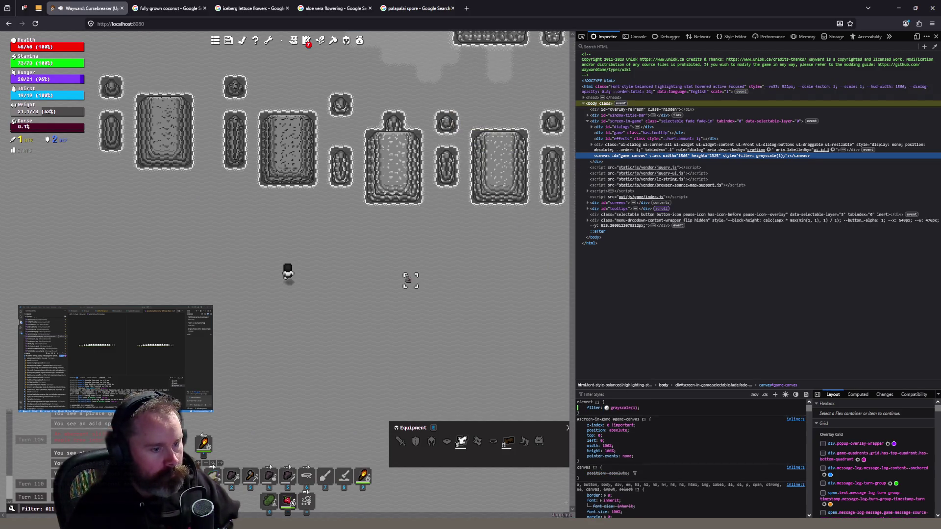
pyautogui.click(409, 279)
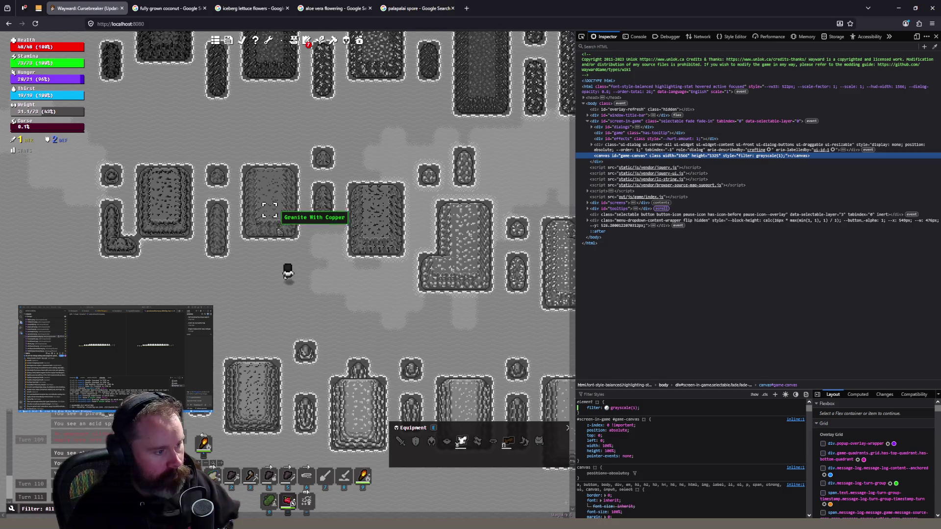
# Walk around with WASD and clicks to view the ore islands in grayscale
pyautogui.press('s')
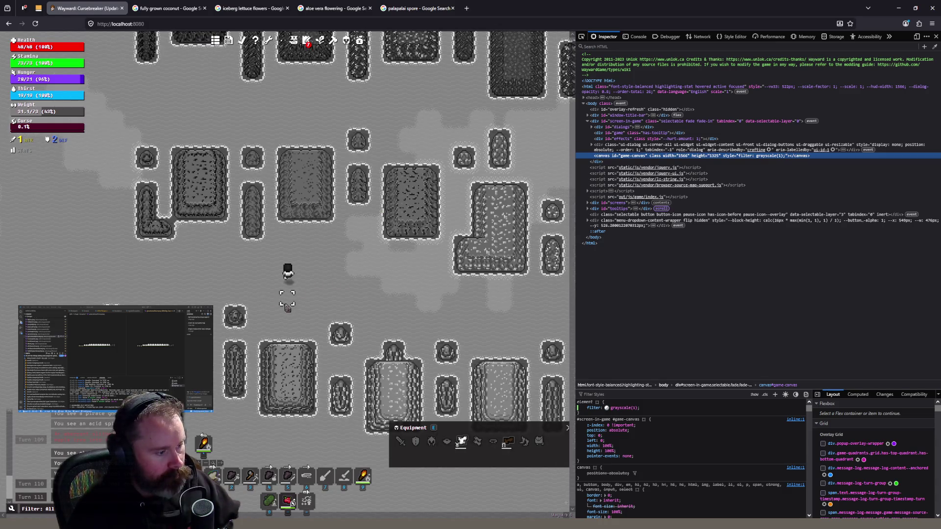
pyautogui.press('d')
pyautogui.press('d')
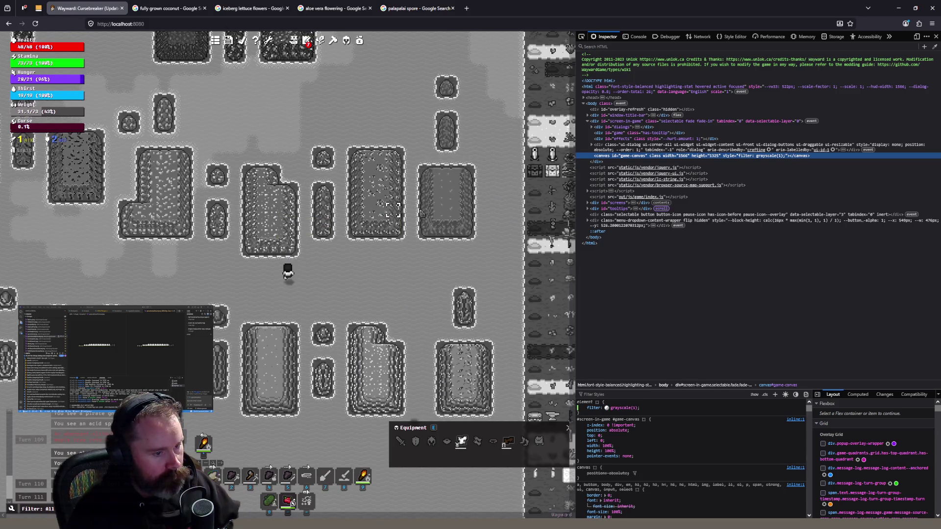
pyautogui.press('s')
pyautogui.press('s')
pyautogui.press('d')
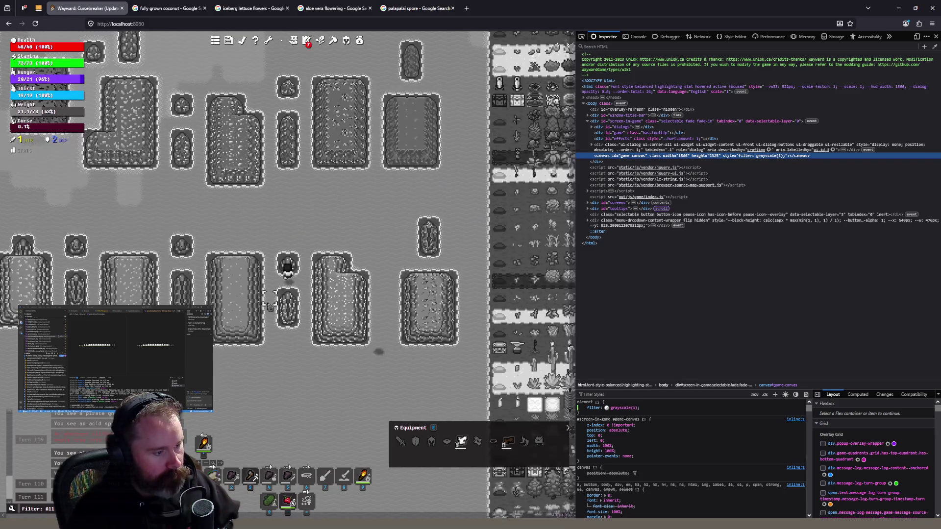
pyautogui.press('a')
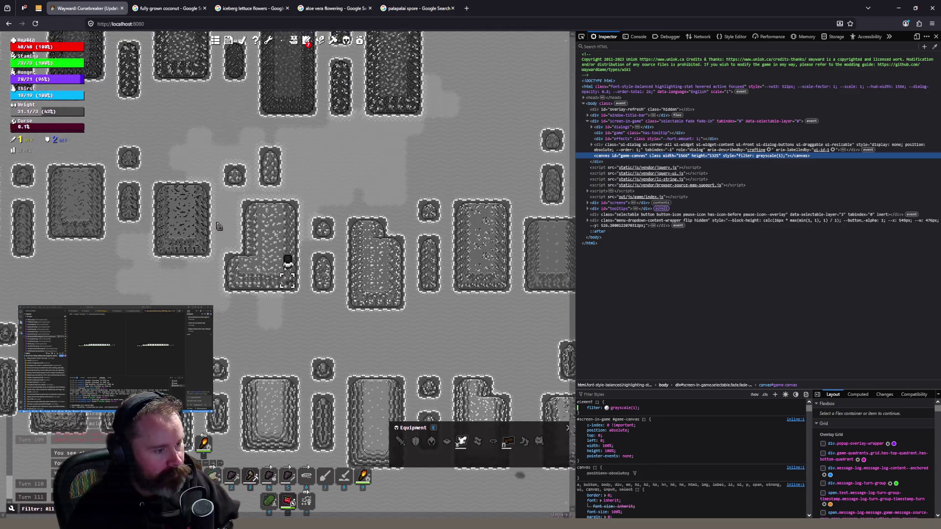
pyautogui.press('w')
pyautogui.press('w')
pyautogui.press('w')
pyautogui.press('w')
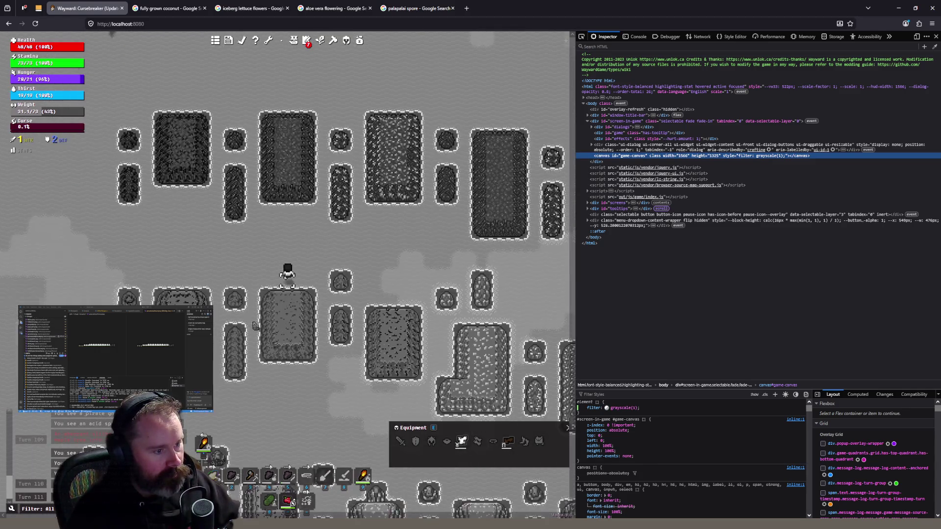
pyautogui.press('s')
pyautogui.press('s')
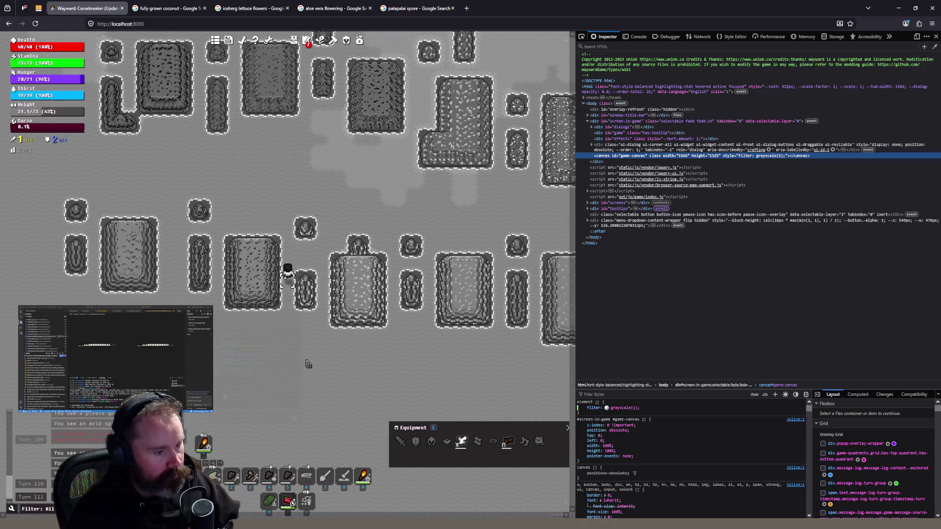
pyautogui.scroll(-2, 267, 309)
pyautogui.scroll(2, 267, 309)
pyautogui.press('w')
pyautogui.press('w')
pyautogui.click(248, 226)
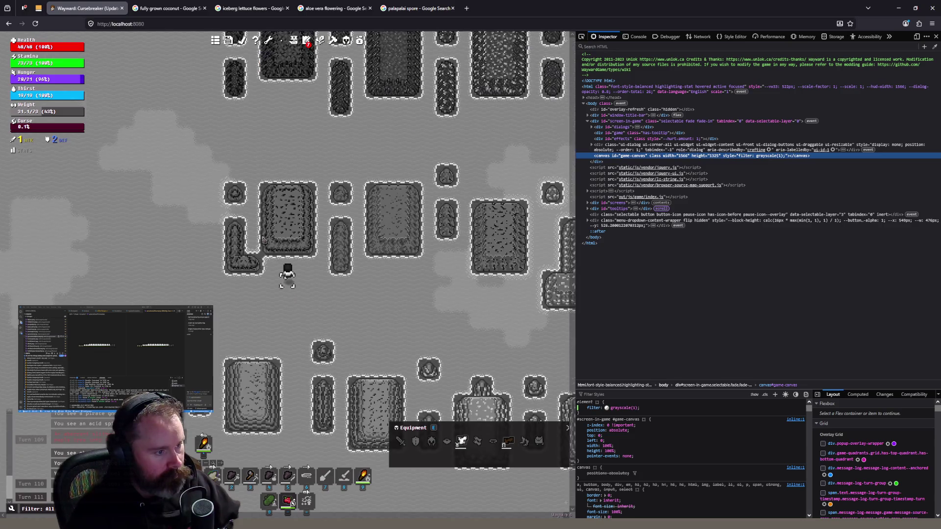
pyautogui.scroll(-1, 279, 248)
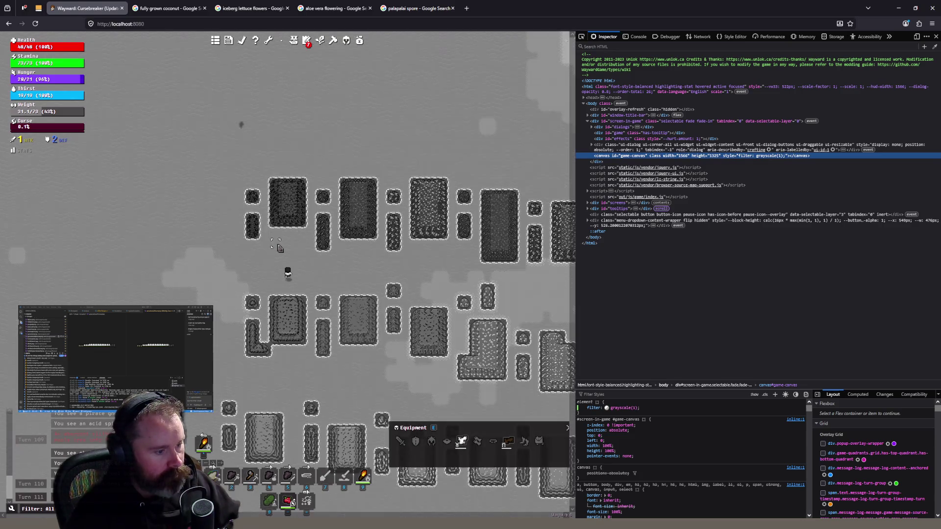
pyautogui.press('\\')
# Paint Basalt terrain blocks onto the sea beside the islands, then reposition the character
pyautogui.click(122, 80)
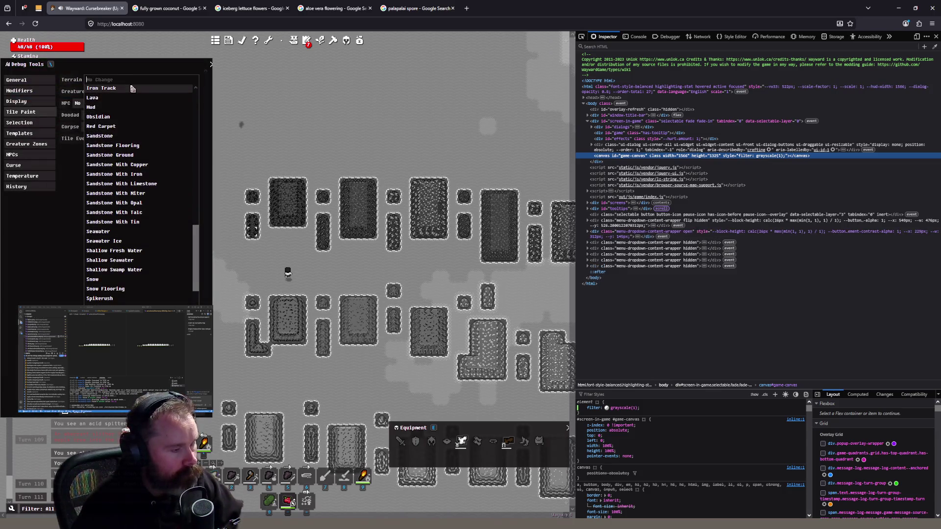
pyautogui.write('basa')
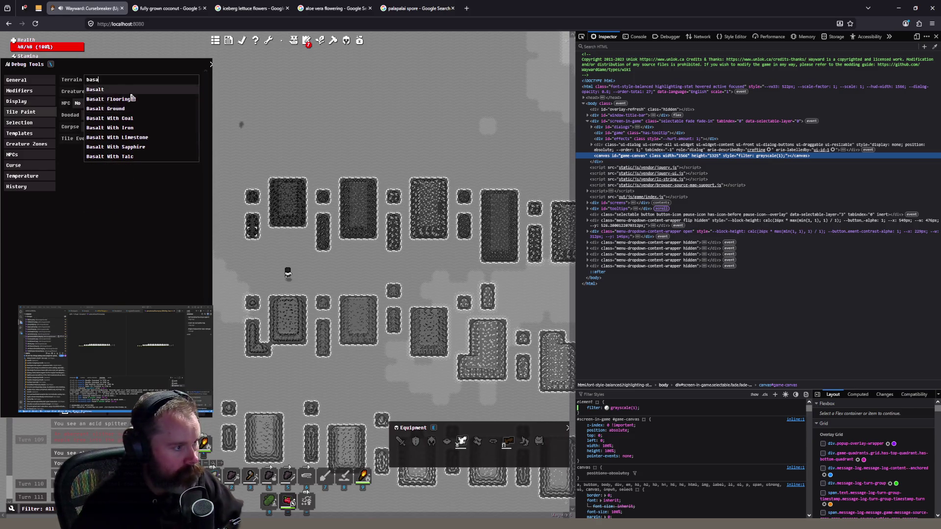
pyautogui.click(95, 89)
pyautogui.moveTo(387, 132)
pyautogui.mouseDown()
pyautogui.moveTo(425, 143)
pyautogui.moveTo(417, 147)
pyautogui.moveTo(434, 134)
pyautogui.moveTo(445, 150)
pyautogui.mouseUp()
pyautogui.moveTo(346, 153); pyautogui.dragTo(346, 136)
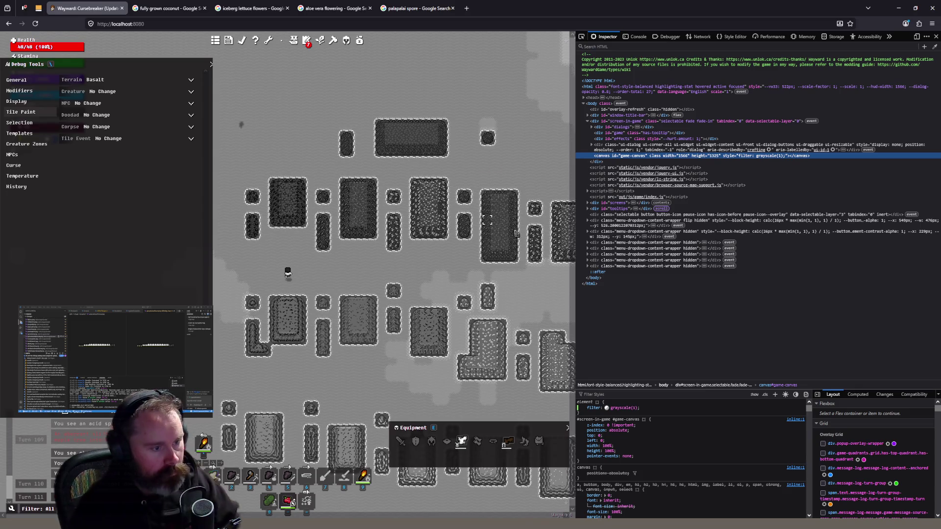
pyautogui.click(324, 312)
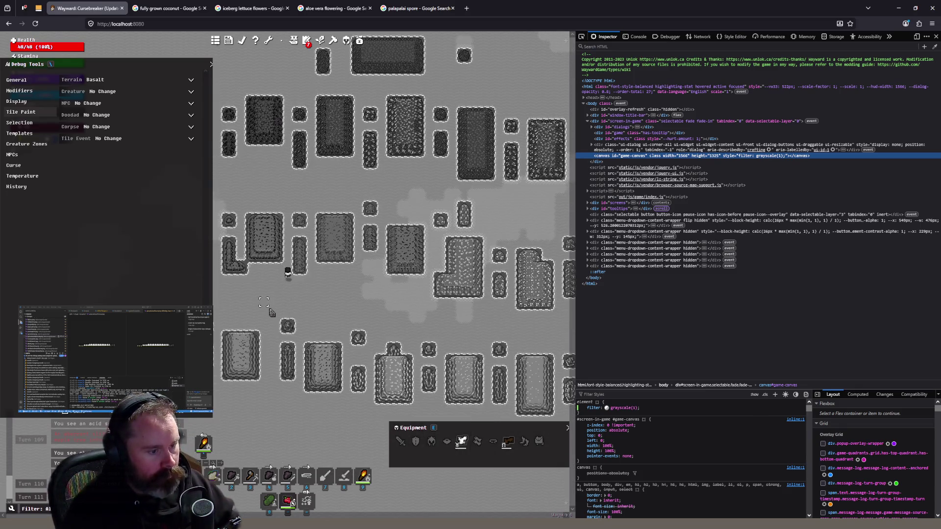
pyautogui.click(124, 79)
# Paint a small Granite patch and a short granite pillar of tiles
pyautogui.write('granite')
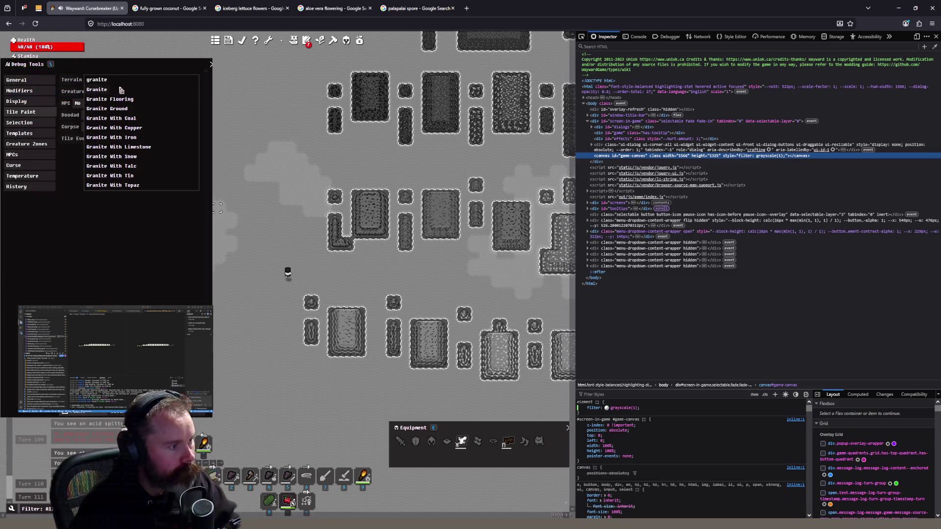
pyautogui.click(121, 89)
pyautogui.moveTo(259, 209)
pyautogui.mouseDown()
pyautogui.moveTo(252, 204)
pyautogui.moveTo(271, 205)
pyautogui.mouseUp()
pyautogui.click(300, 184)
pyautogui.click(299, 209)
pyautogui.click(302, 222)
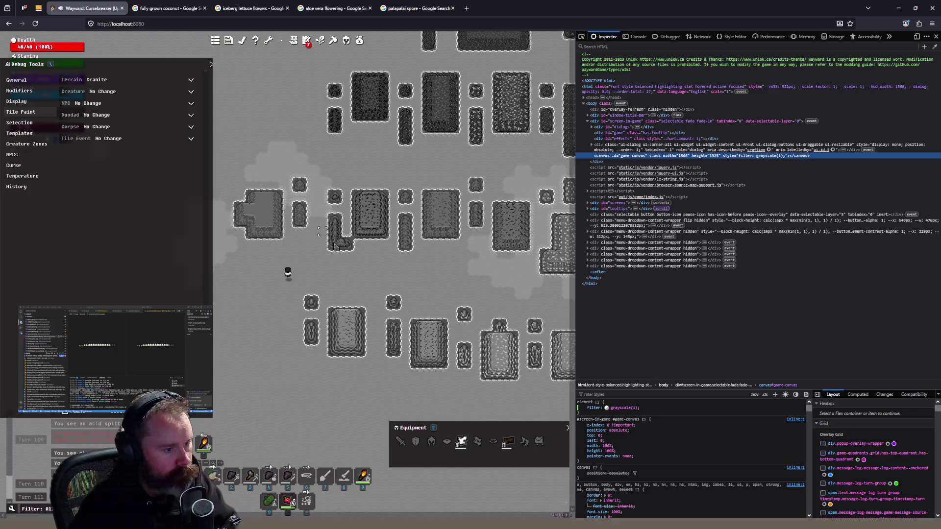
# Paint a cross-shaped Sandstone patch with a few extra sandstone tiles
pyautogui.click(111, 81)
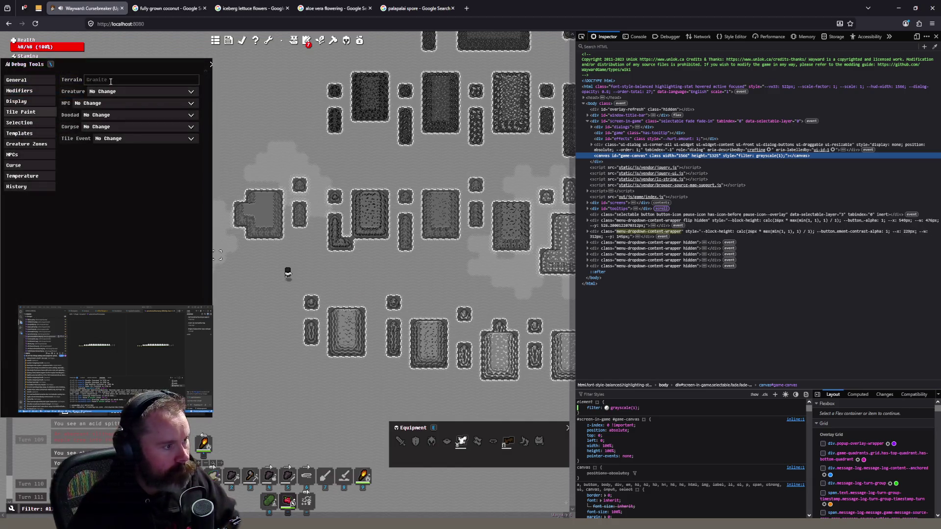
pyautogui.write('sands')
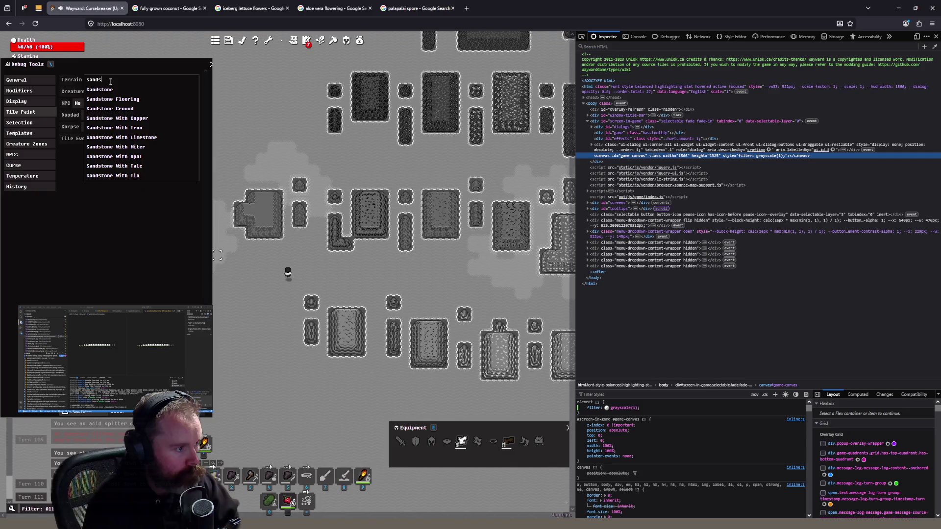
pyautogui.click(114, 90)
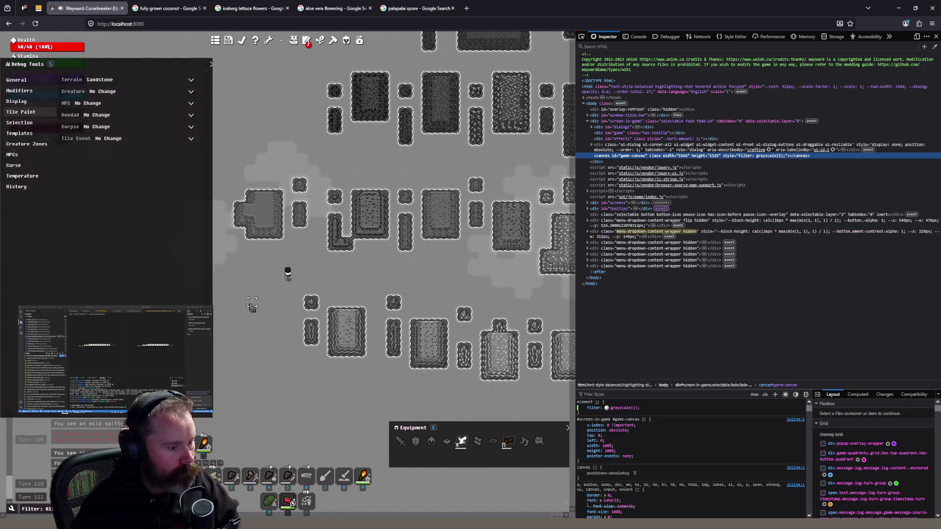
pyautogui.moveTo(233, 315)
pyautogui.mouseDown()
pyautogui.moveTo(250, 307)
pyautogui.moveTo(249, 326)
pyautogui.moveTo(228, 335)
pyautogui.moveTo(253, 339)
pyautogui.mouseUp()
pyautogui.moveTo(279, 302)
pyautogui.mouseDown()
pyautogui.moveTo(278, 287)
pyautogui.moveTo(283, 309)
pyautogui.mouseUp()
pyautogui.click(278, 326)
# Step the character right, then close Debug Tools and the developer tools
pyautogui.press('d')
pyautogui.press('d')
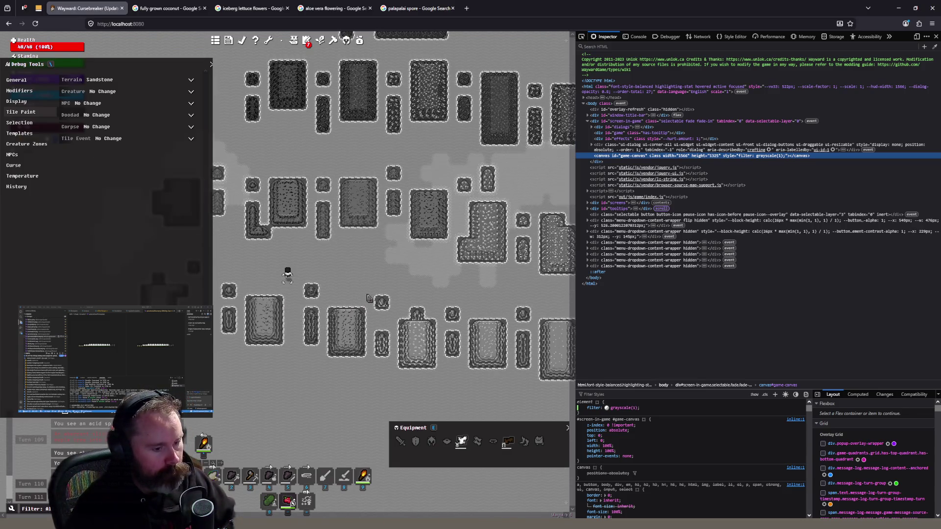
pyautogui.press('d')
pyautogui.press('s')
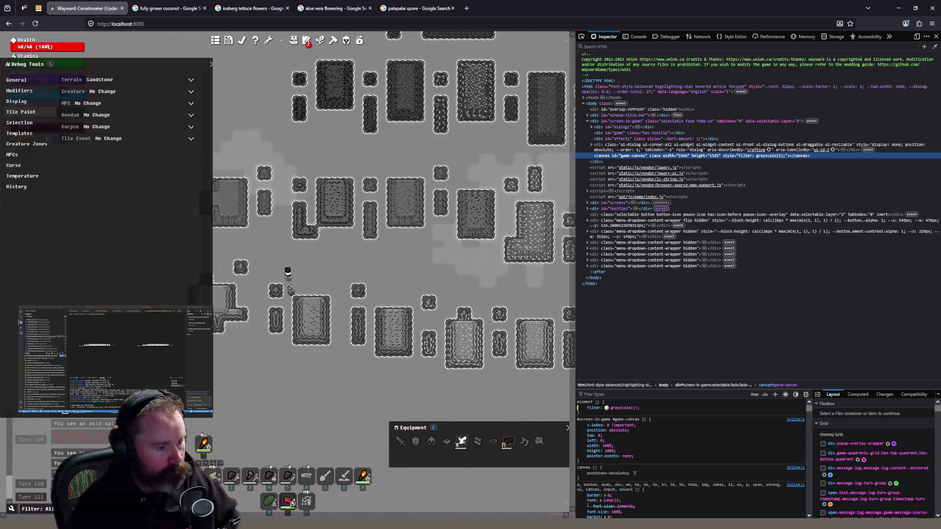
pyautogui.click(210, 64)
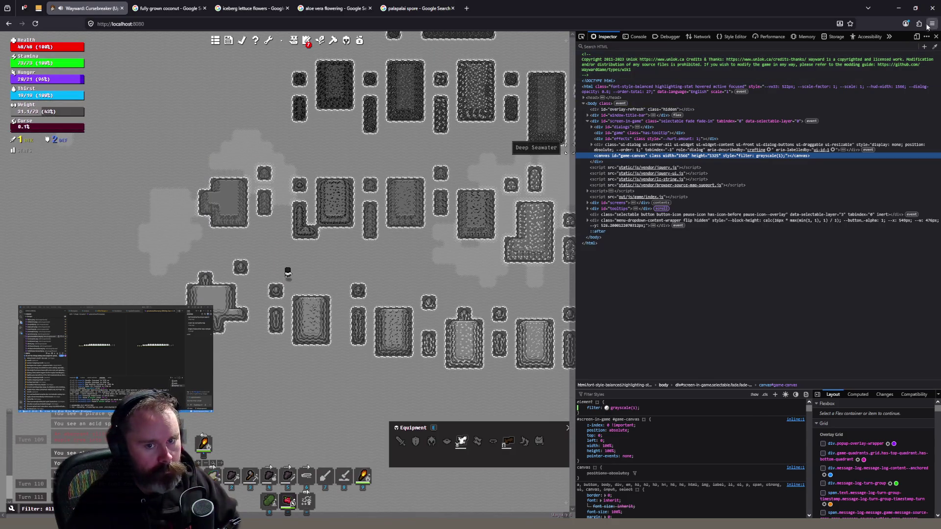
pyautogui.press('F12')
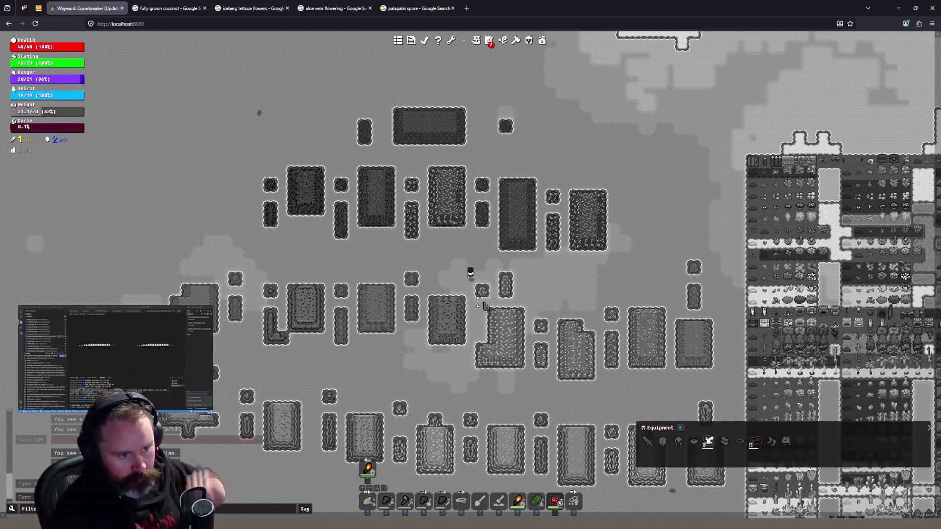
# Zoom in close on the grayscale ore tiles, zoom back out, and step one tile left
pyautogui.scroll(1, 560, 269)
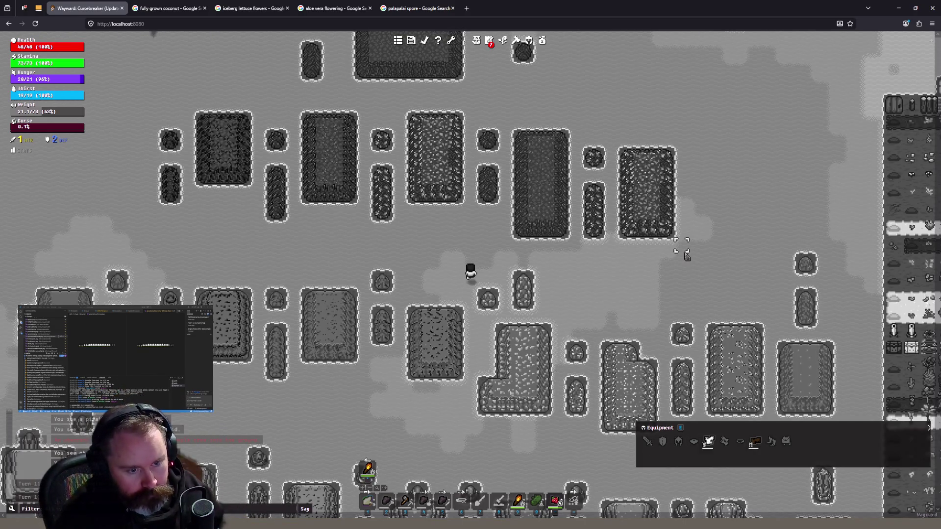
pyautogui.scroll(1, 684, 252)
pyautogui.scroll(1, 685, 254)
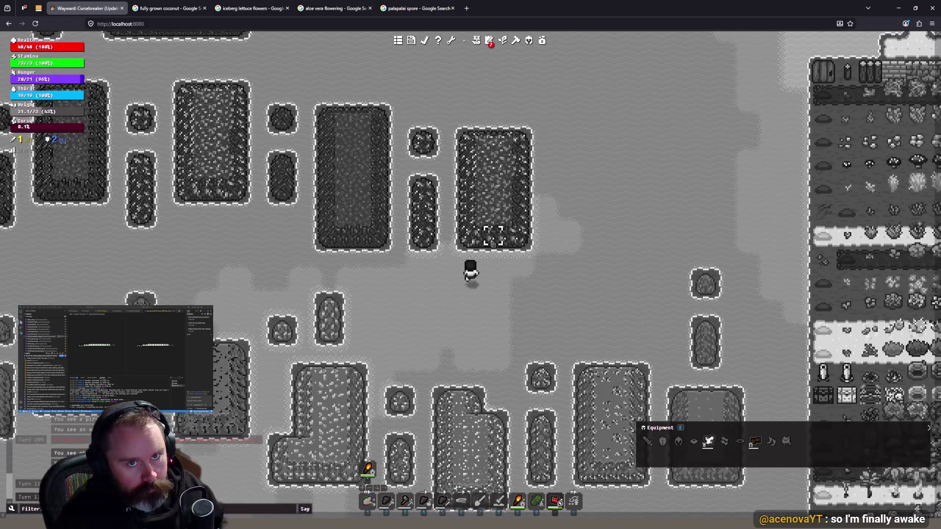
pyautogui.scroll(1, 536, 267)
pyautogui.scroll(1, 530, 299)
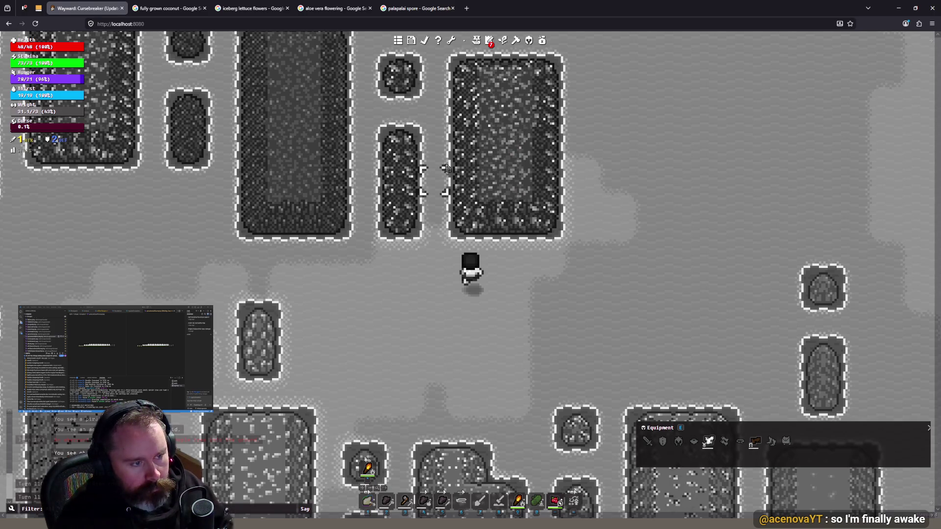
pyautogui.scroll(-1, 517, 172)
pyautogui.scroll(-1, 490, 203)
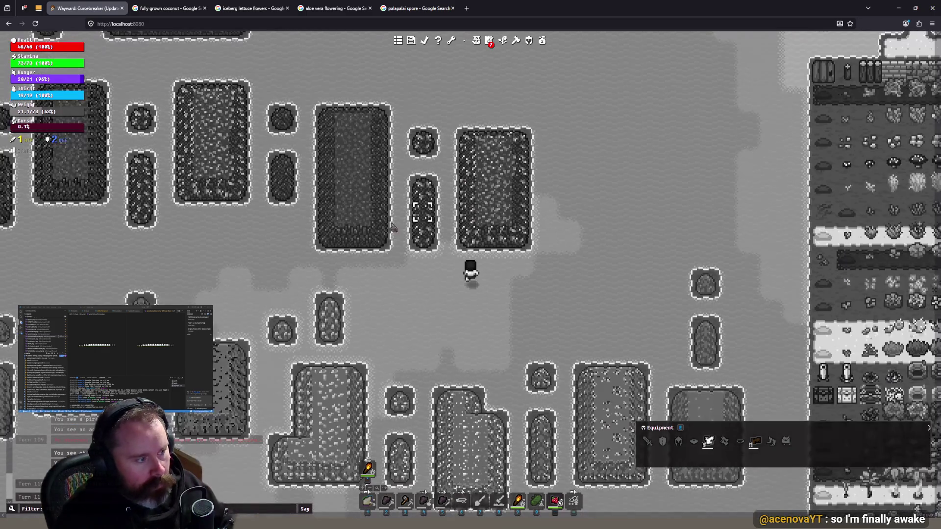
pyautogui.press('a')
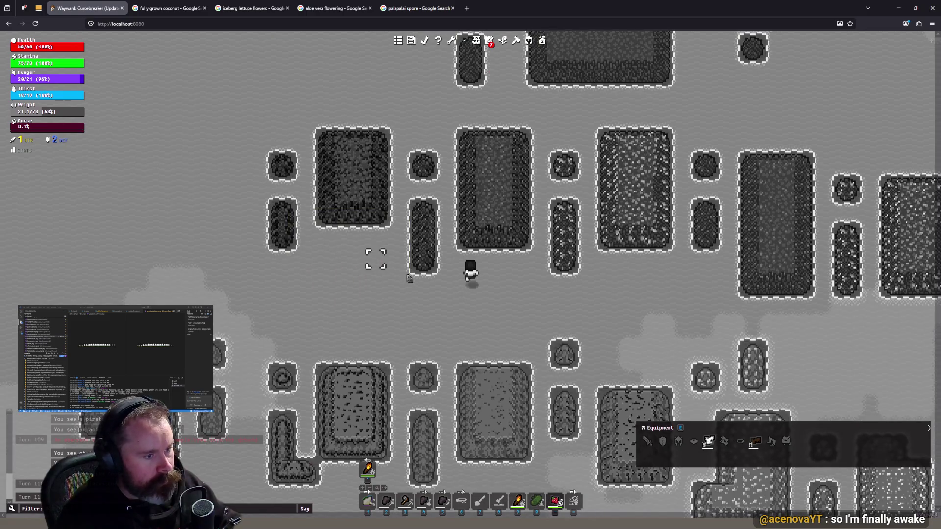
pyautogui.scroll(-1, 436, 286)
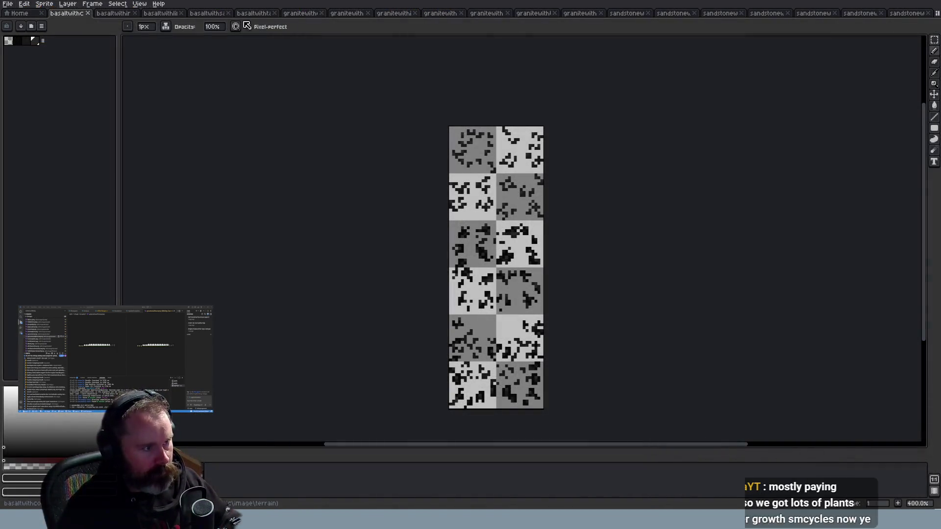
# Inspect the second basalt ore sheet, then move on to the third basalt sheet
pyautogui.click(123, 14)
pyautogui.scroll(3, 534, 207)
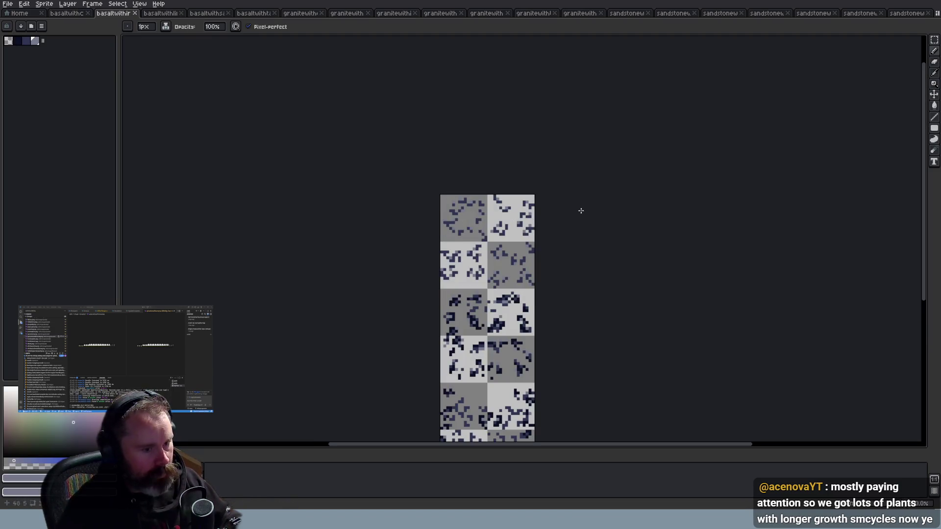
pyautogui.scroll(-1, 483, 196)
pyautogui.scroll(2, 519, 303)
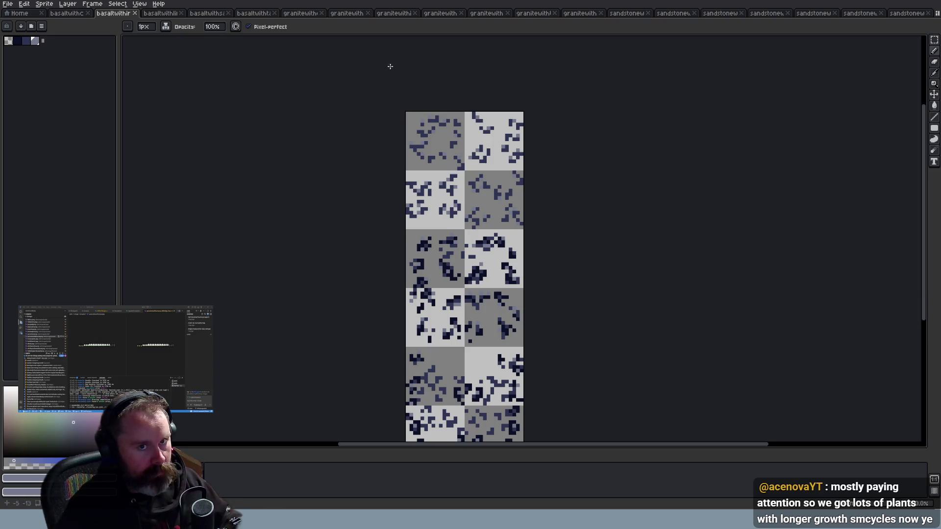
pyautogui.click(162, 14)
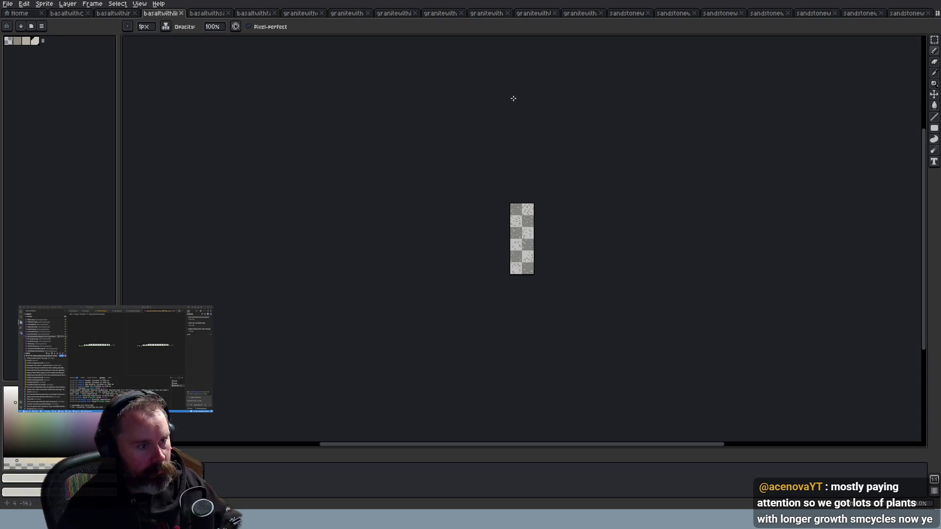
# Open the basalt sheet with blue ore specks and zoom in on its tiles
pyautogui.click(207, 13)
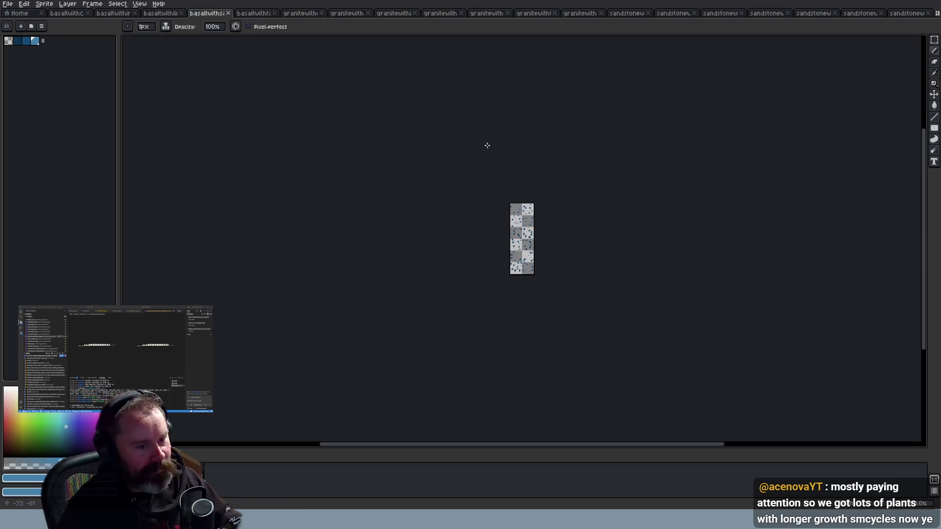
pyautogui.scroll(2, 535, 233)
pyautogui.scroll(2, 559, 250)
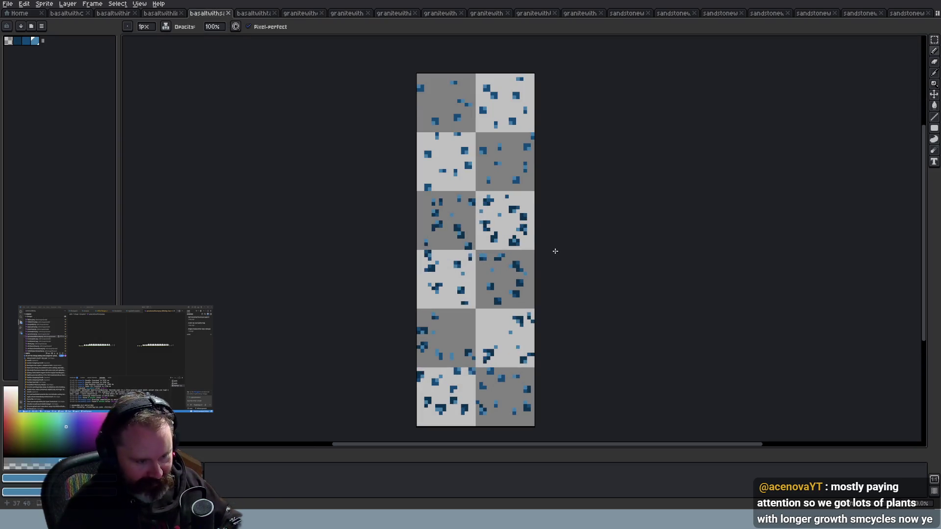
pyautogui.scroll(-1, 544, 245)
pyautogui.scroll(2, 544, 246)
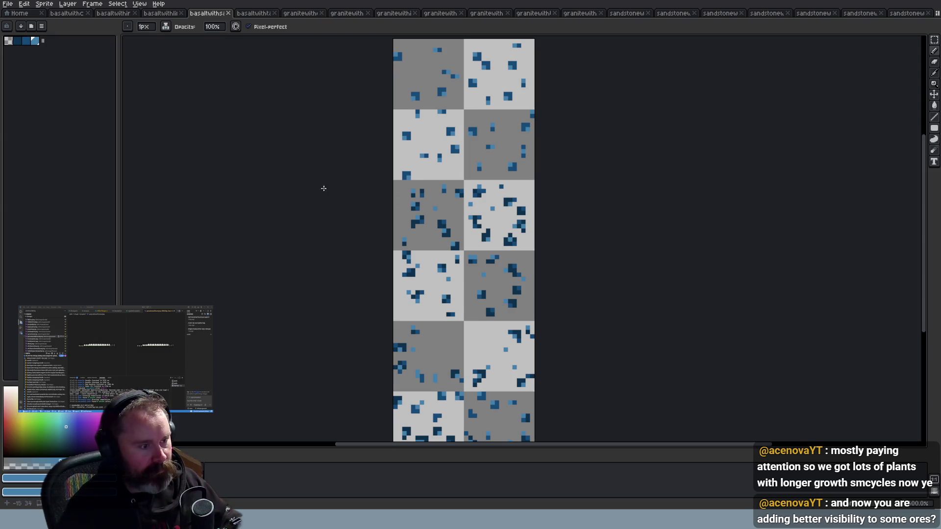
pyautogui.scroll(-2, 208, 168)
pyautogui.scroll(1, 475, 198)
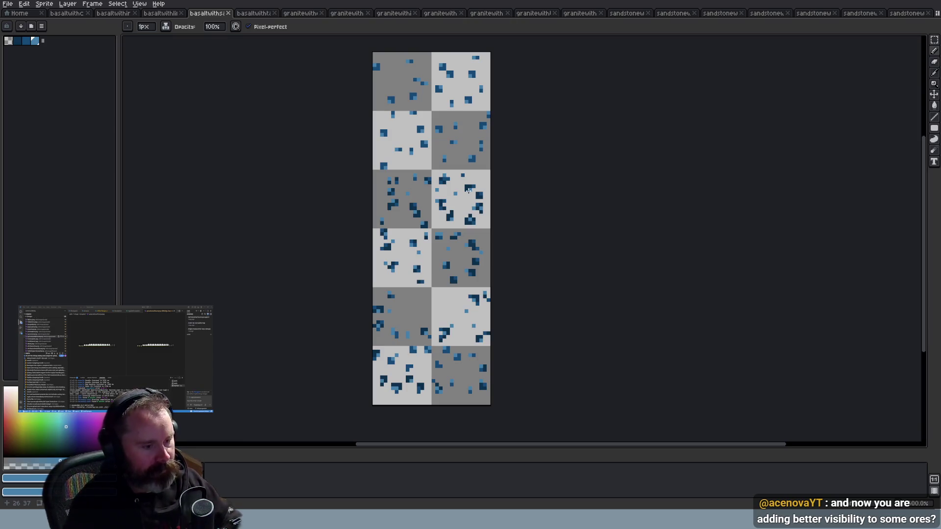
# Walk between grayscale ore patches, including the dark rectangular plot, then return to Aseprite
pyautogui.hotkey('alt', 'Tab')
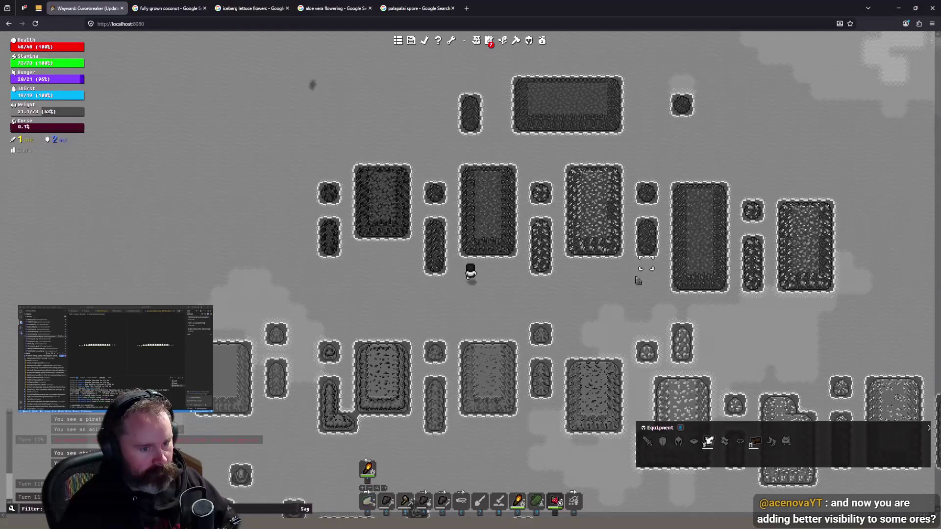
pyautogui.click(570, 317)
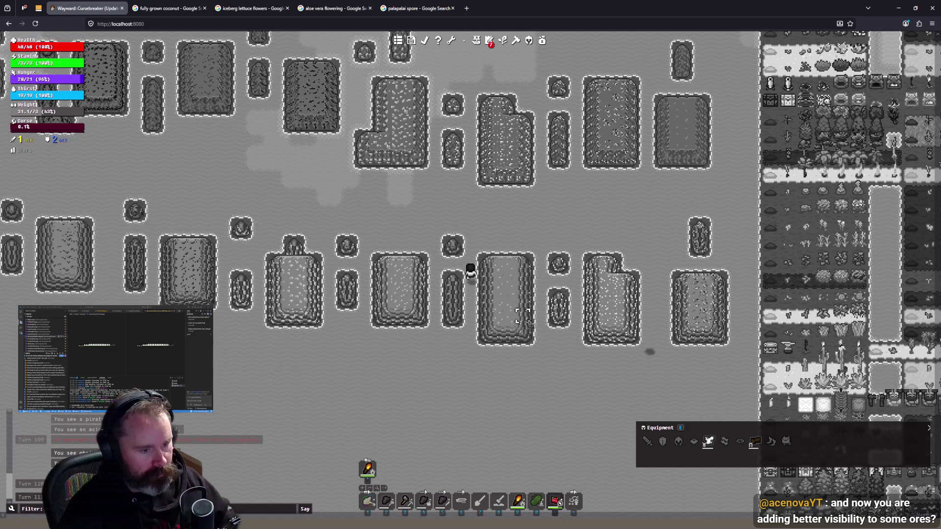
pyautogui.click(615, 184)
pyautogui.click(376, 151)
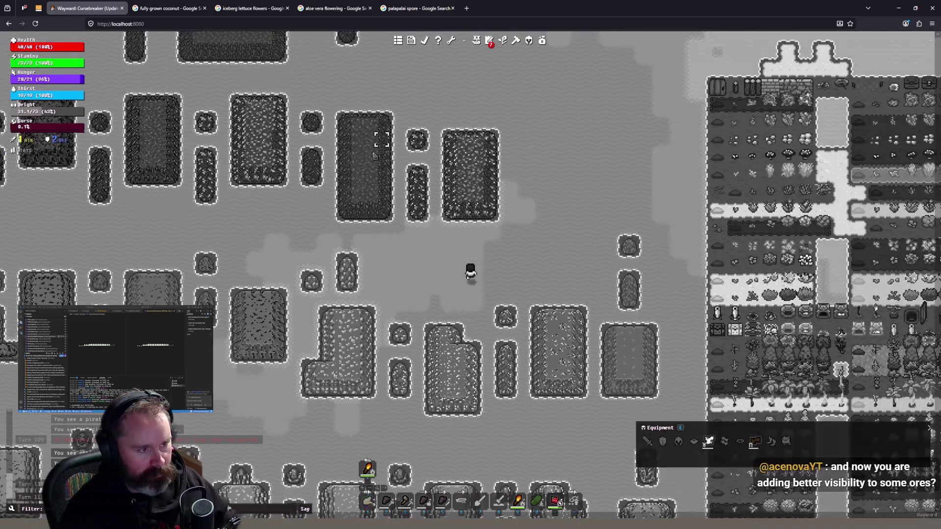
pyautogui.click(376, 151)
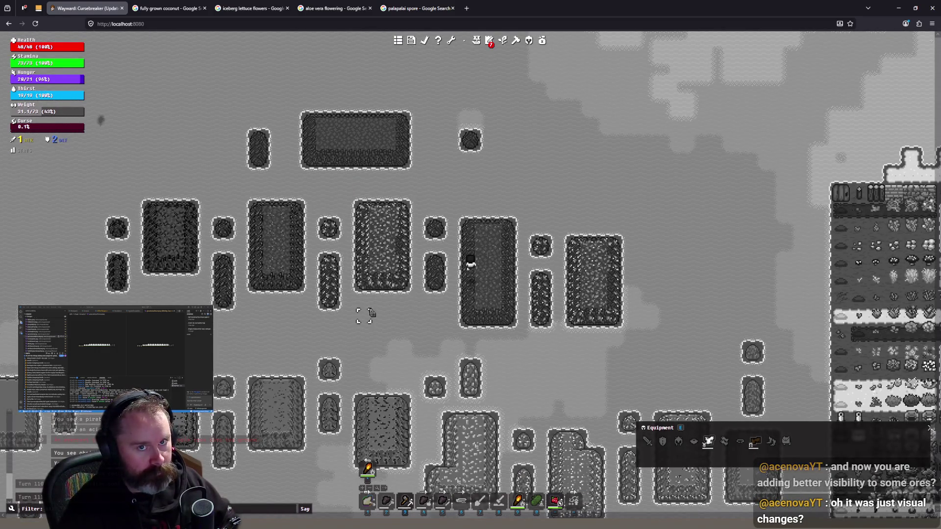
pyautogui.click(370, 313)
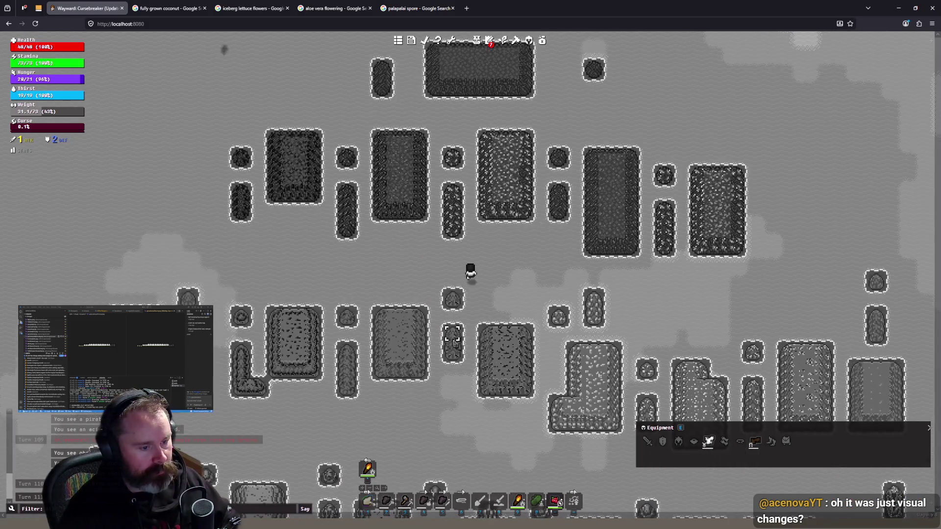
pyautogui.click(460, 338)
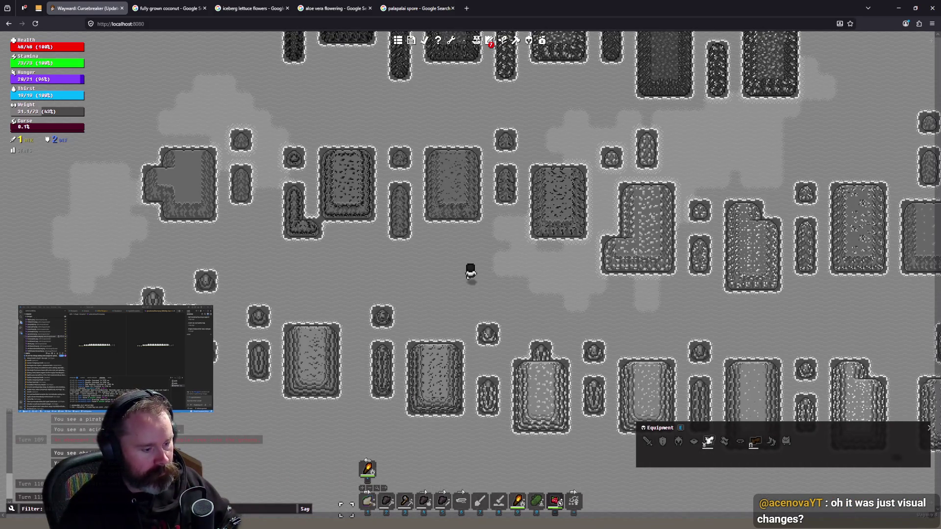
pyautogui.hotkey('alt', 'Tab')
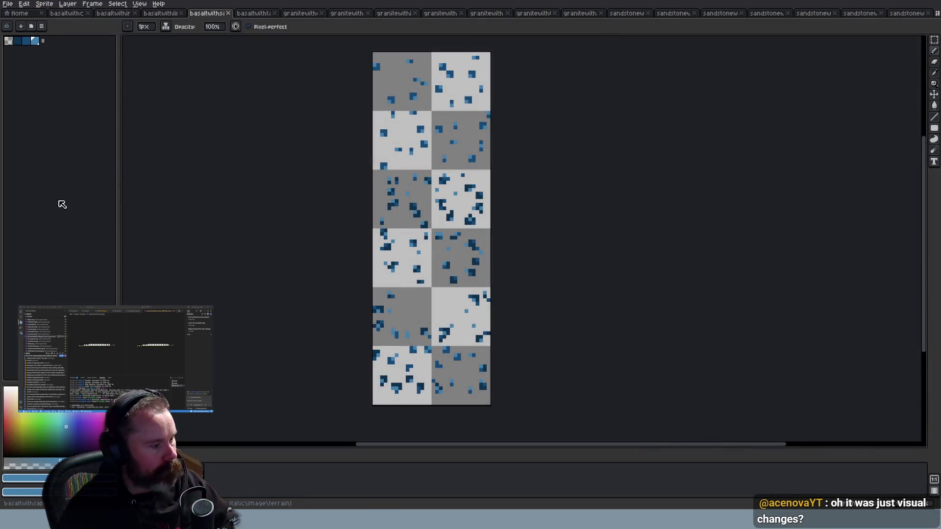
# Add a white swatch to the palette and make white the foreground colour
pyautogui.moveTo(43, 40); pyautogui.dragTo(50, 39)
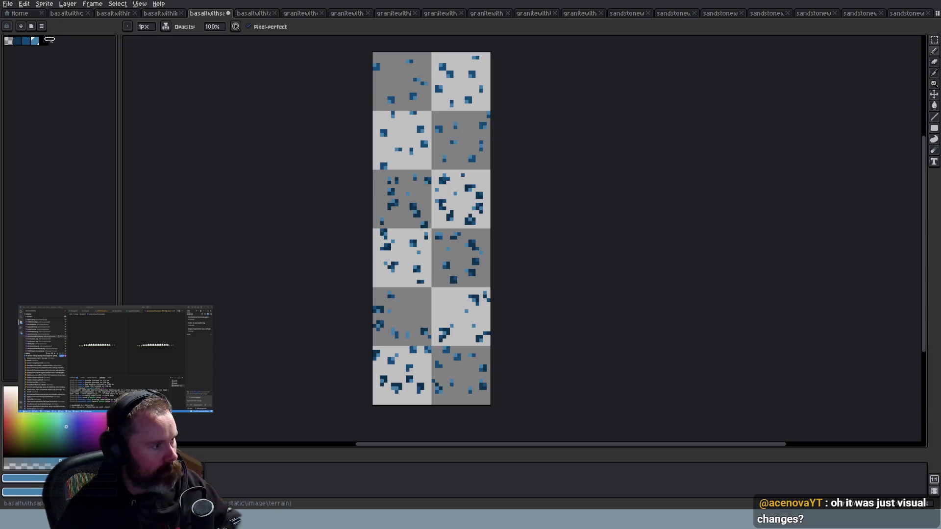
pyautogui.click(44, 41)
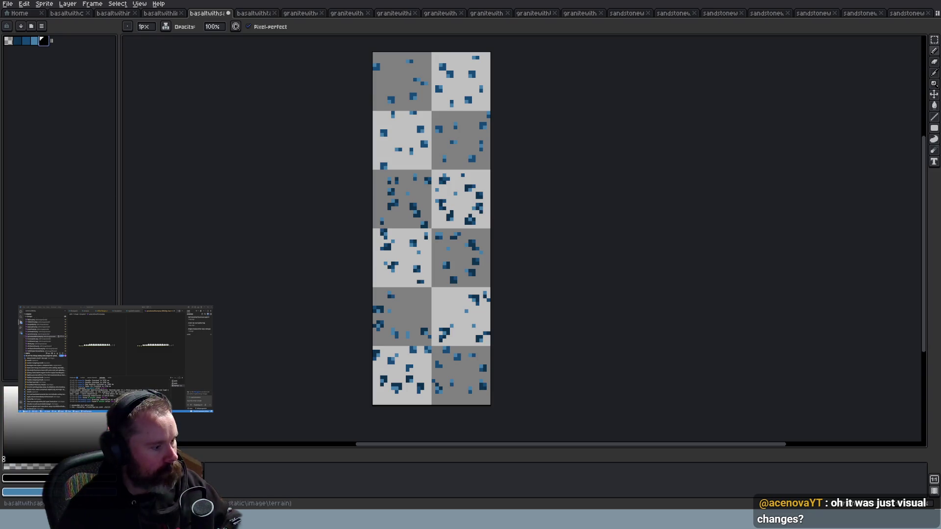
pyautogui.hotkey('ctrl', 'z')
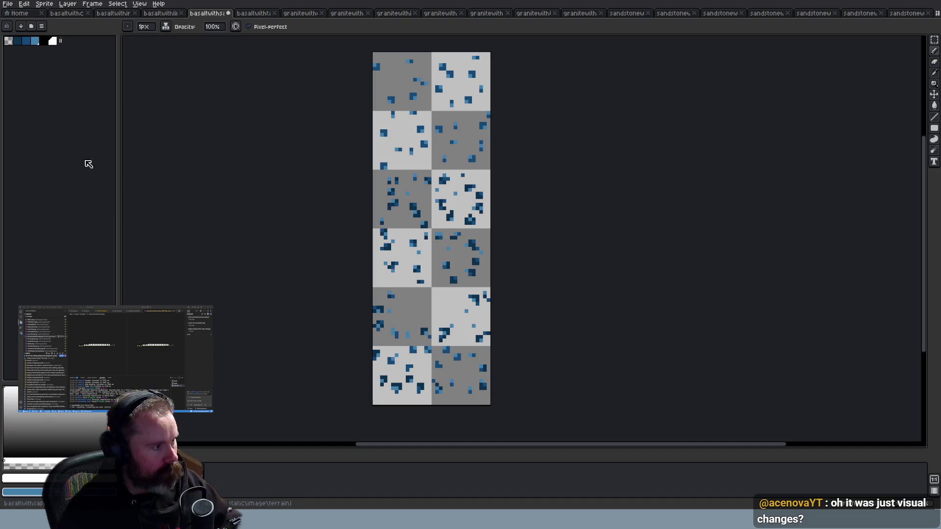
pyautogui.scroll(1, 477, 171)
pyautogui.scroll(1, 424, 150)
pyautogui.scroll(1, 428, 147)
pyautogui.scroll(-1, 430, 147)
pyautogui.keyDown('alt'); pyautogui.click(456, 177); pyautogui.keyUp('alt')
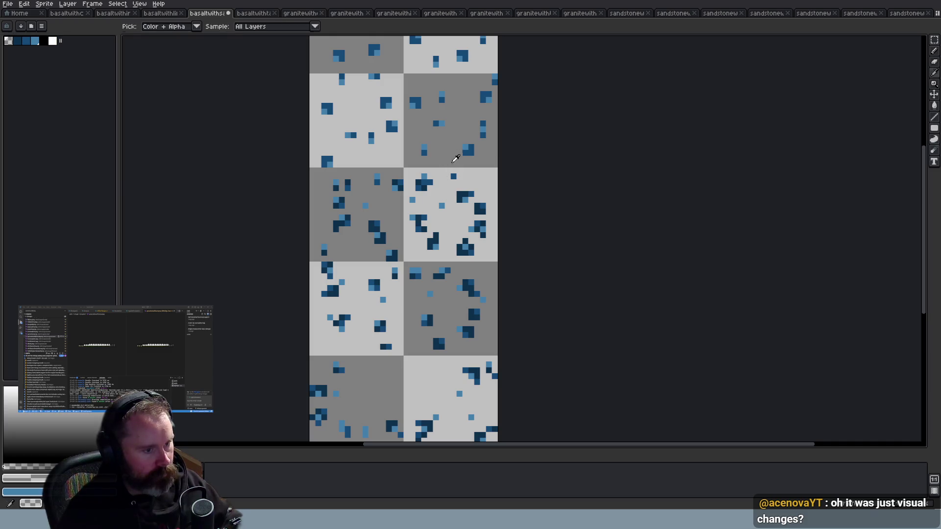
pyautogui.click(52, 41)
# Dot white highlight pixels onto the blue ore specks in the top-left tile
pyautogui.scroll(-2, 572, 216)
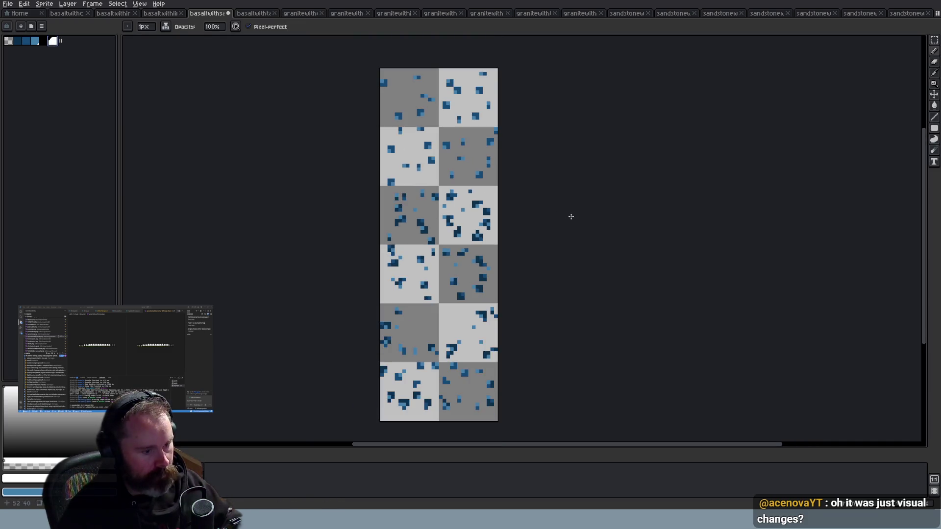
pyautogui.scroll(4, 435, 110)
pyautogui.scroll(-2, 581, 115)
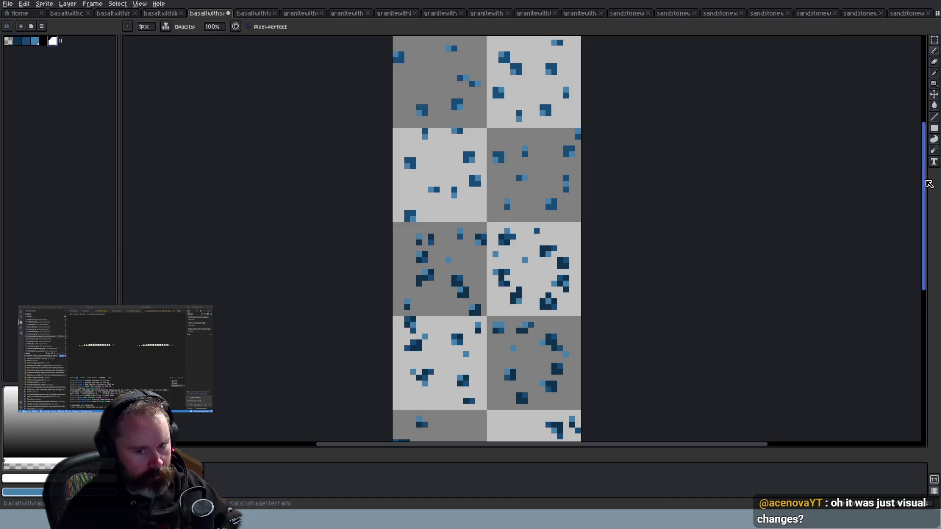
pyautogui.scroll(3, 902, 155)
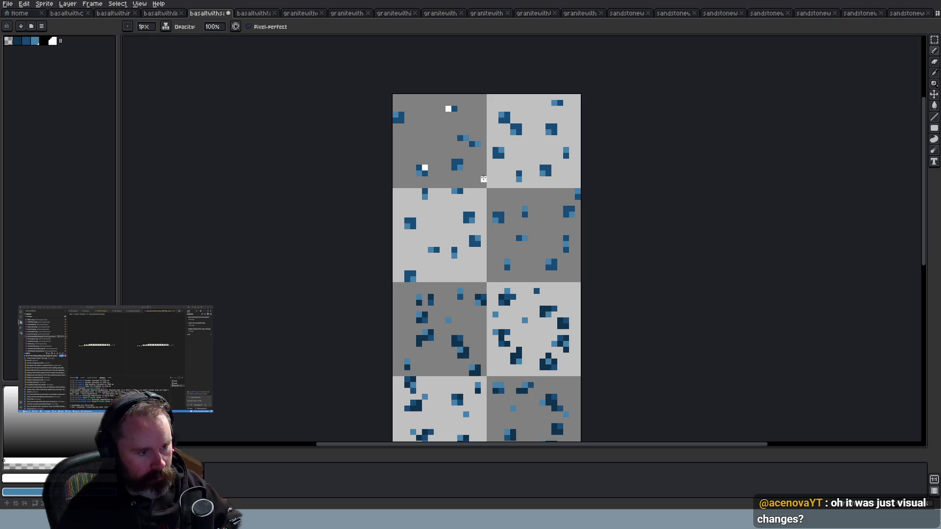
pyautogui.click(519, 127)
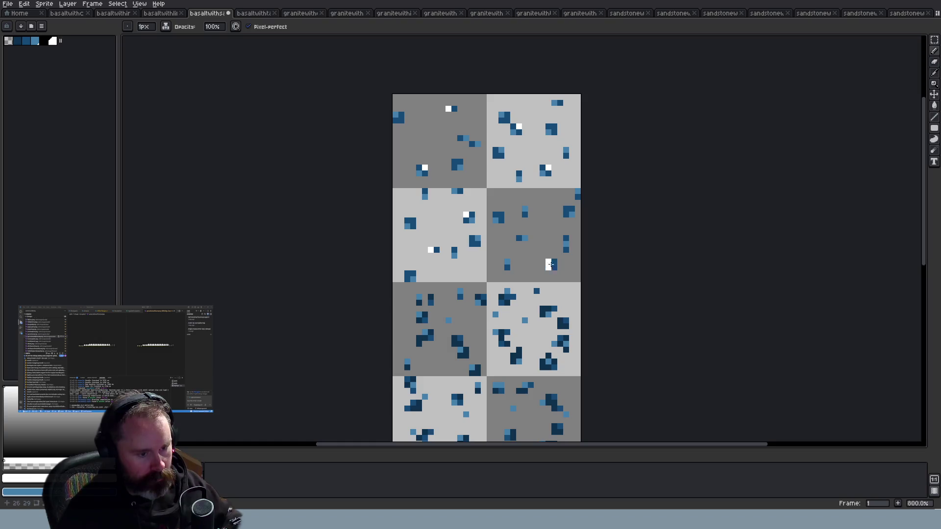
# Turn one blue ore pixel into a white highlight and revert another white pixel to light blue
pyautogui.click(525, 208)
pyautogui.click(407, 227)
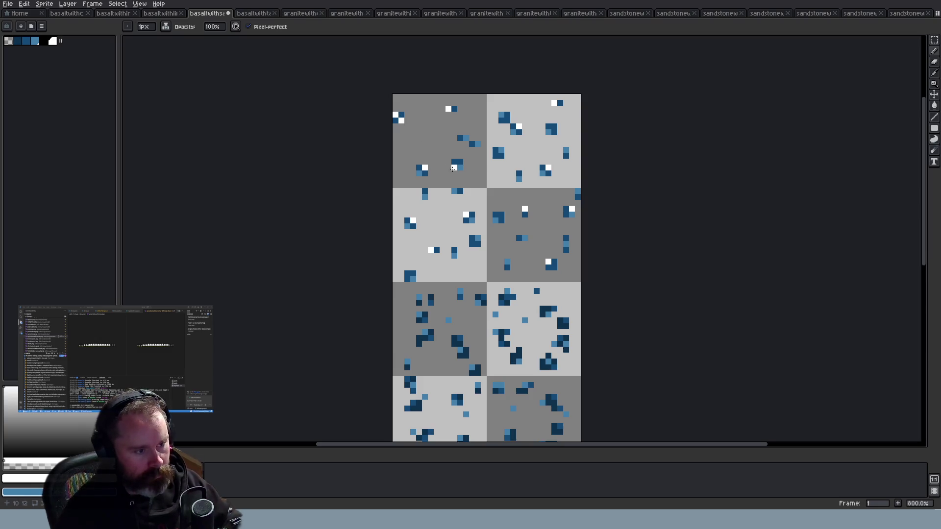
pyautogui.scroll(-1, 418, 127)
pyautogui.scroll(1, 417, 127)
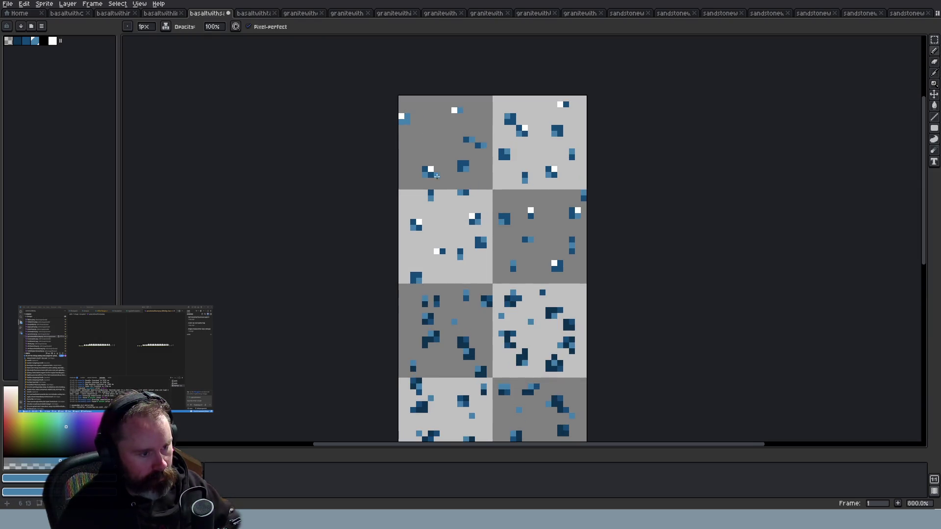
pyautogui.scroll(-2, 480, 182)
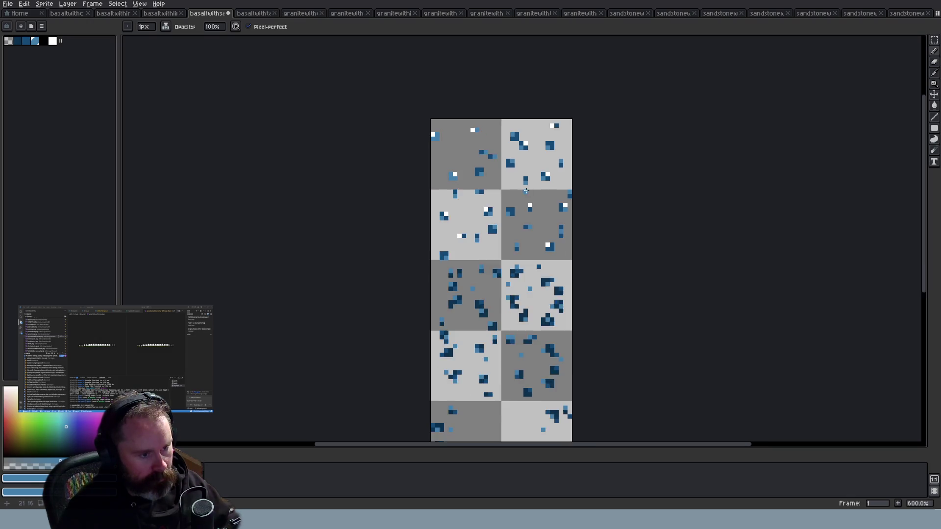
pyautogui.scroll(4, 538, 181)
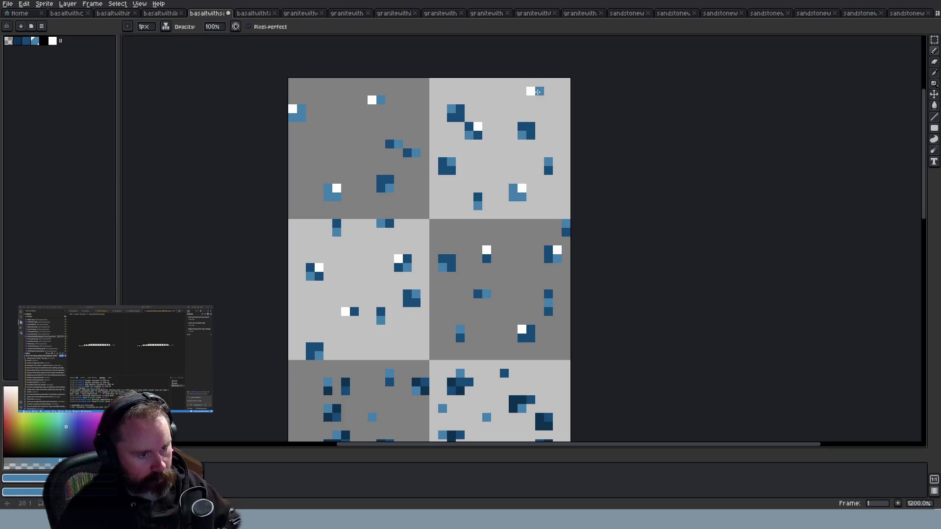
pyautogui.scroll(-7, 477, 135)
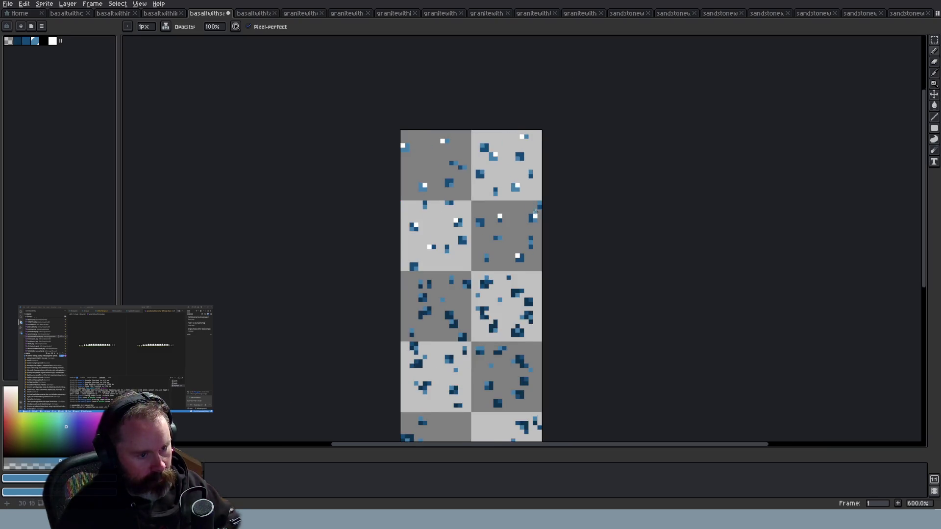
pyautogui.scroll(2, 524, 255)
pyautogui.scroll(5, 524, 256)
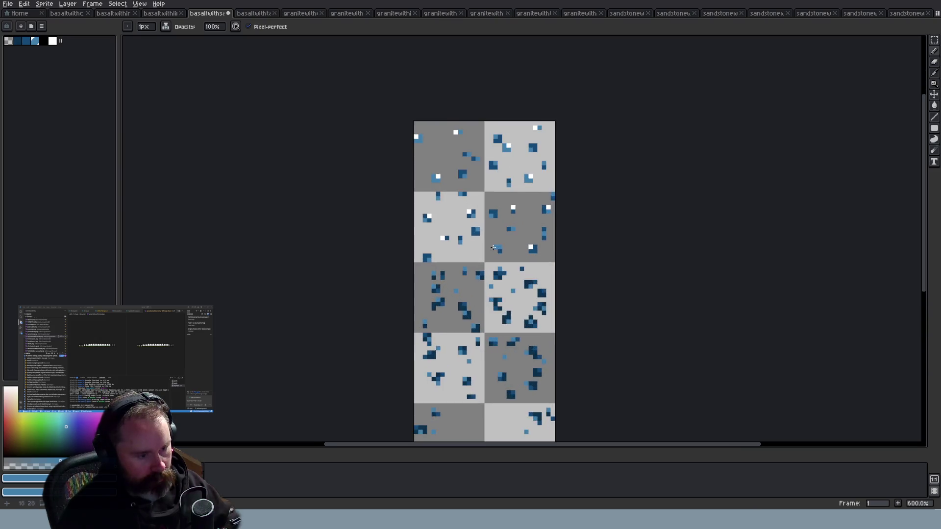
# Recolour the dark blue ore pixels around the white highlights to light blue
pyautogui.click(374, 189)
pyautogui.click(383, 197)
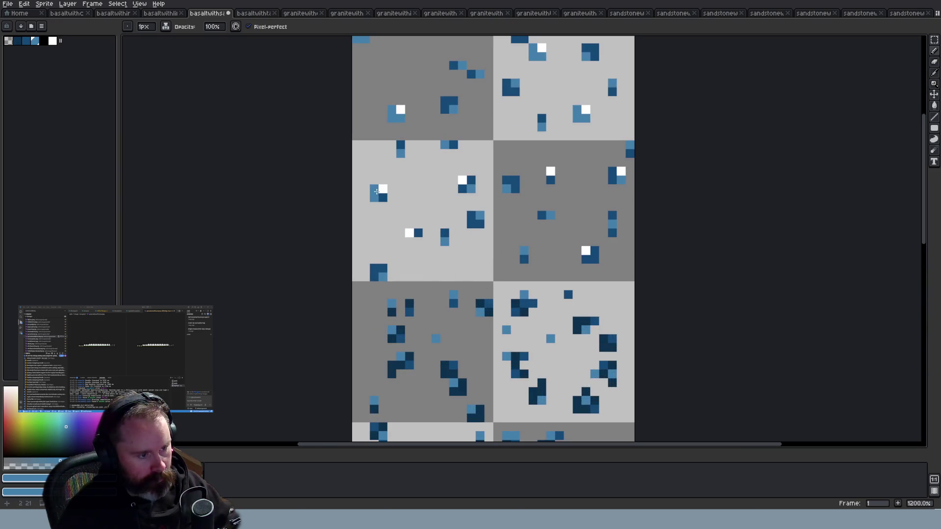
pyautogui.click(462, 189)
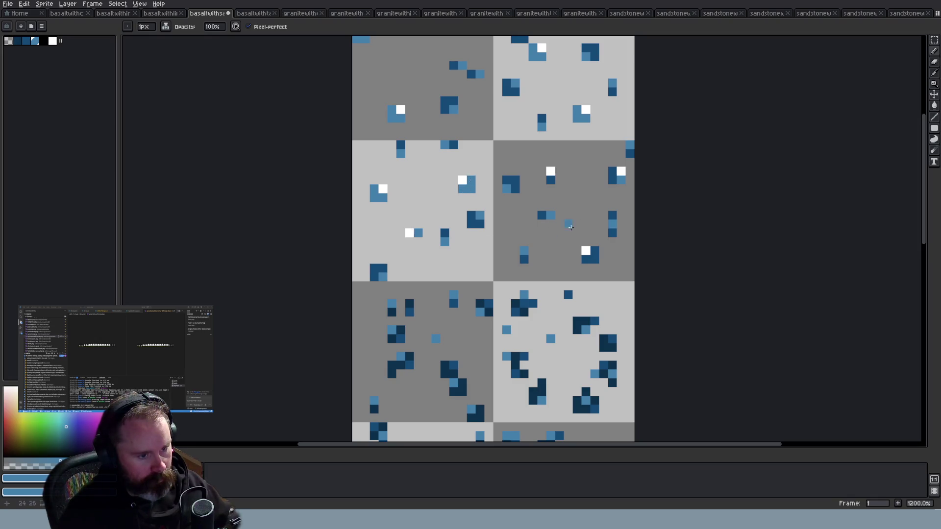
pyautogui.click(595, 251)
pyautogui.click(594, 259)
pyautogui.click(585, 260)
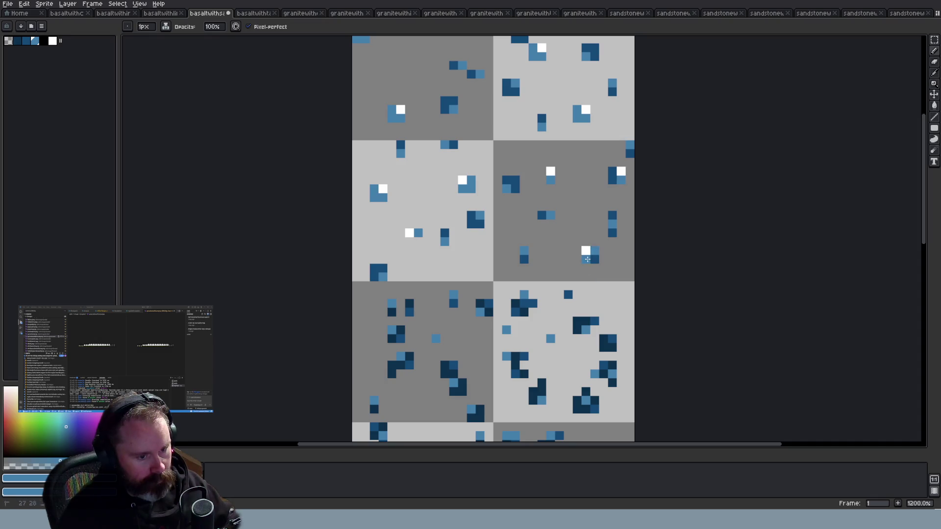
pyautogui.click(611, 181)
pyautogui.scroll(-7, 639, 198)
pyautogui.scroll(7, 703, 275)
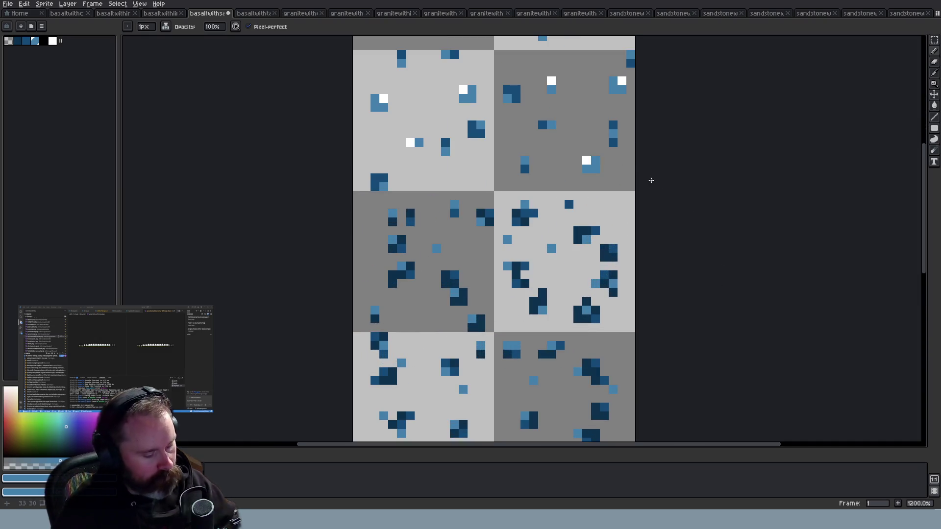
# Sample white and paint highlight pixels in the centre-right tile, undoing the stray ones
pyautogui.keyDown('alt'); pyautogui.click(587, 160); pyautogui.keyUp('alt')
pyautogui.click(578, 152)
pyautogui.click(595, 151)
pyautogui.click(578, 170)
pyautogui.hotkey('ctrl', 'z')
pyautogui.scroll(-6, 579, 169)
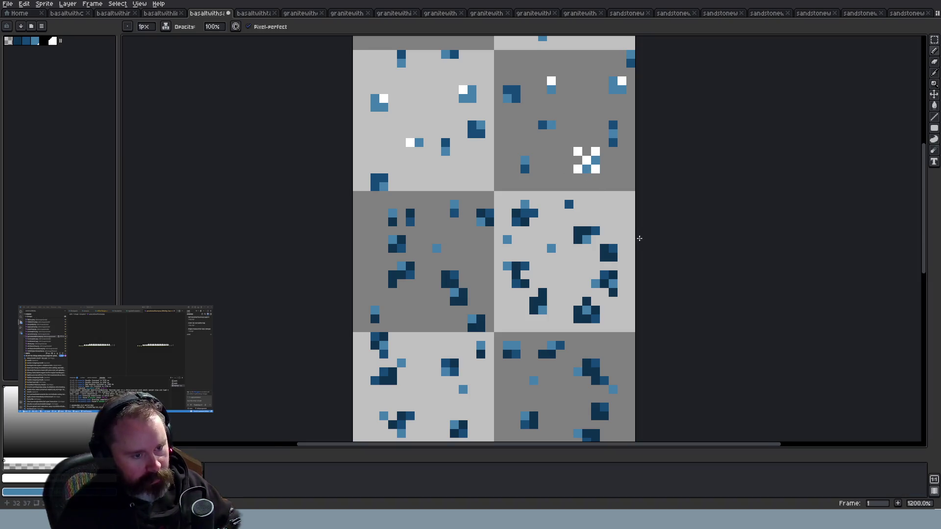
pyautogui.scroll(4, 651, 242)
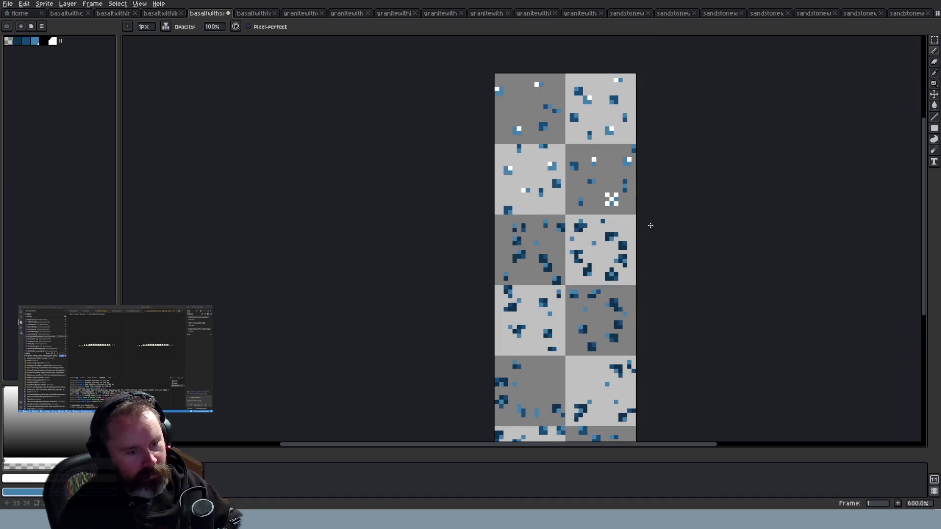
pyautogui.hotkey('ctrl', 'z')
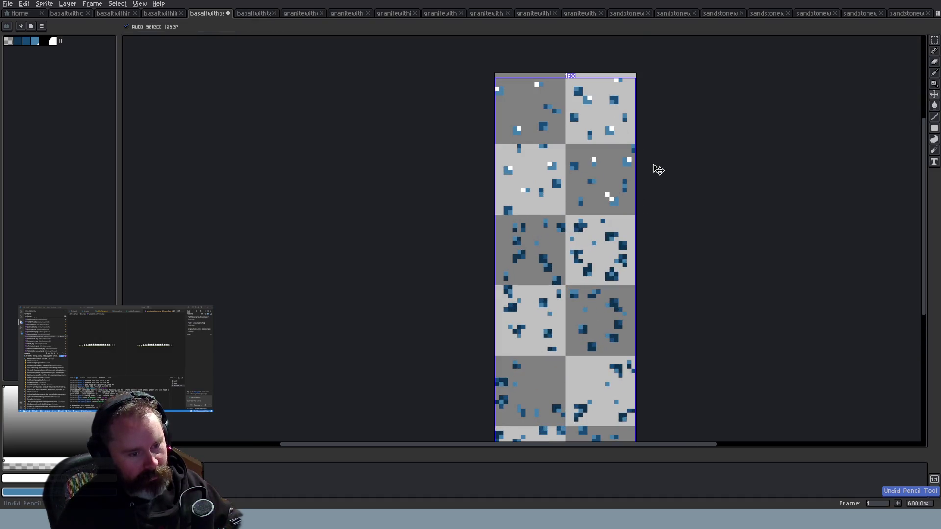
pyautogui.hotkey('ctrl', 'z')
pyautogui.scroll(3, 648, 250)
pyautogui.scroll(-3, 653, 253)
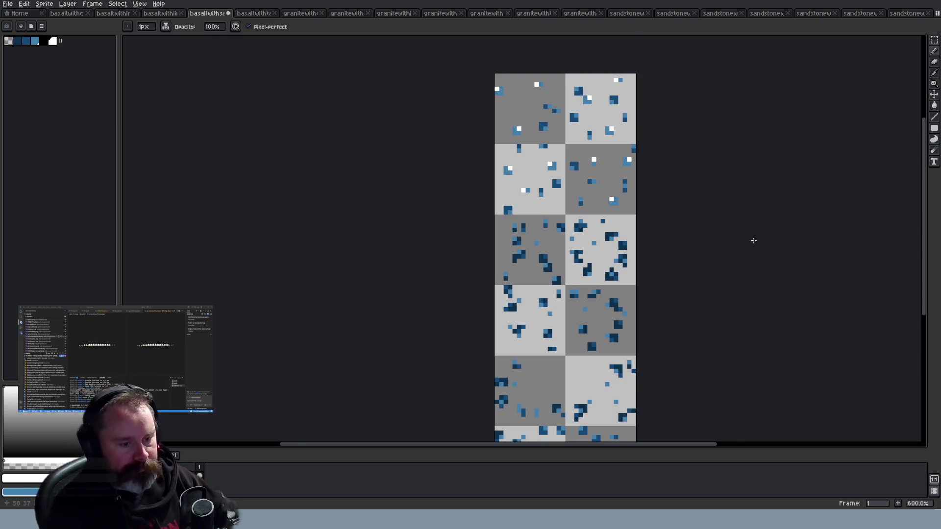
# Add white highlight pixels to another blue ore cluster in the upper tiles
pyautogui.scroll(3, 716, 220)
pyautogui.scroll(-4, 706, 196)
pyautogui.scroll(2, 740, 189)
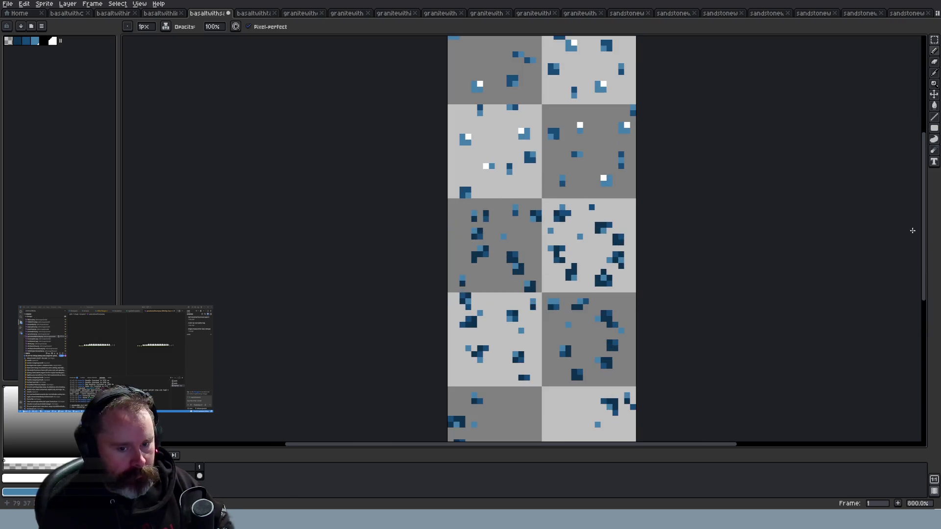
pyautogui.moveTo(928, 233)
pyautogui.mouseDown()
pyautogui.moveTo(932, 207)
pyautogui.moveTo(932, 220)
pyautogui.mouseUp()
pyautogui.scroll(2, 631, 333)
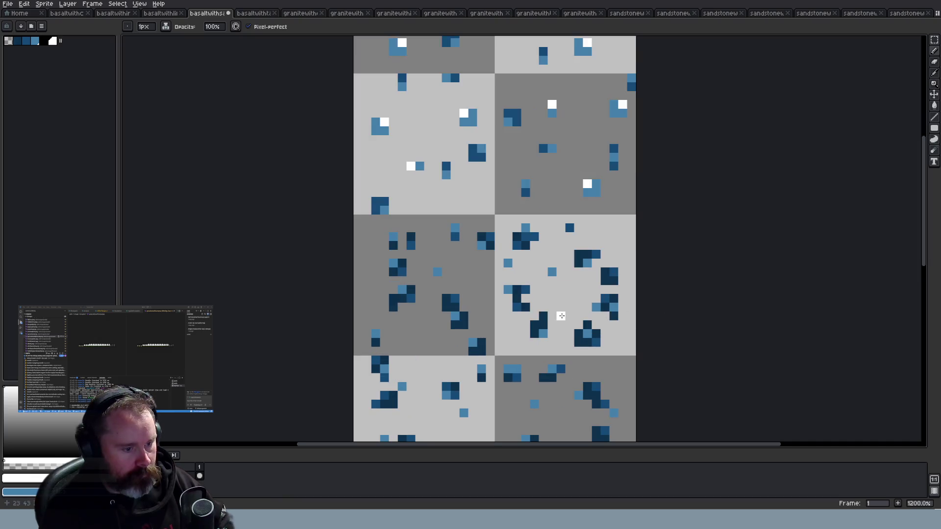
pyautogui.scroll(1, 534, 281)
pyautogui.scroll(-1, 546, 257)
pyautogui.scroll(1, 594, 267)
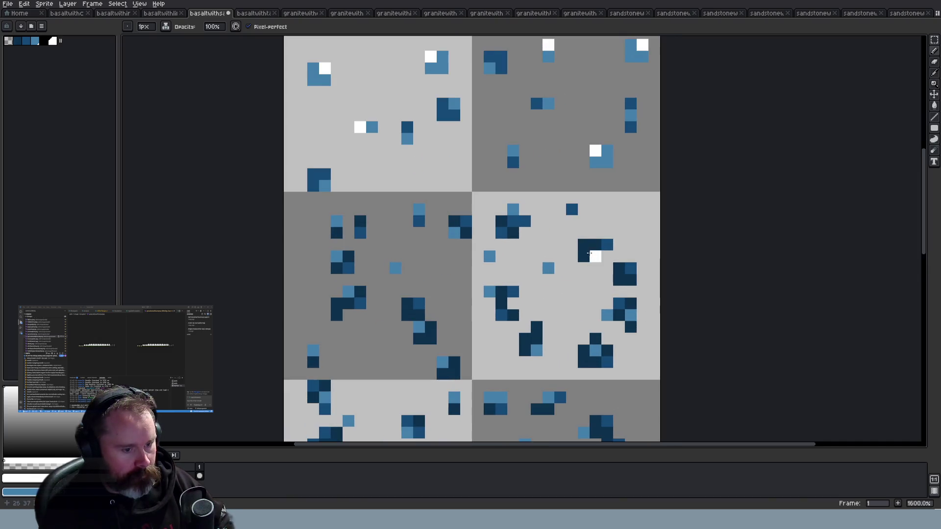
pyautogui.scroll(-2, 584, 249)
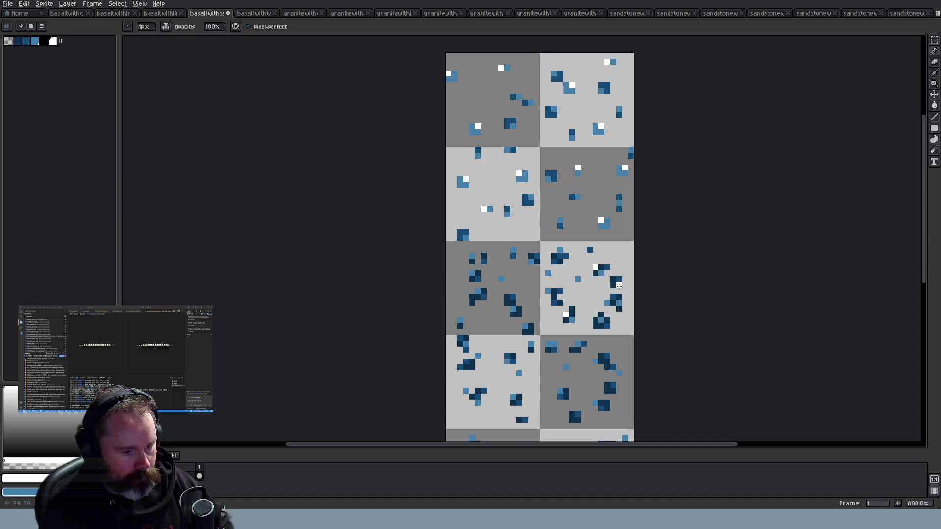
pyautogui.click(472, 273)
pyautogui.click(513, 250)
# Paint white highlight pixels on ore specks in the seventh and eighth tiles, undoing one misplaced pixel
pyautogui.click(513, 285)
pyautogui.scroll(-1, 588, 366)
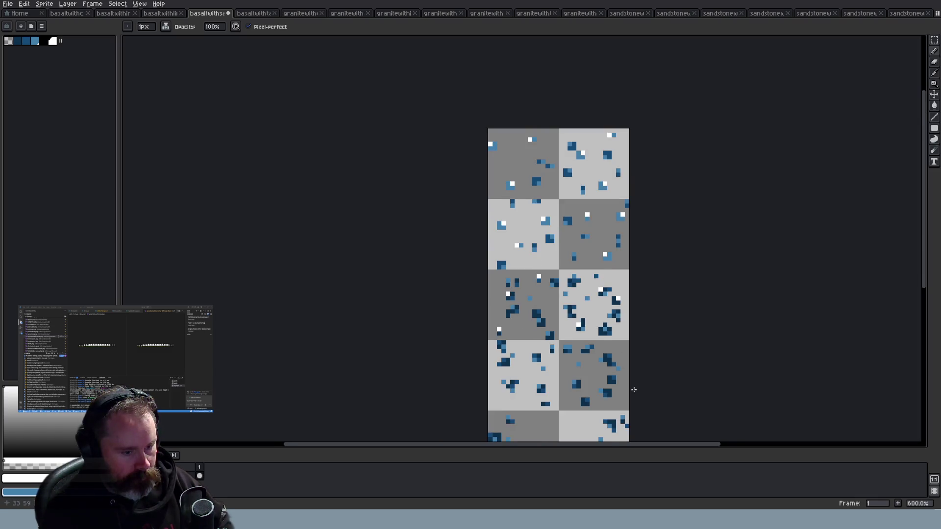
pyautogui.scroll(1, 687, 353)
pyautogui.scroll(-3, 916, 278)
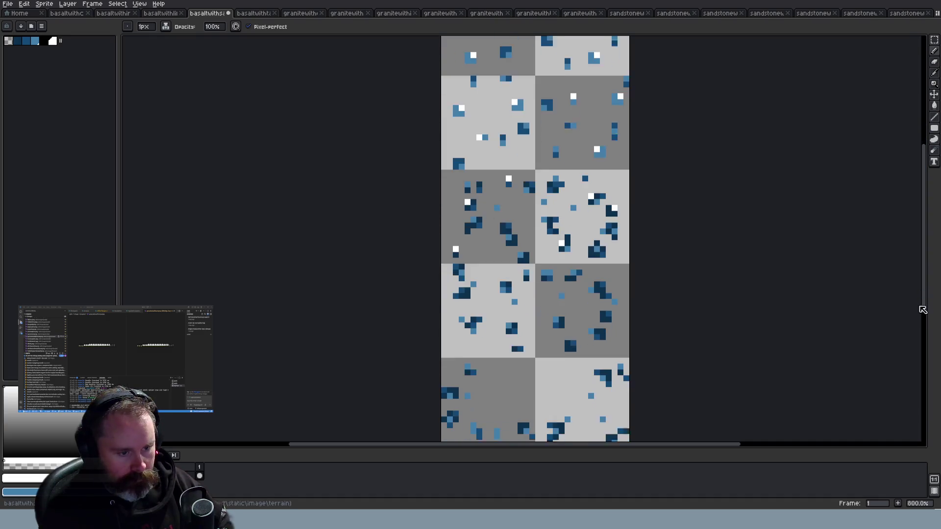
pyautogui.scroll(2, 649, 353)
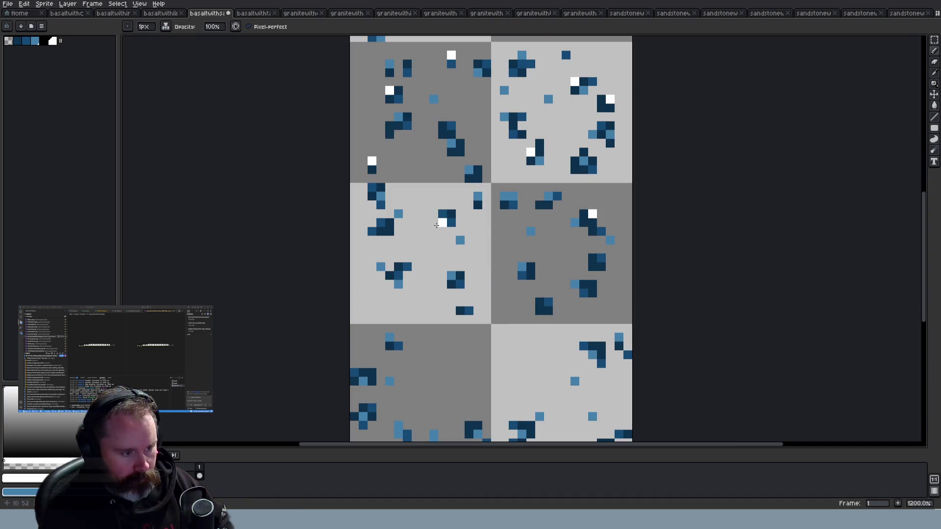
pyautogui.click(372, 187)
pyautogui.click(478, 195)
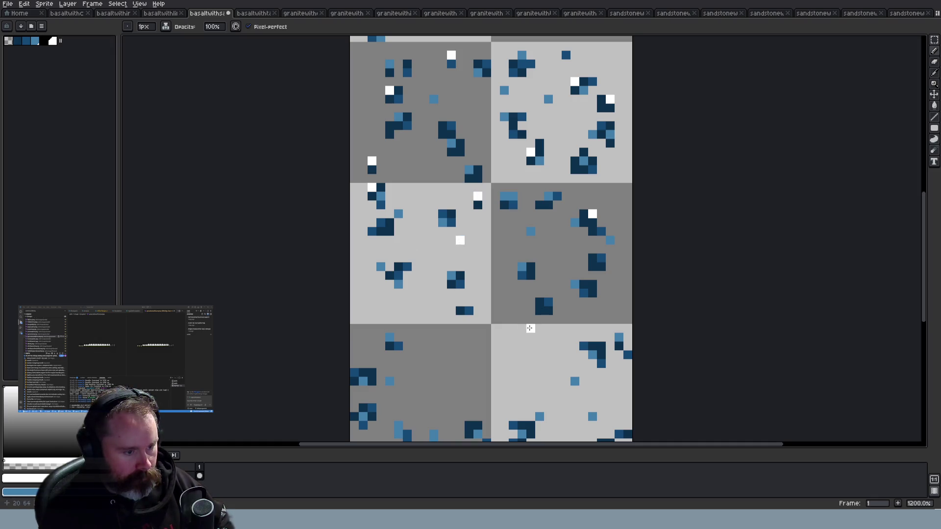
pyautogui.hotkey('ctrl', 'z')
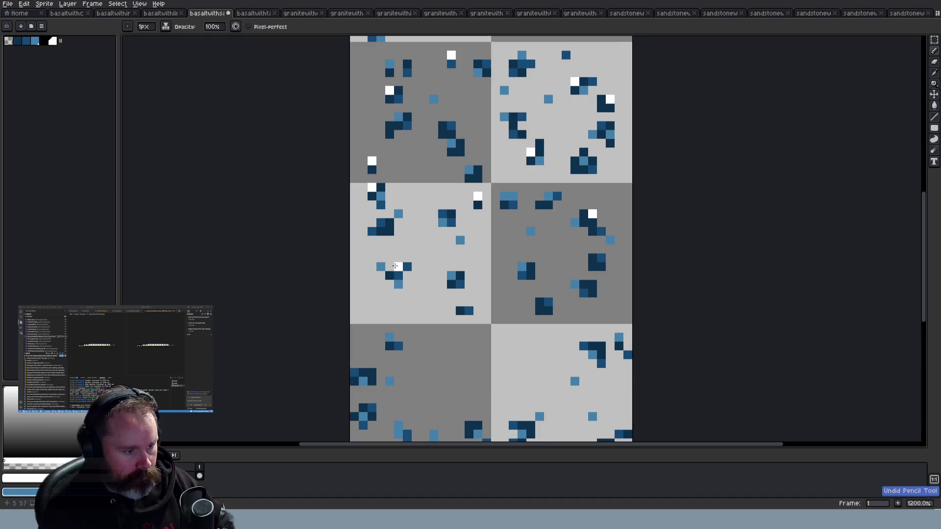
pyautogui.click(451, 275)
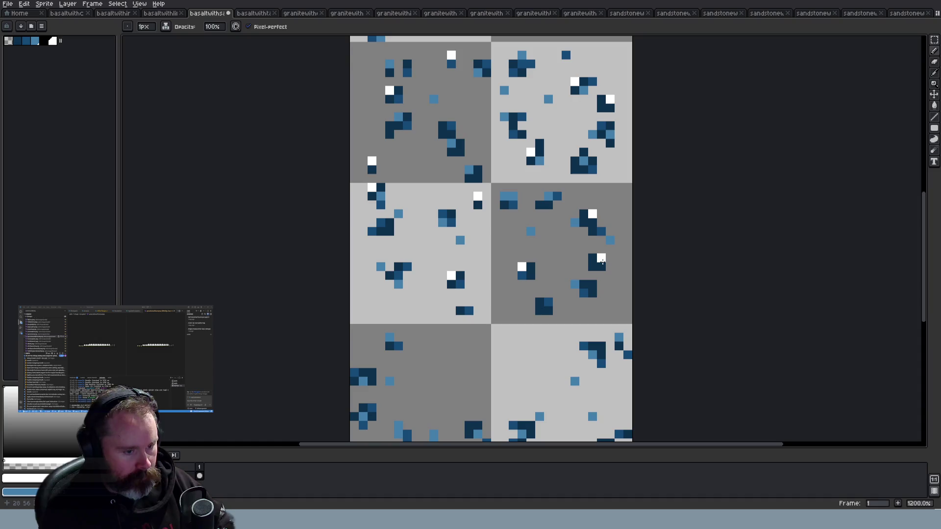
pyautogui.scroll(-3, 625, 312)
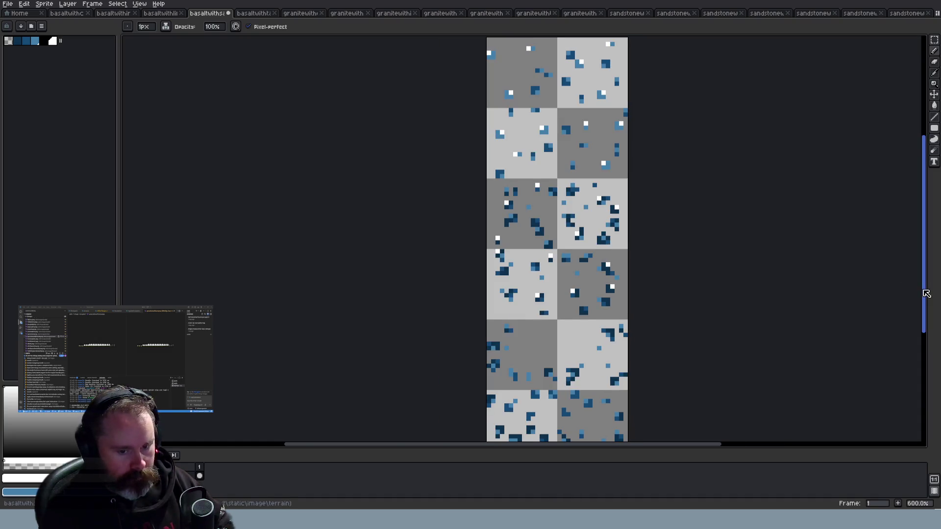
# Turn eight light- and dark-blue ore pixels in the ninth and tenth tiles into white highlights
pyautogui.scroll(-5, 931, 293)
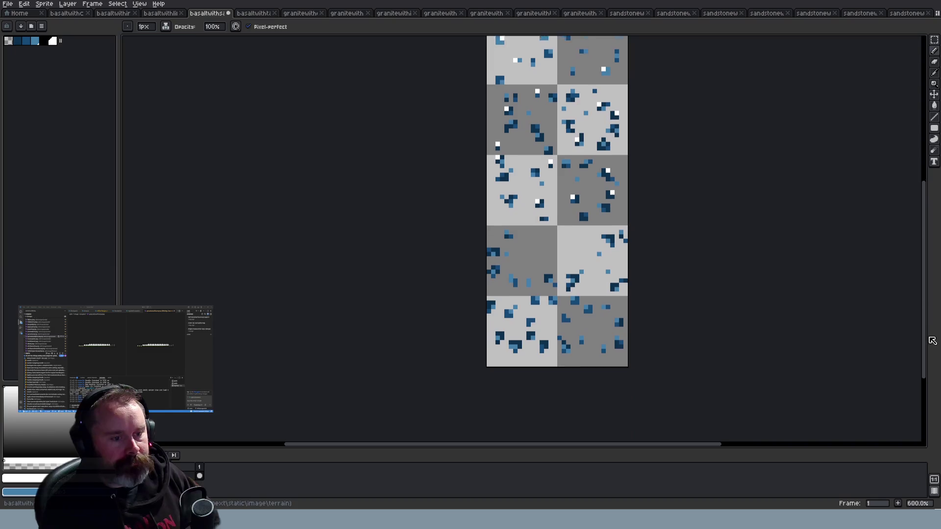
pyautogui.scroll(1, 559, 352)
pyautogui.scroll(1, 505, 221)
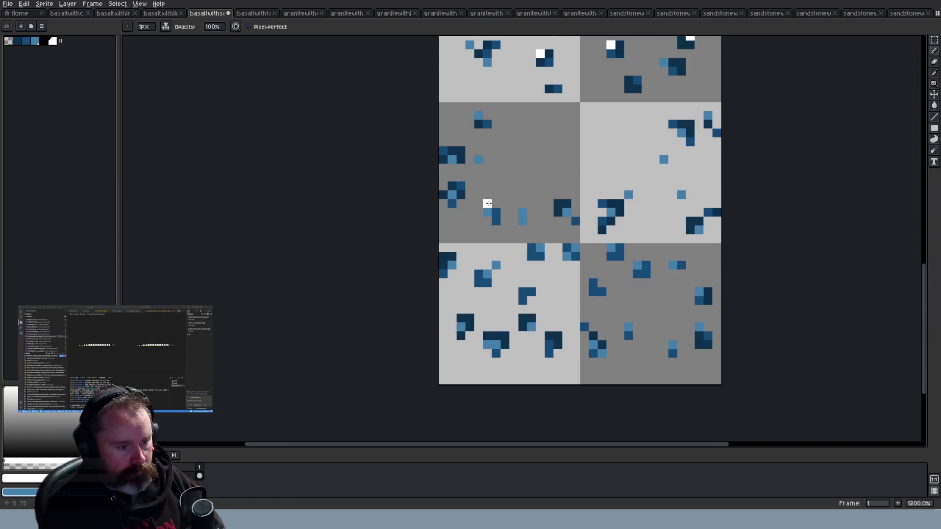
pyautogui.click(567, 212)
pyautogui.click(699, 230)
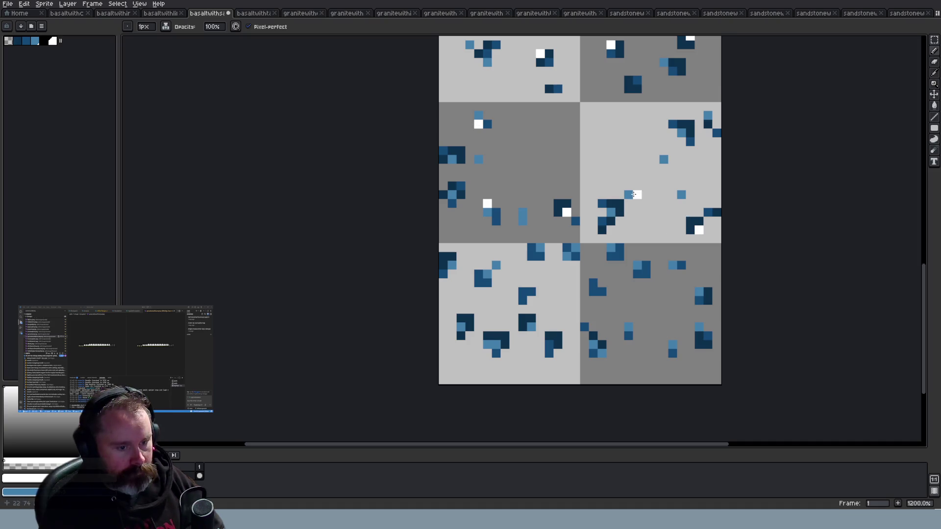
pyautogui.click(708, 115)
pyautogui.click(629, 195)
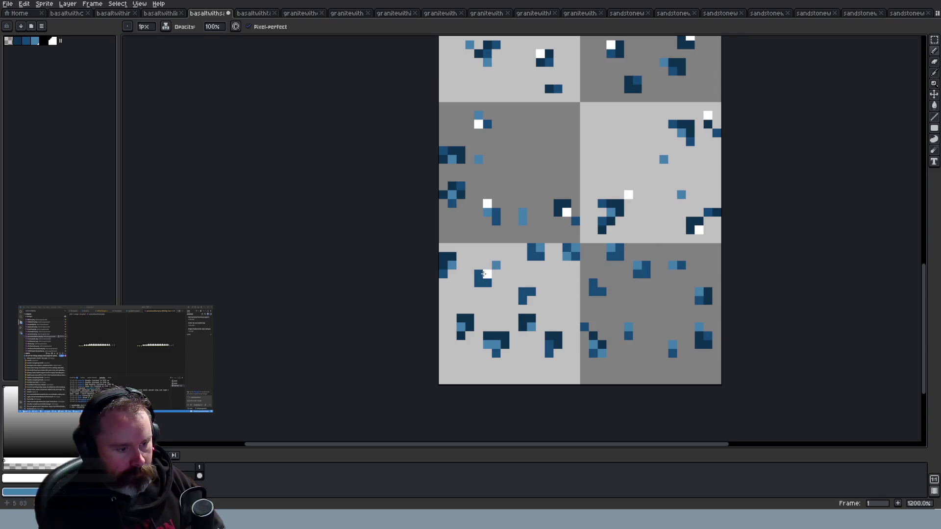
pyautogui.click(594, 292)
pyautogui.click(708, 300)
pyautogui.click(673, 345)
pyautogui.click(522, 318)
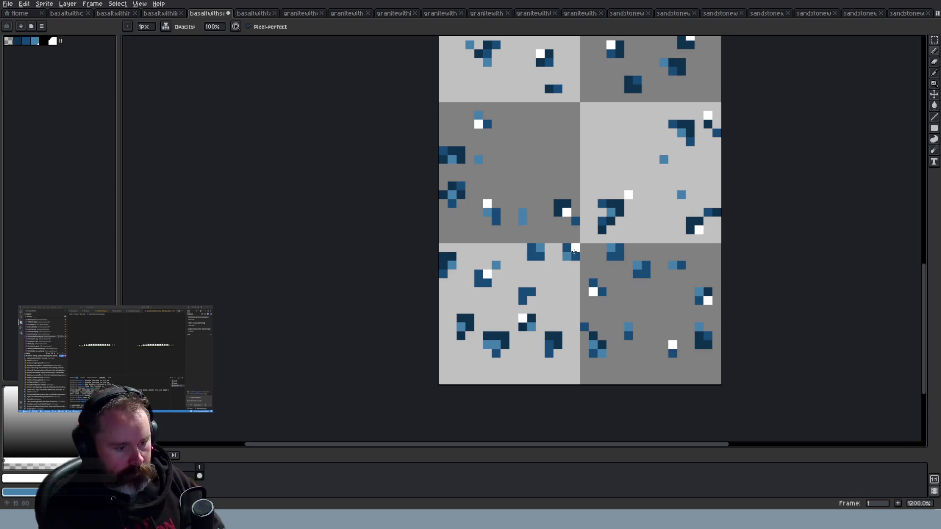
pyautogui.scroll(-4, 574, 251)
pyautogui.scroll(3, 724, 285)
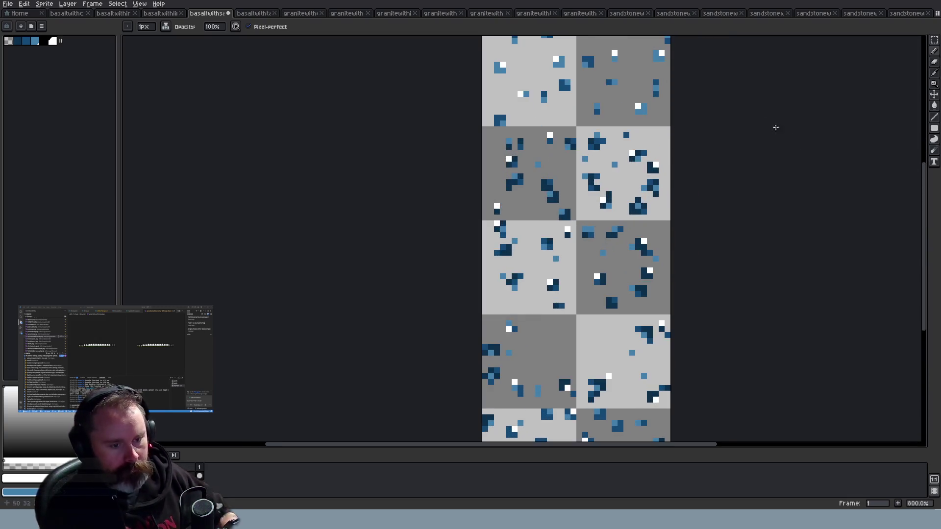
# Eyedrop light blue from an existing ore pixel and repaint the navy pixel beside the highlight with it
pyautogui.scroll(1, 670, 90)
pyautogui.press('i')
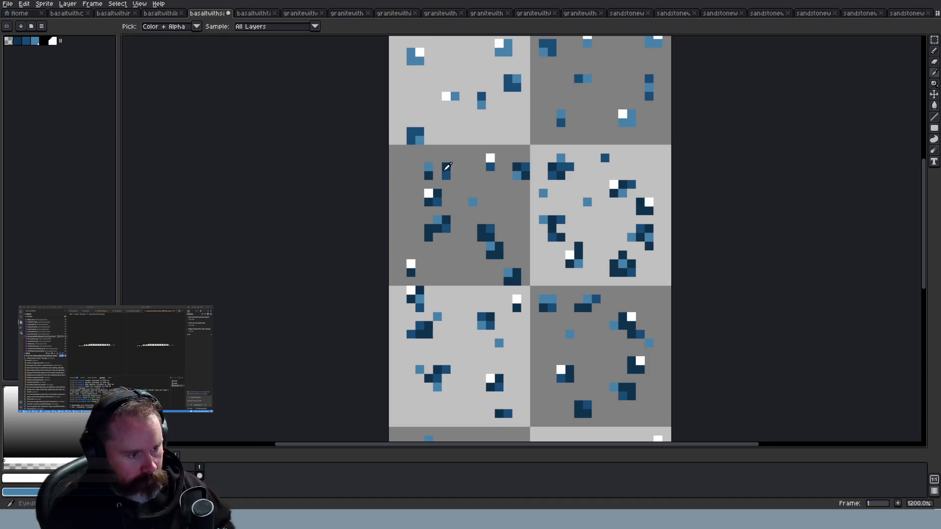
pyautogui.click(447, 170)
pyautogui.press('b')
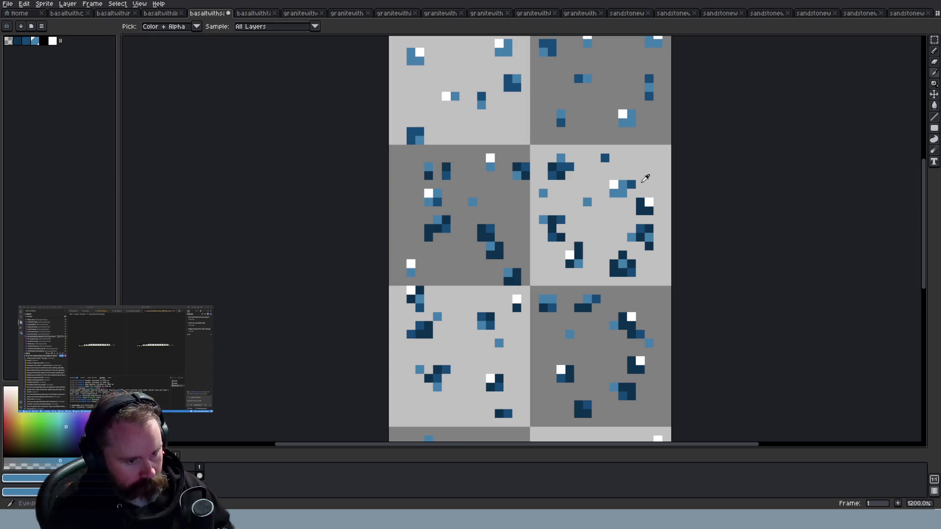
pyautogui.keyDown('alt'); pyautogui.click(632, 184); pyautogui.keyUp('alt')
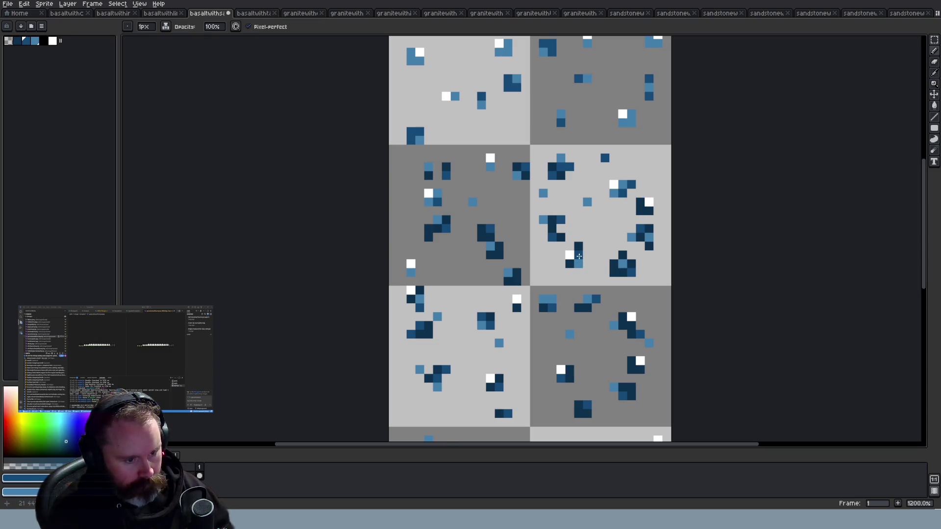
pyautogui.press('i')
pyautogui.click(438, 200)
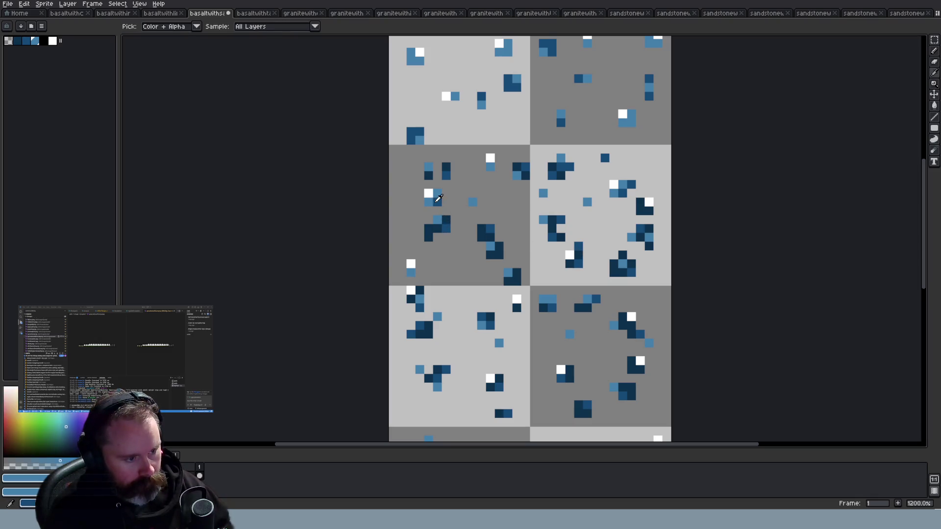
pyautogui.press('b')
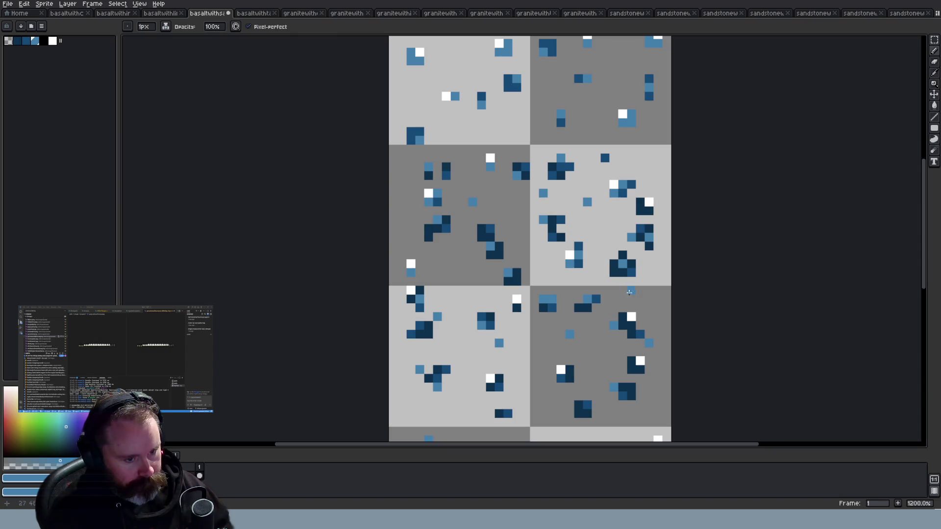
pyautogui.click(641, 204)
pyautogui.press('i')
pyautogui.click(640, 211)
pyautogui.press('b')
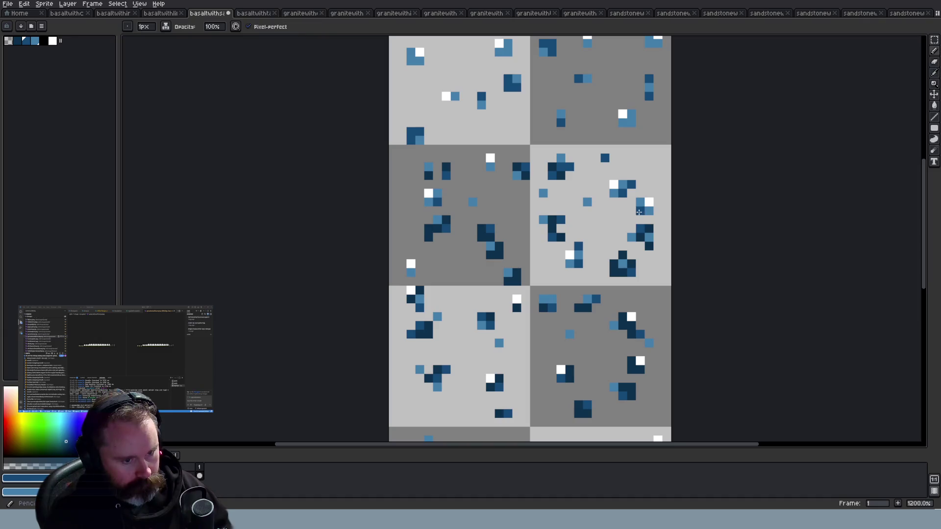
pyautogui.scroll(-3, 689, 258)
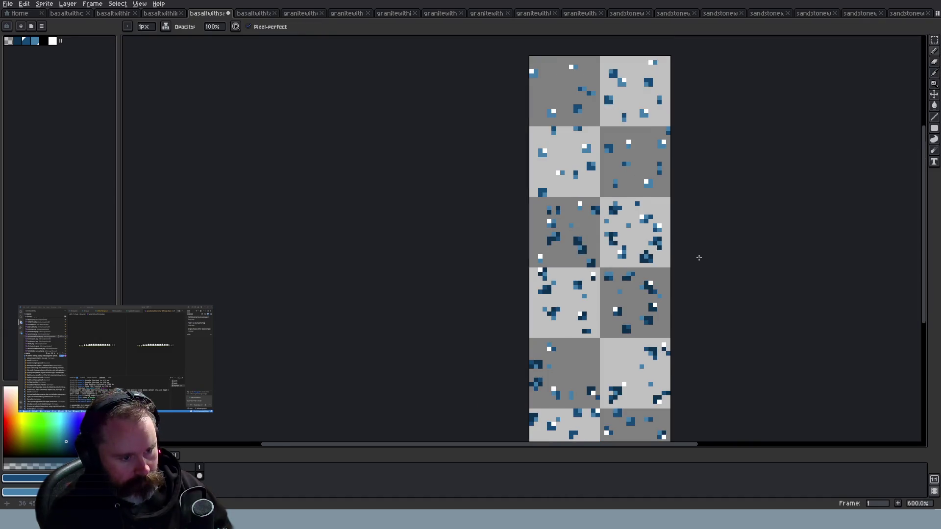
# Repaint several dark ore pixels in the centre-right tile with a lighter blue
pyautogui.scroll(3, 699, 258)
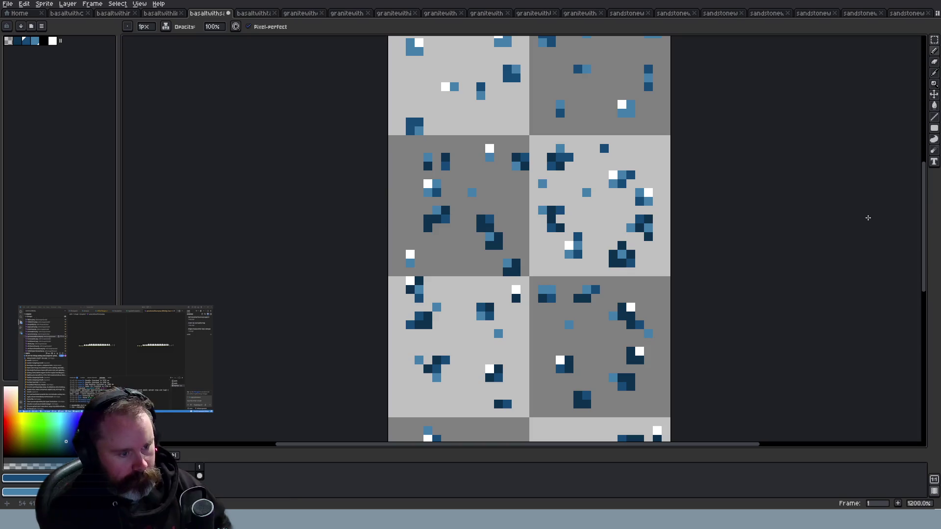
pyautogui.moveTo(927, 223); pyautogui.dragTo(926, 301)
pyautogui.scroll(1, 661, 190)
pyautogui.click(621, 166)
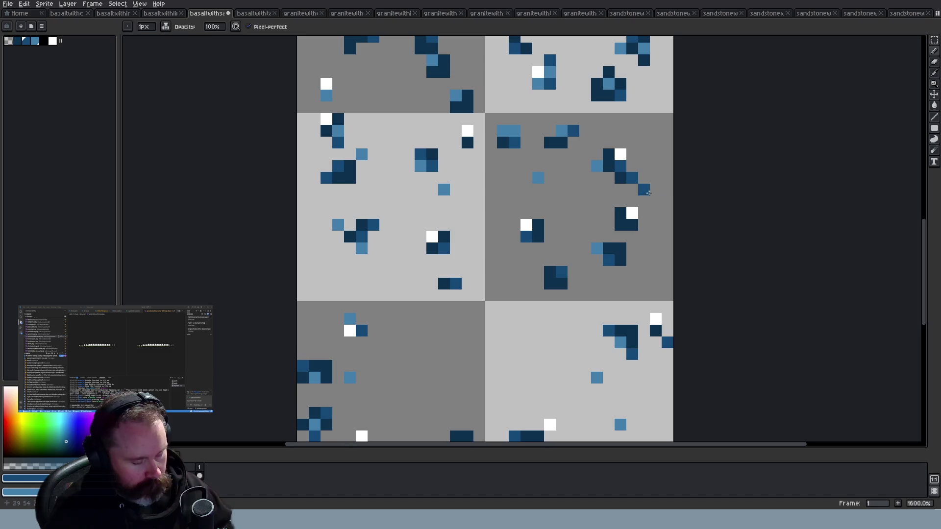
pyautogui.keyDown('alt'); pyautogui.click(598, 166); pyautogui.keyUp('alt')
pyautogui.click(621, 167)
pyautogui.click(609, 155)
pyautogui.click(644, 189)
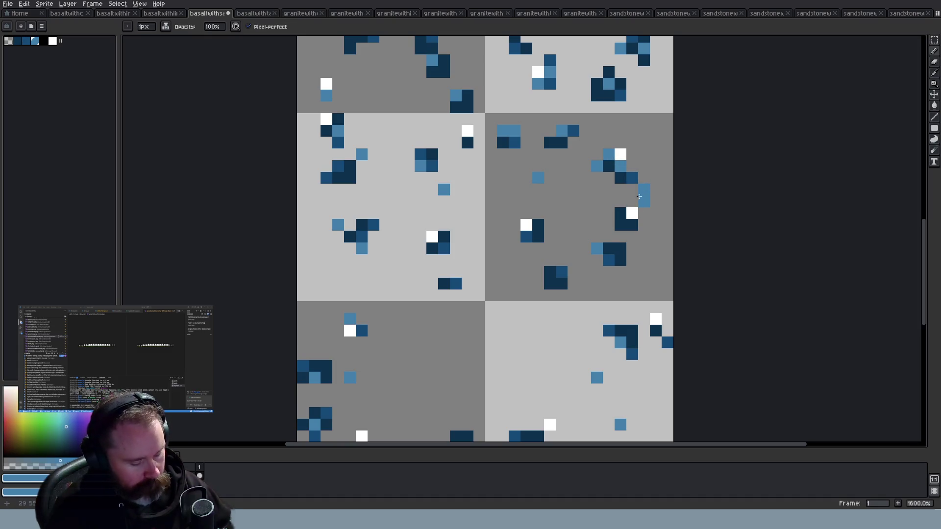
# Add dark navy pixels to an ore cluster, then repaint two navy pixels light blue
pyautogui.press('alt')
pyautogui.keyDown('alt'); pyautogui.click(611, 253); pyautogui.keyUp('alt')
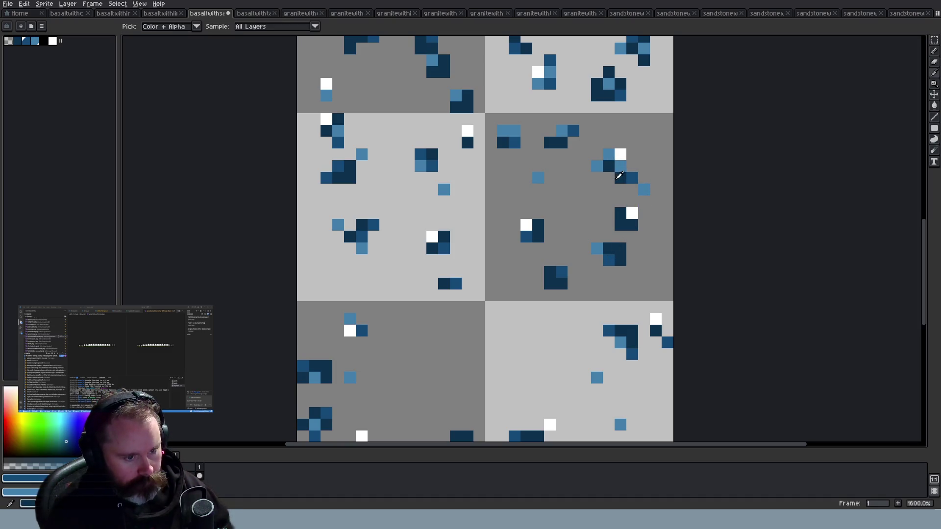
pyautogui.click(621, 178)
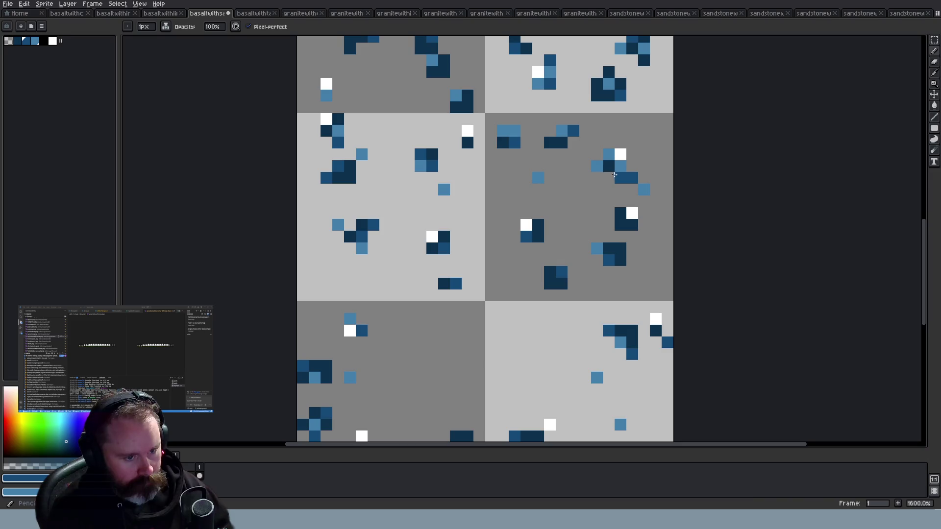
pyautogui.click(643, 260)
pyautogui.press('alt')
pyautogui.click(625, 163)
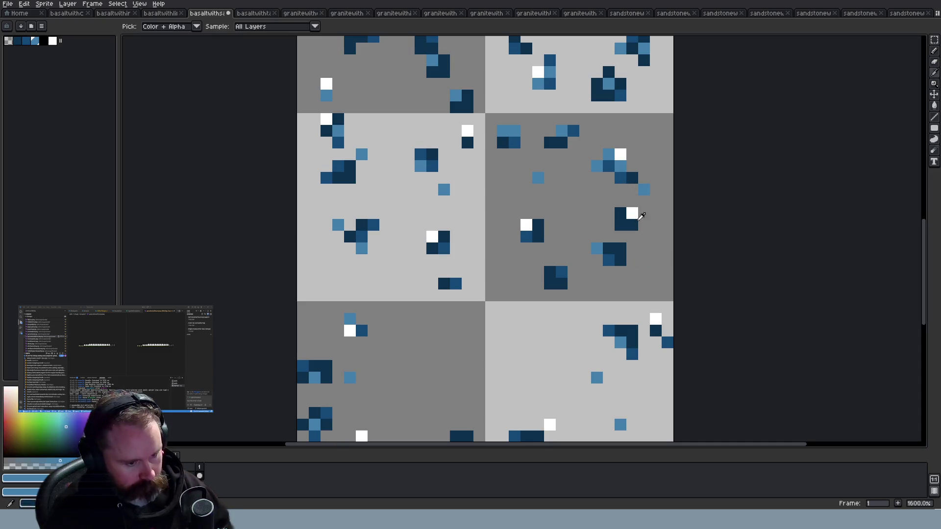
pyautogui.click(621, 213)
pyautogui.click(632, 225)
# Sample dark navy and adjust ore pixel shades in the left tile
pyautogui.press('alt')
pyautogui.click(627, 180)
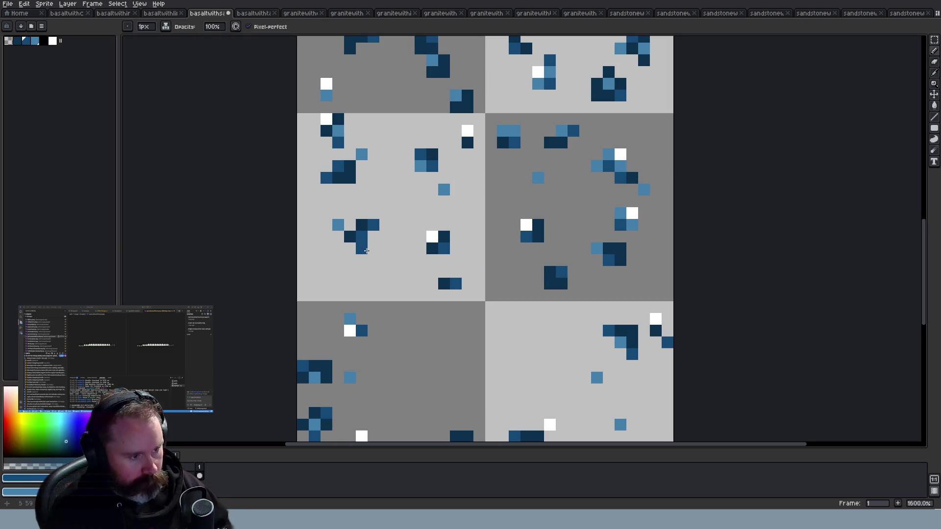
pyautogui.click(338, 131)
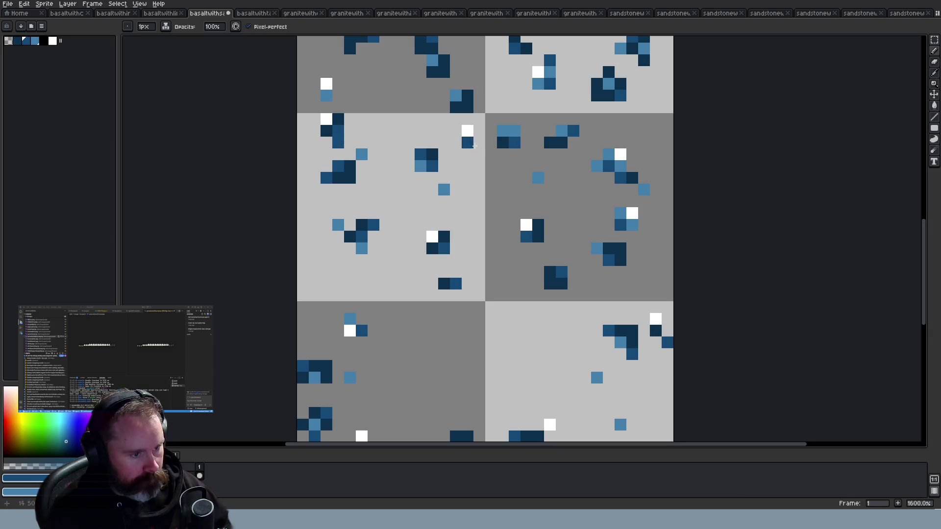
pyautogui.click(468, 142)
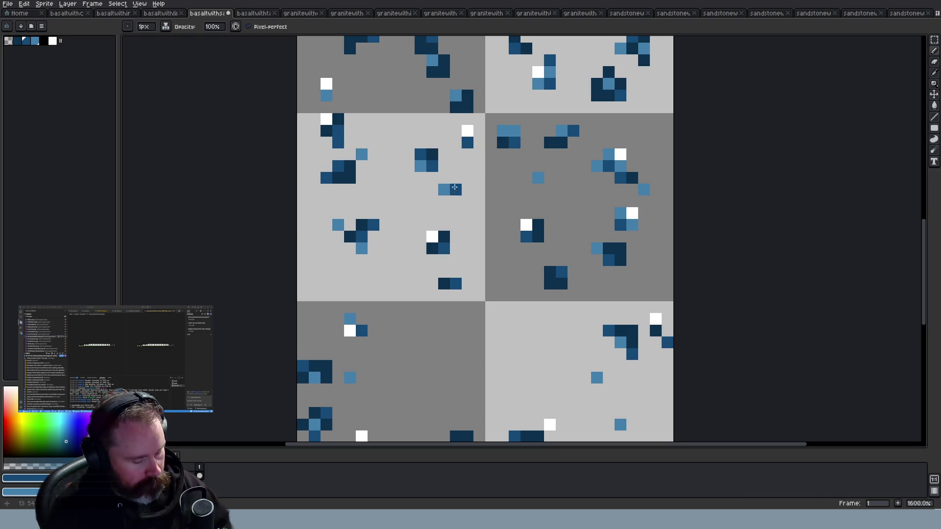
# Sample medium blue and repaint five navy ore pixels medium blue across the left and grey tiles
pyautogui.press('alt')
pyautogui.keyDown('alt'); pyautogui.click(519, 142); pyautogui.keyUp('alt')
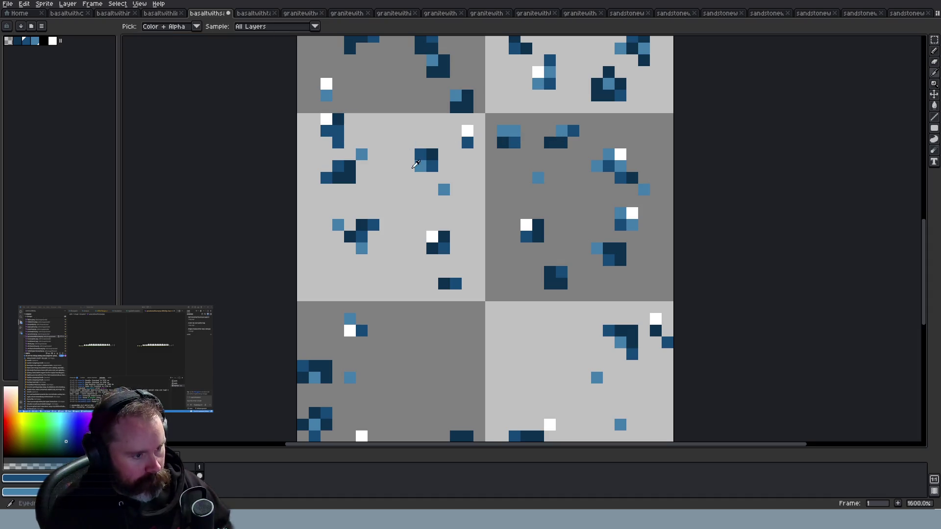
pyautogui.keyDown('alt'); pyautogui.click(421, 166); pyautogui.keyUp('alt')
pyautogui.click(339, 121)
pyautogui.click(326, 131)
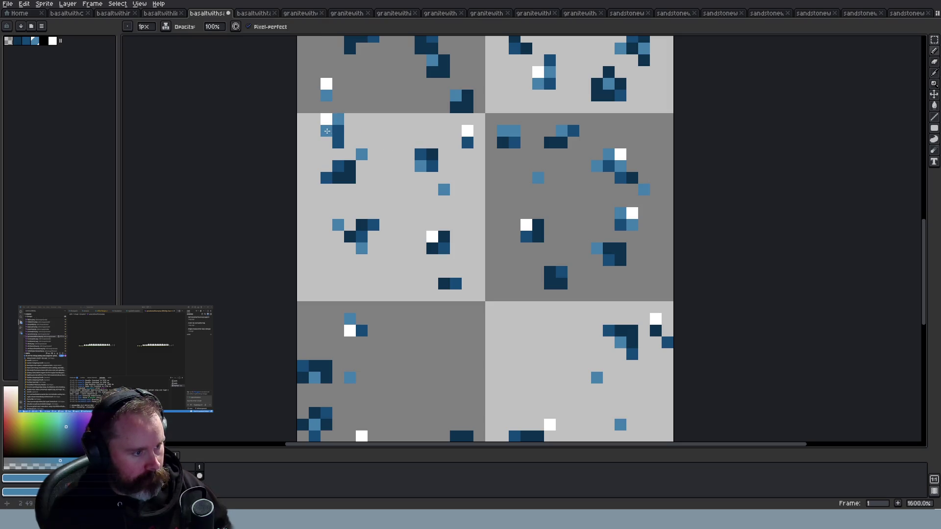
pyautogui.click(432, 249)
pyautogui.click(445, 236)
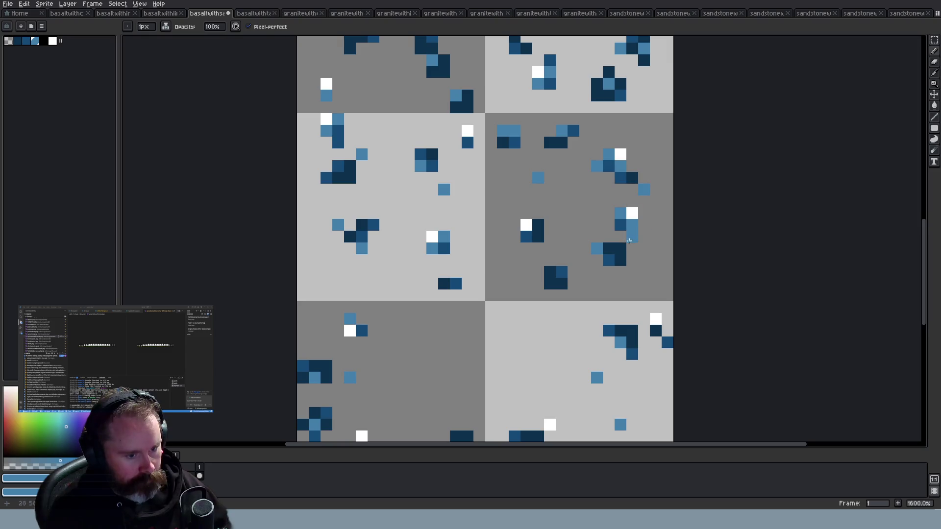
pyautogui.click(538, 225)
# Repaint dark blue ore pixels and a short run of pixels light blue, adding one dark blue pixel
pyautogui.press('i')
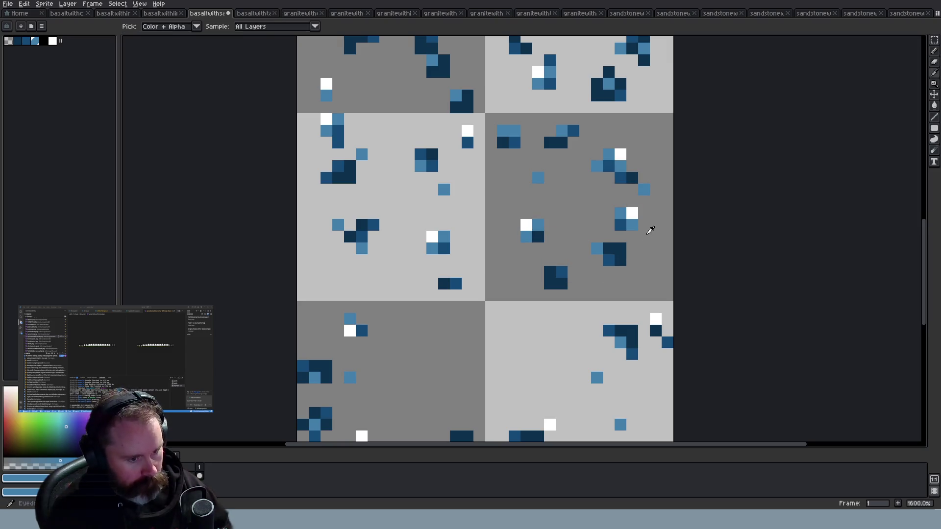
pyautogui.click(626, 223)
pyautogui.press('b')
pyautogui.scroll(-5, 637, 256)
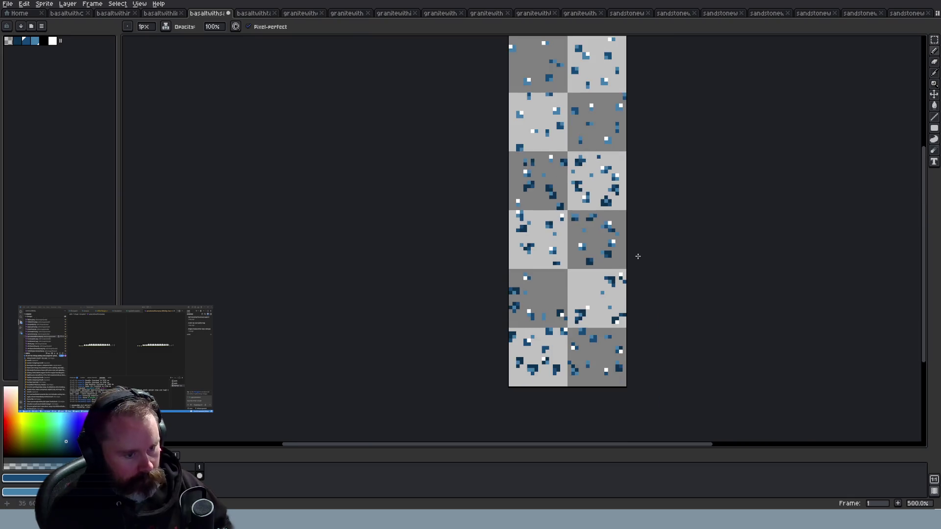
pyautogui.scroll(-1, 658, 283)
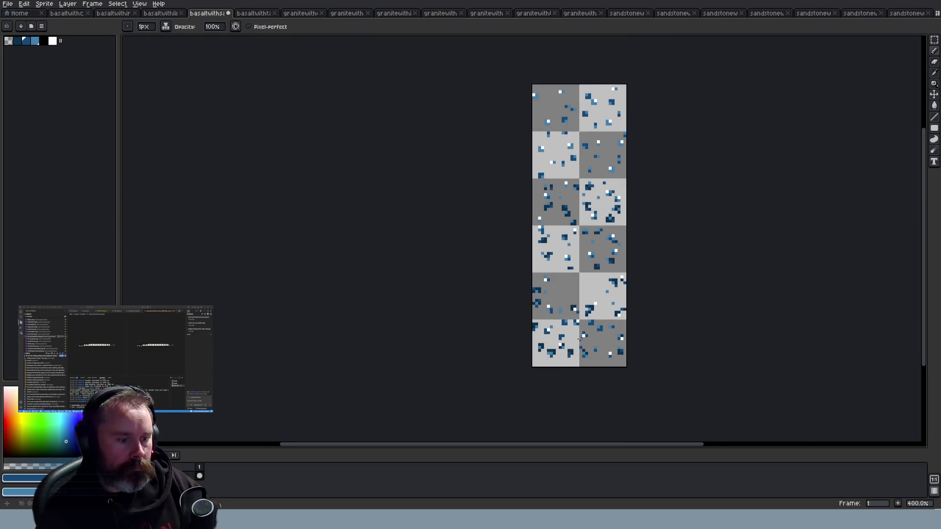
pyautogui.scroll(6, 578, 340)
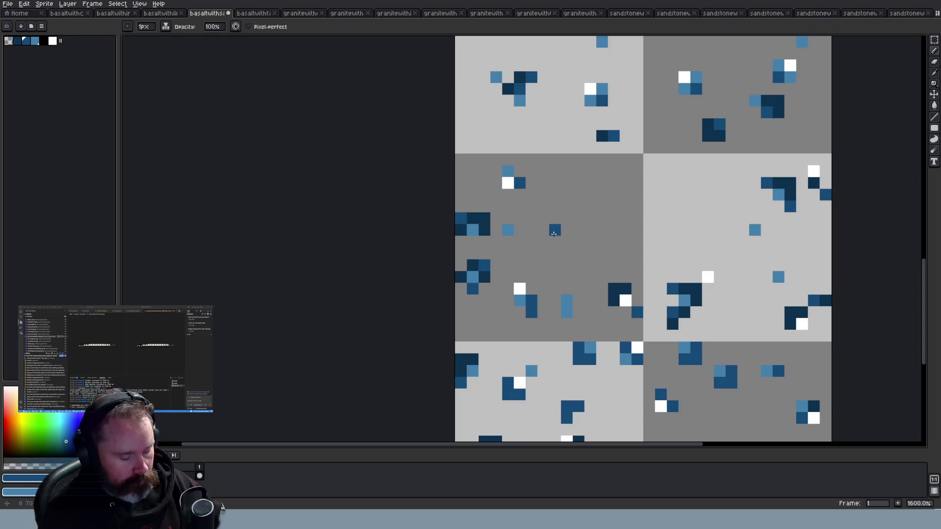
pyautogui.keyDown('alt'); pyautogui.click(510, 170); pyautogui.keyUp('alt')
pyautogui.click(520, 183)
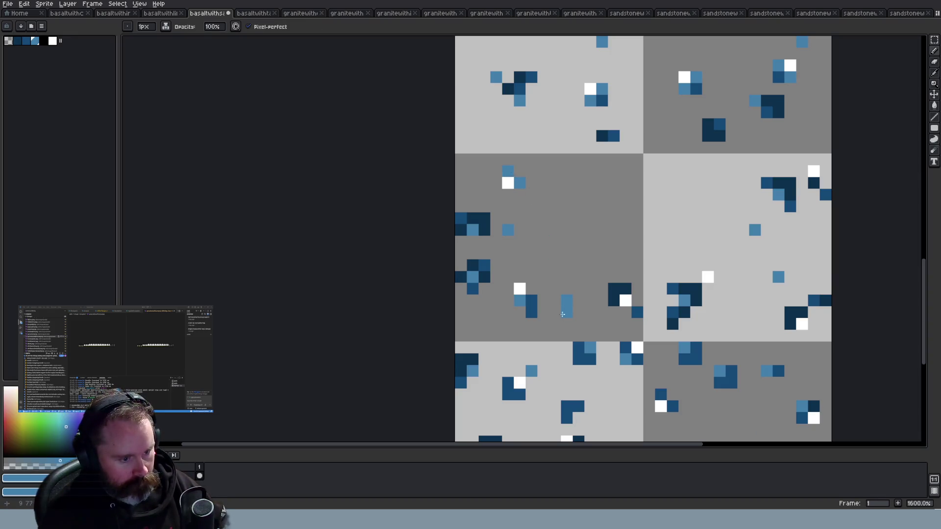
pyautogui.click(531, 300)
pyautogui.moveTo(614, 302); pyautogui.dragTo(626, 290)
pyautogui.keyDown('alt'); pyautogui.click(638, 310); pyautogui.keyUp('alt')
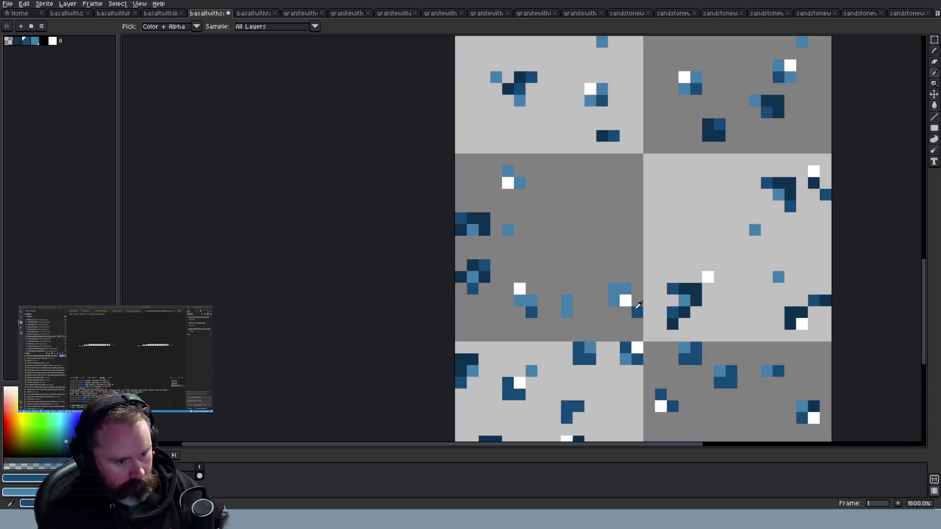
pyautogui.click(613, 290)
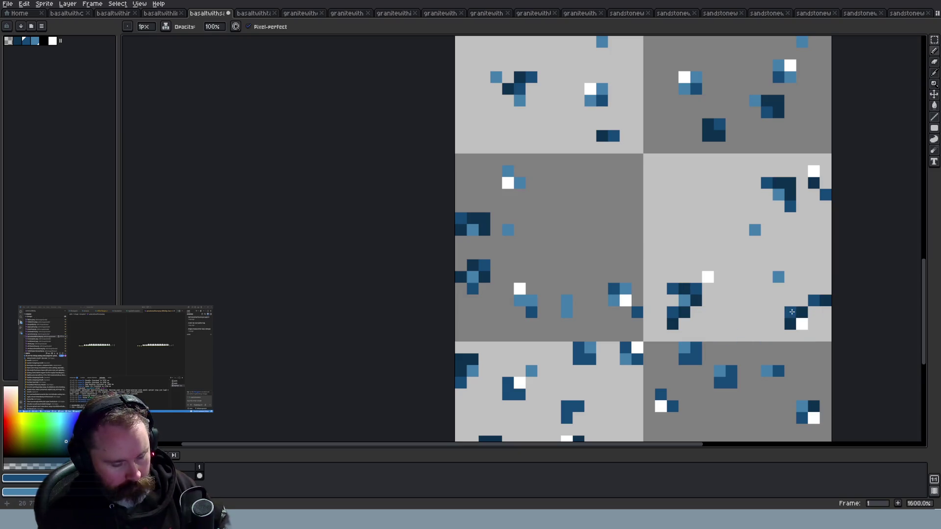
# Sample light blue and recolour two dark pixels in the right-hand tiles, then sample dark blue again
pyautogui.press('alt')
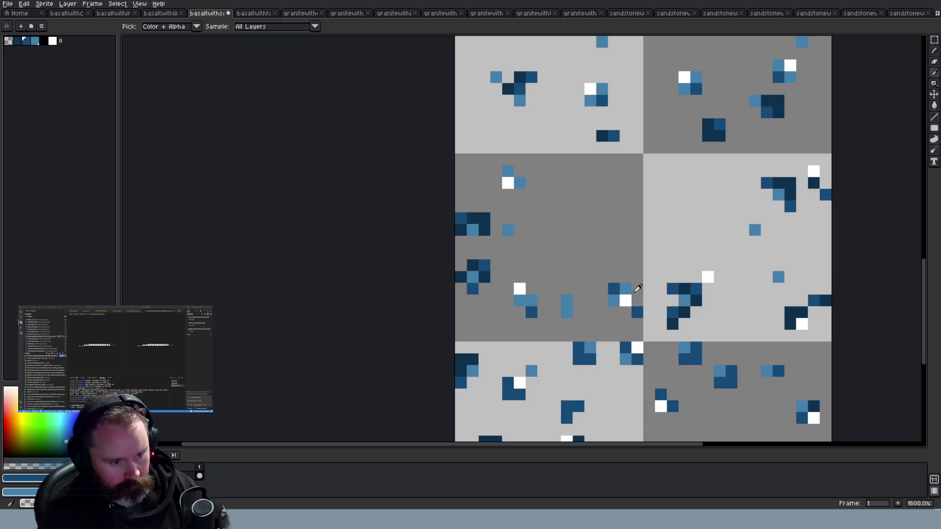
pyautogui.click(639, 290)
pyautogui.click(814, 183)
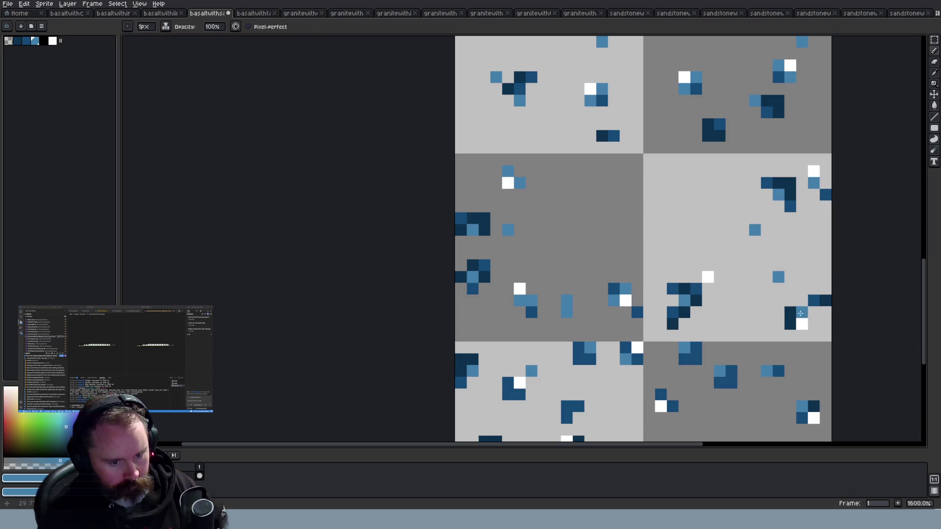
pyautogui.click(790, 324)
pyautogui.press('alt')
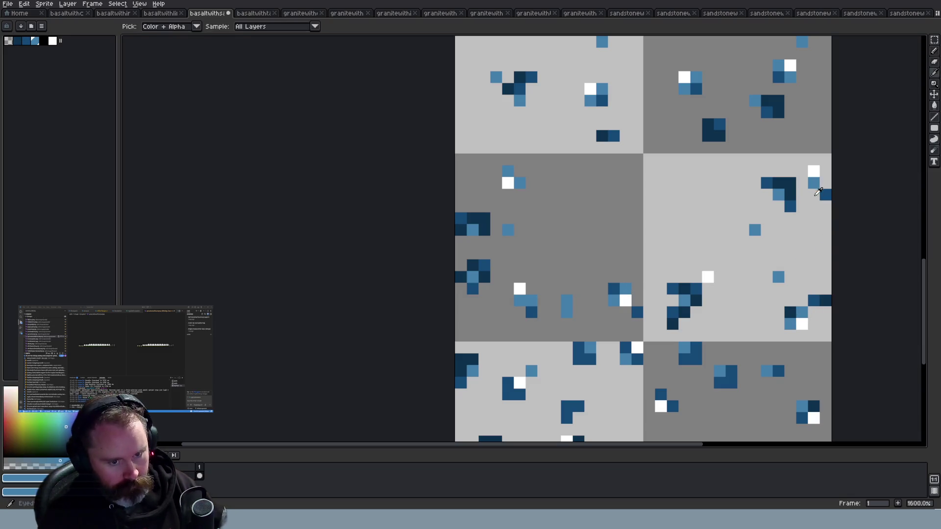
pyautogui.click(820, 195)
pyautogui.scroll(-1, 878, 324)
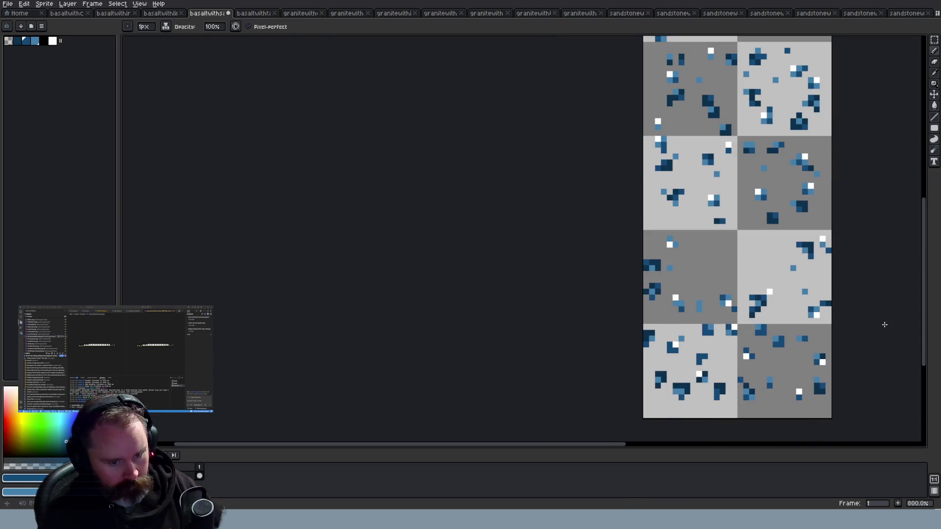
pyautogui.scroll(-2, 927, 325)
pyautogui.scroll(5, 814, 235)
# Add a white highlight and recolour several dark blue ore pixels light blue, restoring one to dark blue
pyautogui.click(815, 236)
pyautogui.keyDown('alt'); pyautogui.click(800, 214); pyautogui.keyUp('alt')
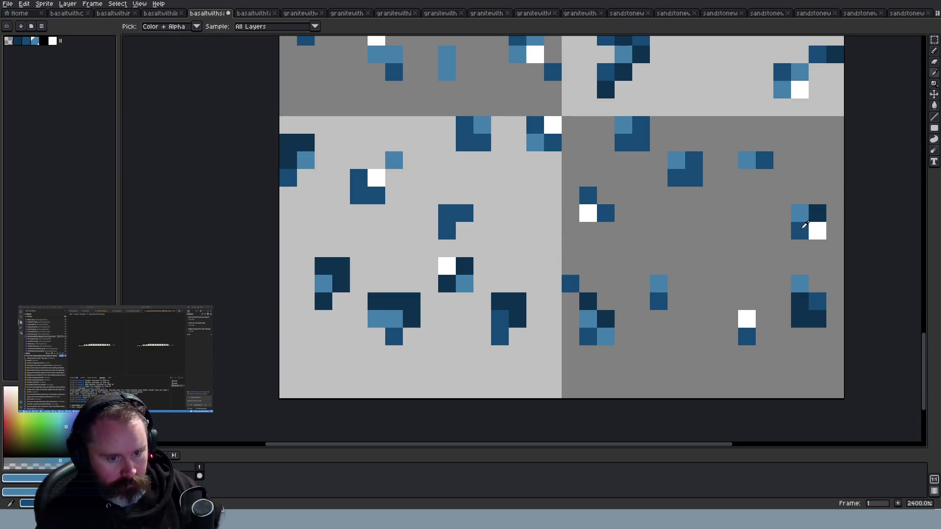
pyautogui.click(800, 231)
pyautogui.click(817, 213)
pyautogui.click(747, 336)
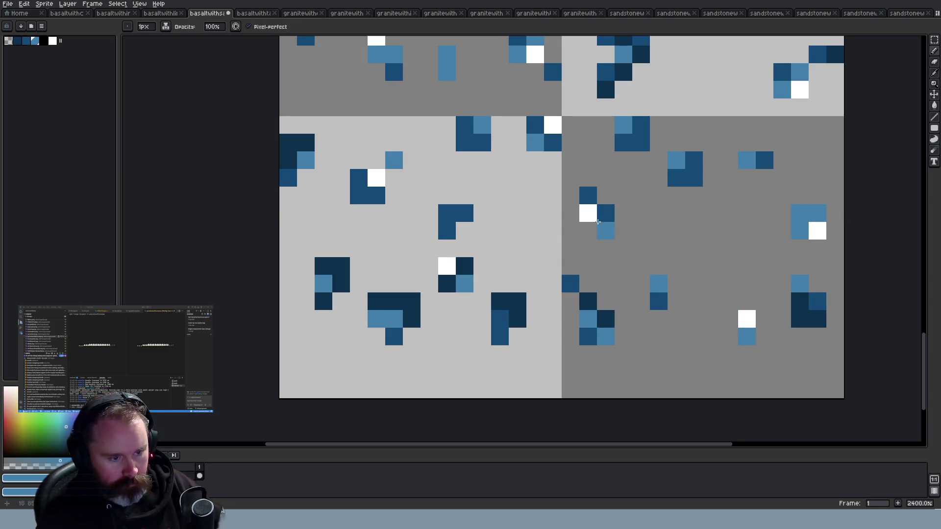
pyautogui.click(587, 195)
pyautogui.click(606, 213)
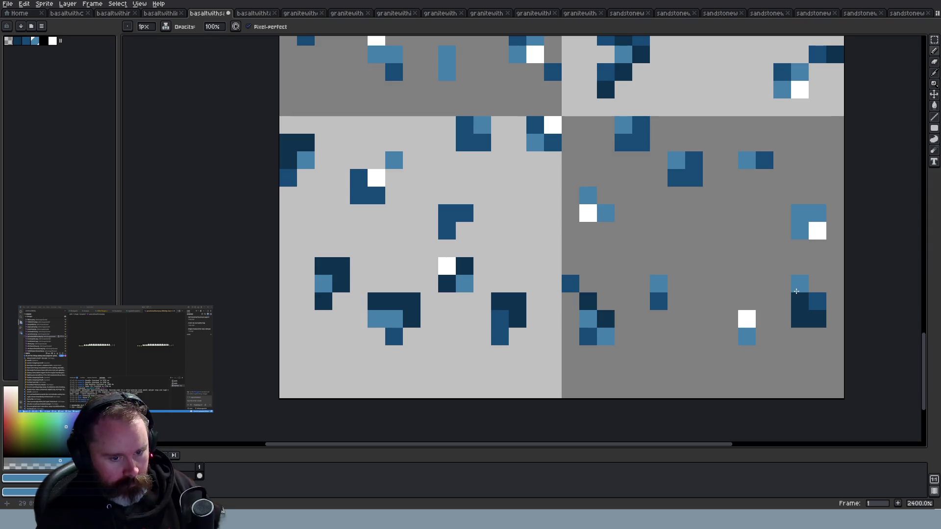
pyautogui.keyDown('alt'); pyautogui.click(817, 294); pyautogui.keyUp('alt')
pyautogui.click(801, 215)
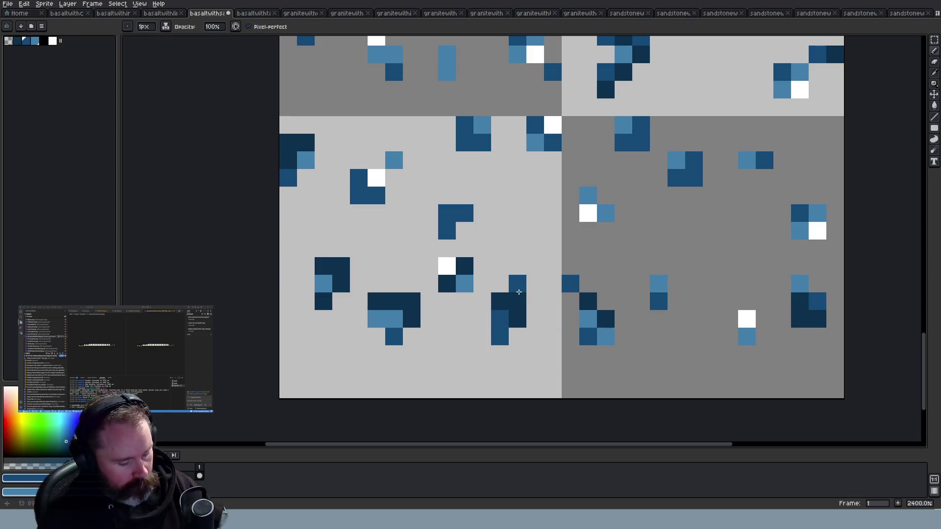
# Paint more light-blue shading pixels around the ore clusters, undoing one stray pixel
pyautogui.press('alt')
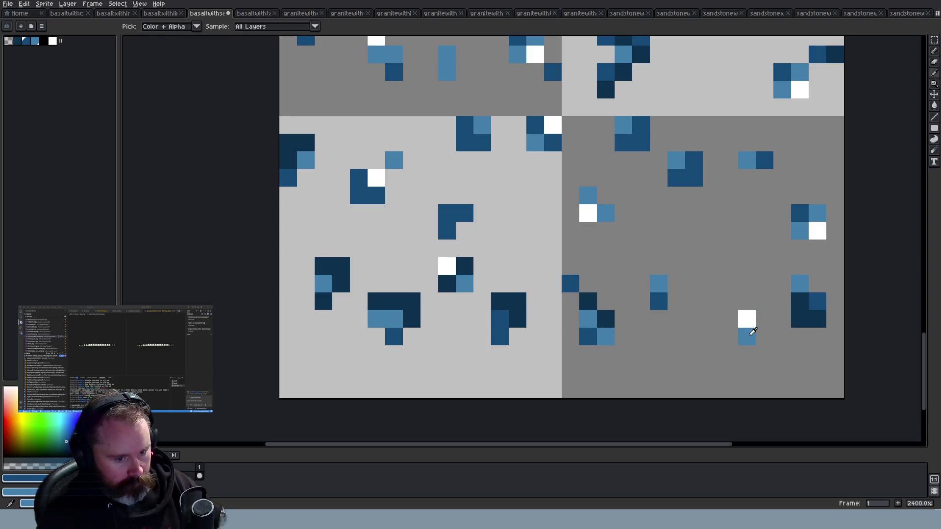
pyautogui.keyDown('alt'); pyautogui.click(753, 332); pyautogui.keyUp('alt')
pyautogui.click(465, 266)
pyautogui.click(447, 284)
pyautogui.click(394, 196)
pyautogui.hotkey('ctrl', 'z')
pyautogui.moveTo(377, 196)
pyautogui.mouseDown()
pyautogui.moveTo(359, 195)
pyautogui.moveTo(359, 178)
pyautogui.mouseUp()
pyautogui.click(535, 125)
pyautogui.click(547, 140)
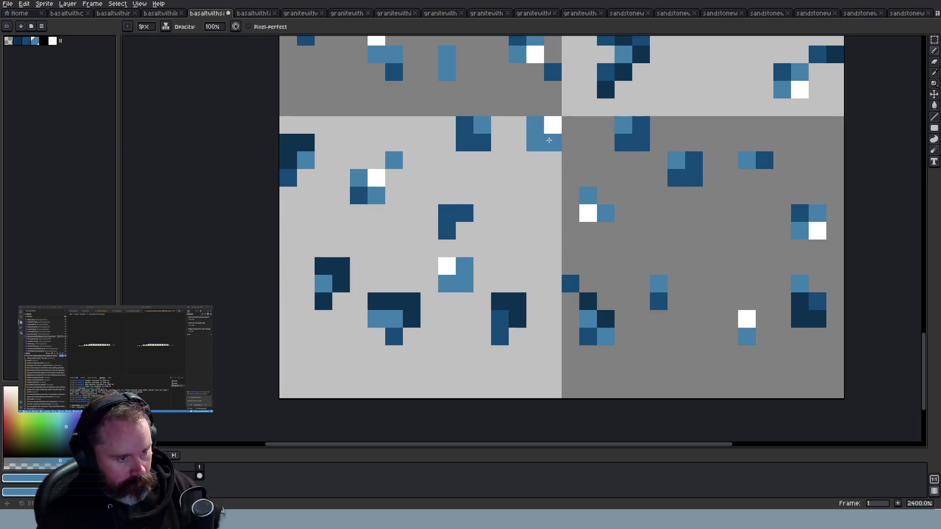
# Add two navy ore pixels to the grey tile
pyautogui.keyDown('alt'); pyautogui.click(443, 161); pyautogui.keyUp('alt')
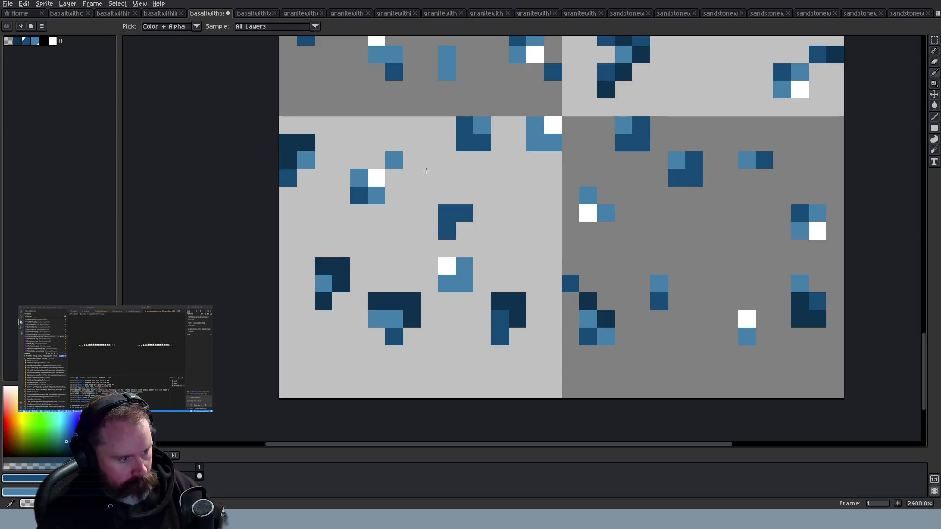
pyautogui.click(535, 143)
pyautogui.click(465, 284)
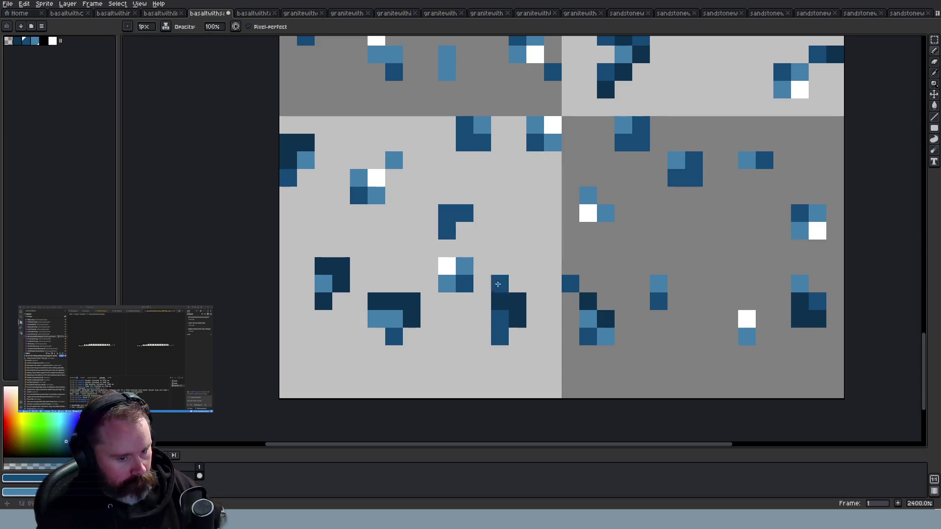
# Save the basalt sprite sheet
pyautogui.scroll(-5, 744, 281)
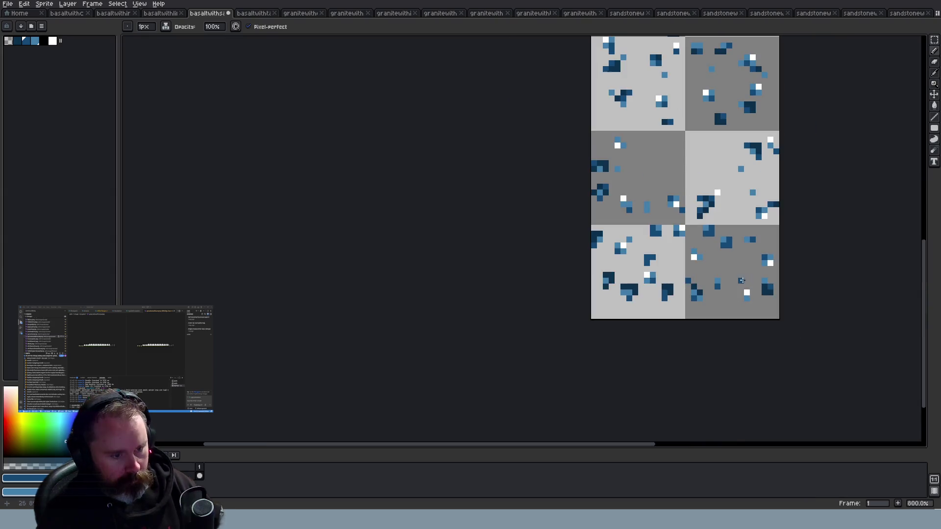
pyautogui.scroll(-4, 794, 256)
pyautogui.hotkey('ctrl', 's')
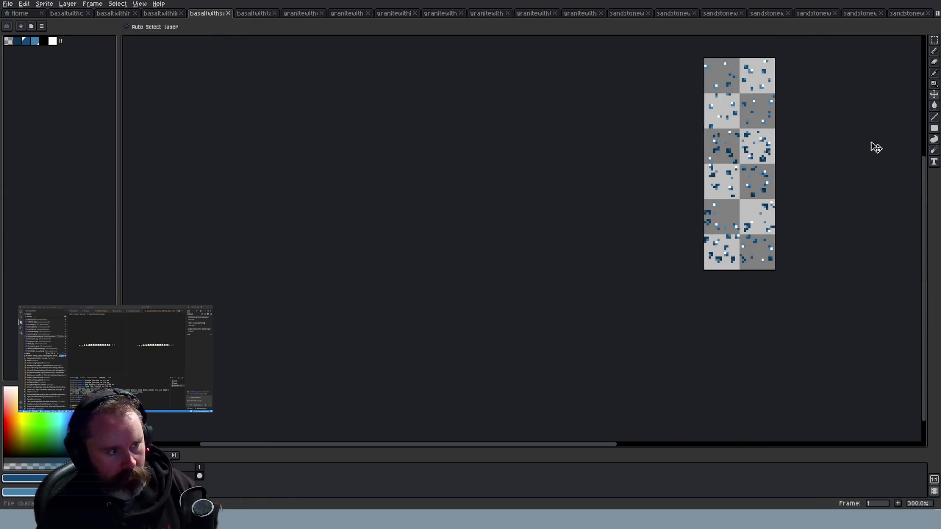
# In Wayward, relocate the player next to the ore tiles on the map
pyautogui.hotkey('alt', 'Tab')
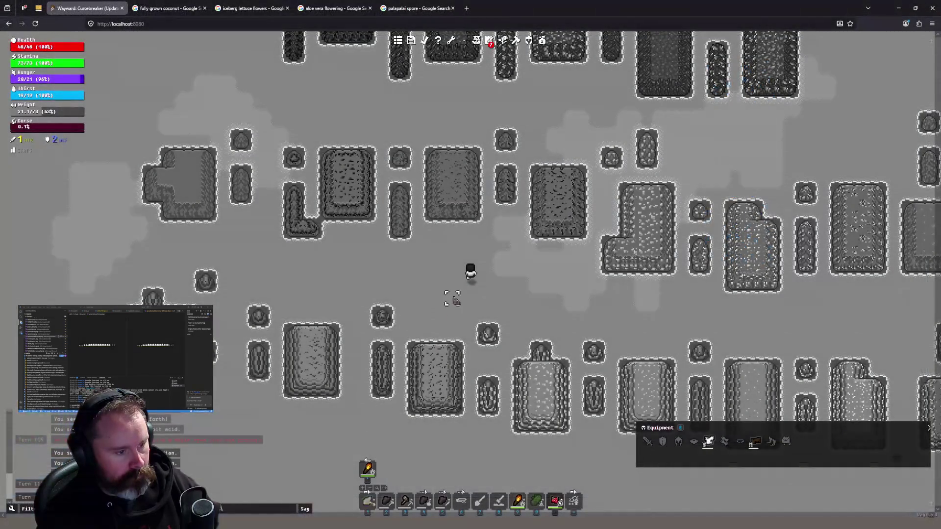
pyautogui.click(505, 166)
pyautogui.click(531, 202)
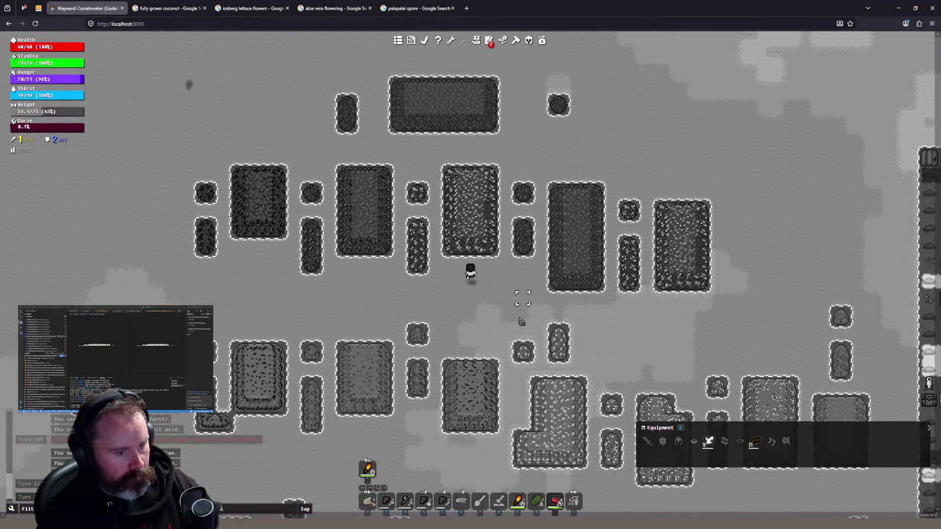
pyautogui.click(518, 307)
pyautogui.click(456, 253)
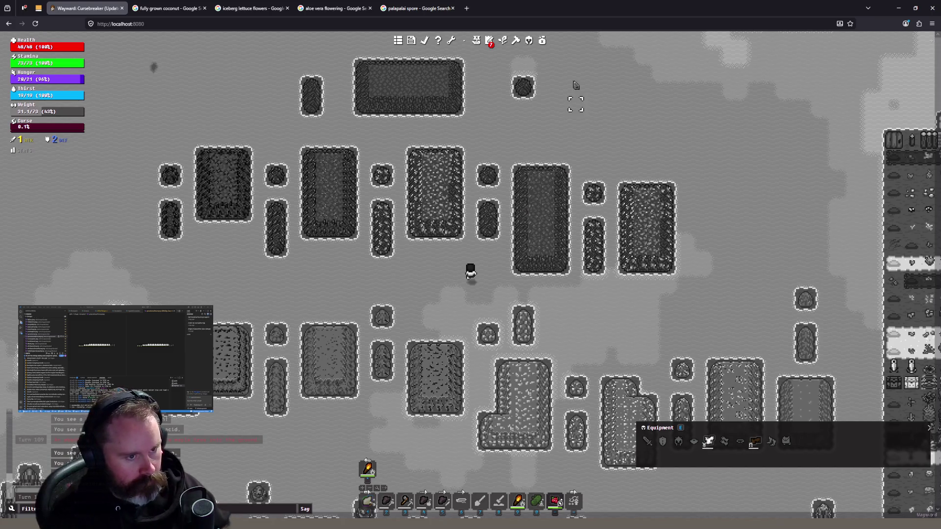
pyautogui.press('w')
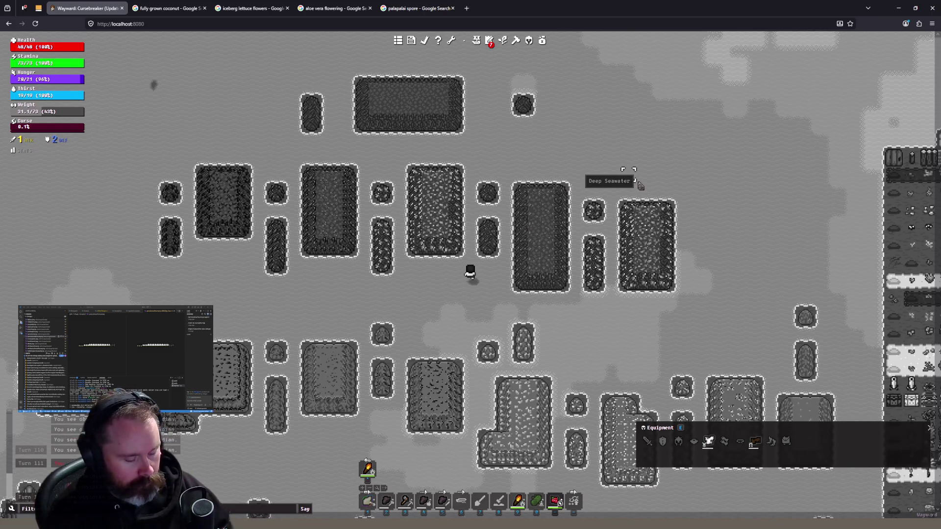
# Reload the game textures from the Display section of the Debug Tools
pyautogui.press('\\')
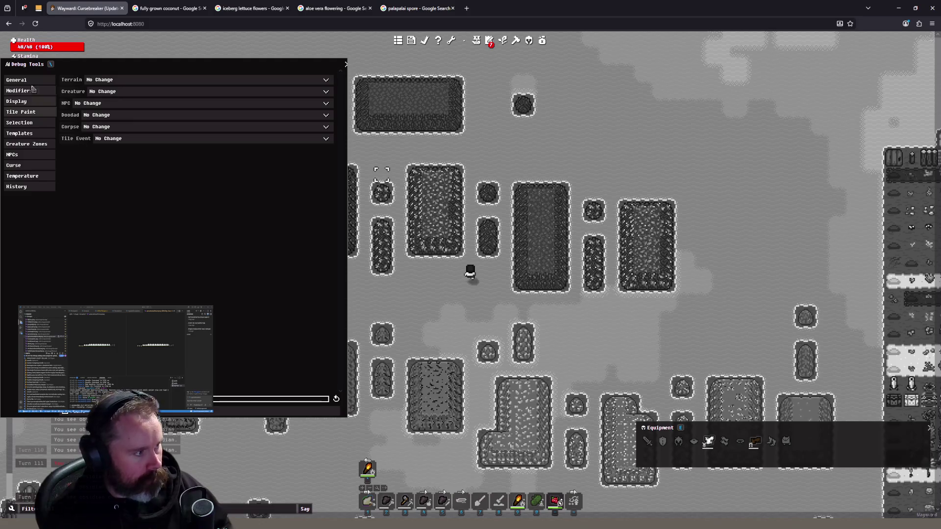
pyautogui.click(31, 80)
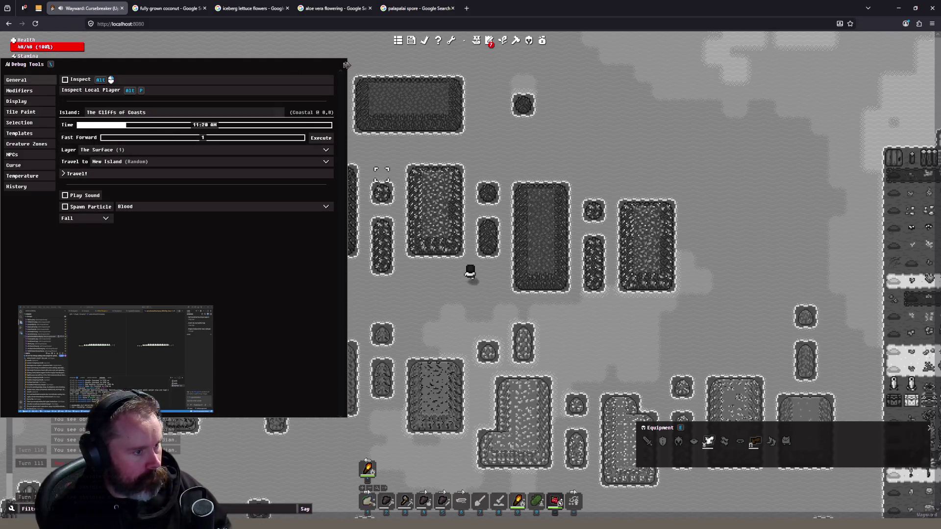
pyautogui.click(24, 101)
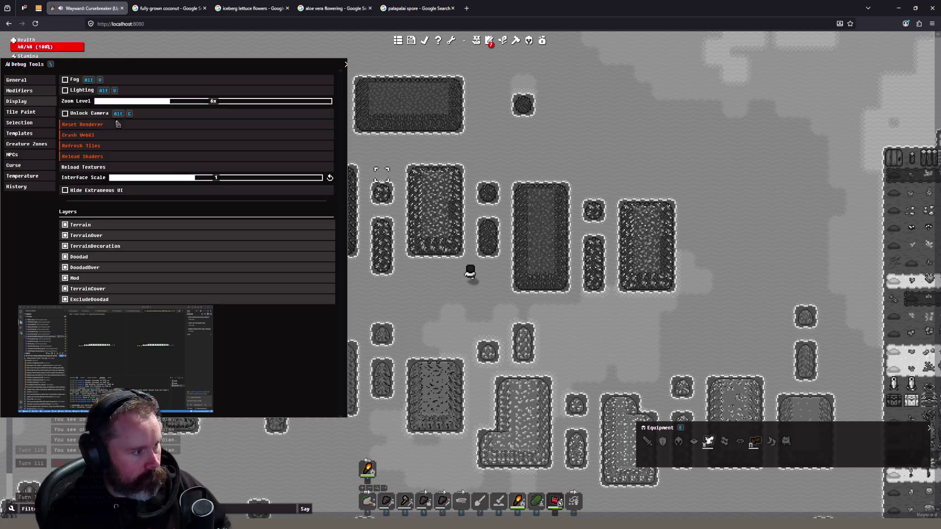
pyautogui.click(112, 169)
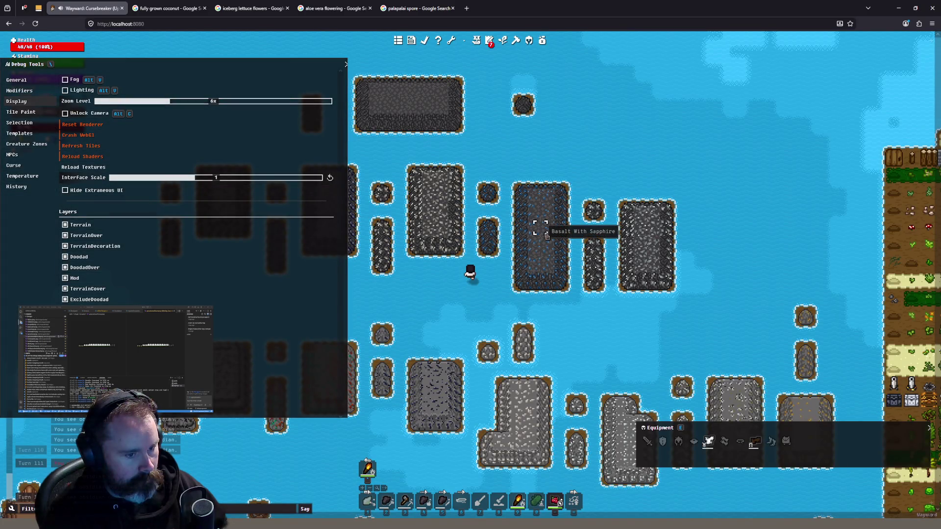
pyautogui.scroll(2, 554, 247)
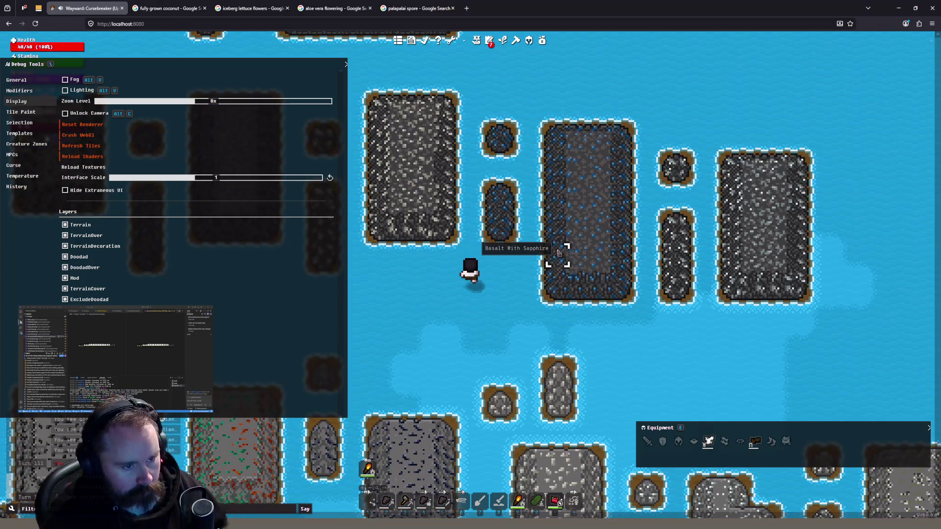
pyautogui.scroll(-1, 559, 252)
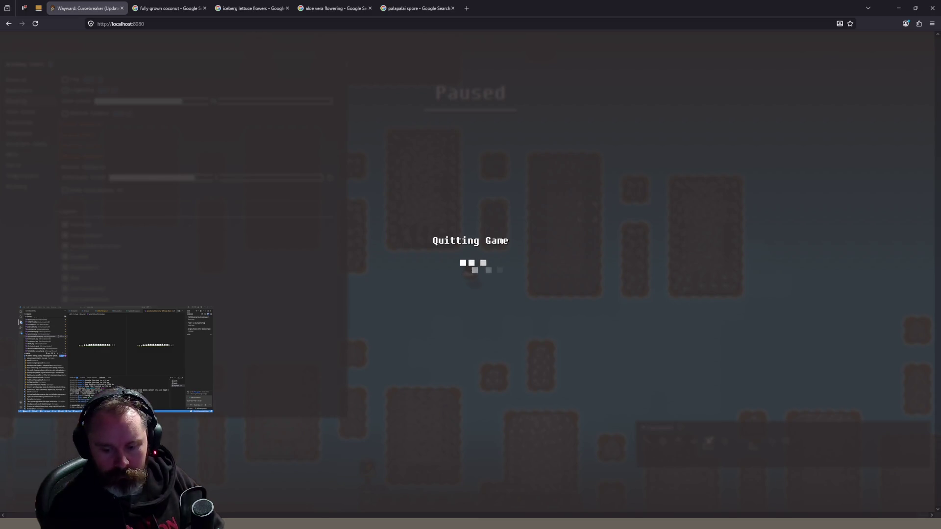
pyautogui.click(271, 23)
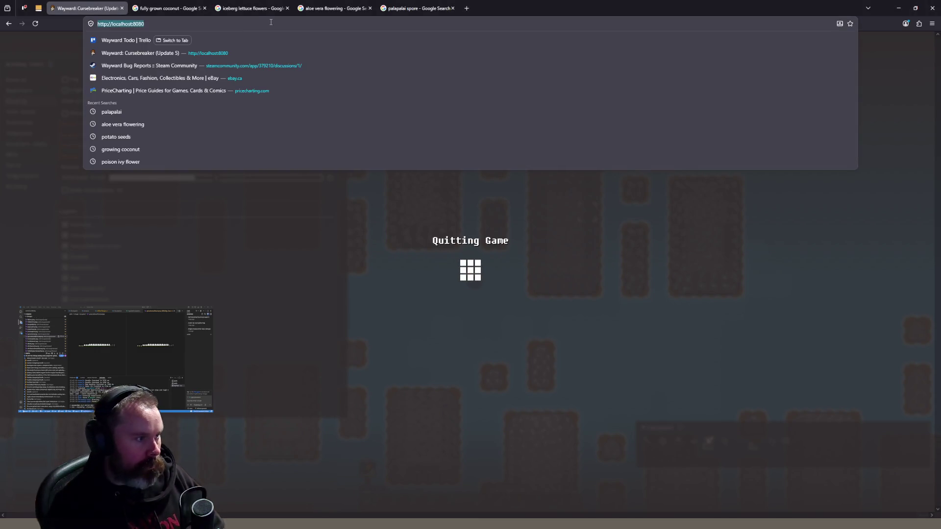
pyautogui.press('Return')
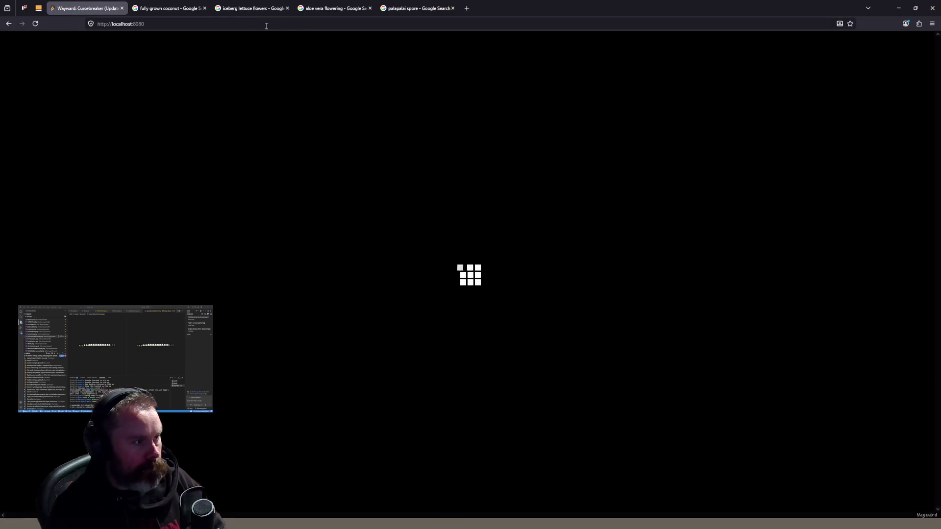
pyautogui.middleClick(185, 8)
pyautogui.middleClick(185, 8)
pyautogui.middleClick(185, 9)
pyautogui.middleClick(185, 9)
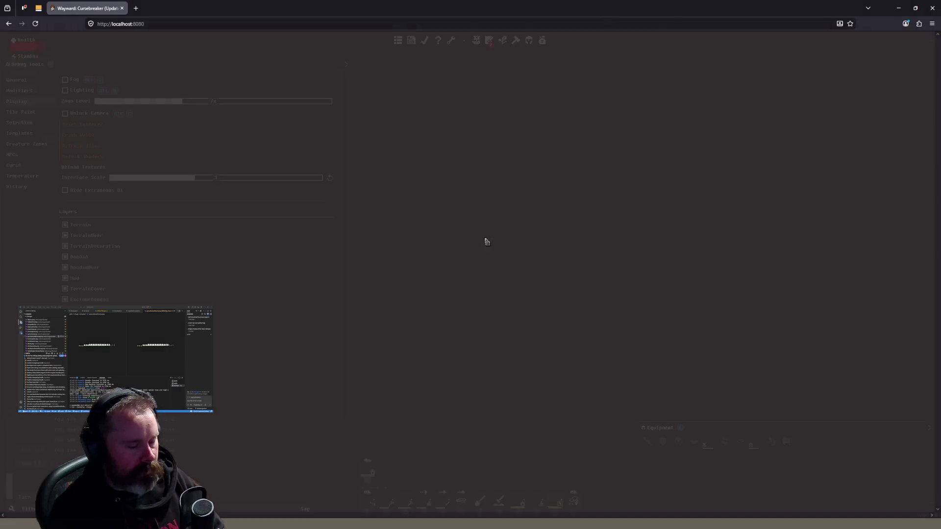
pyautogui.scroll(-4, 526, 267)
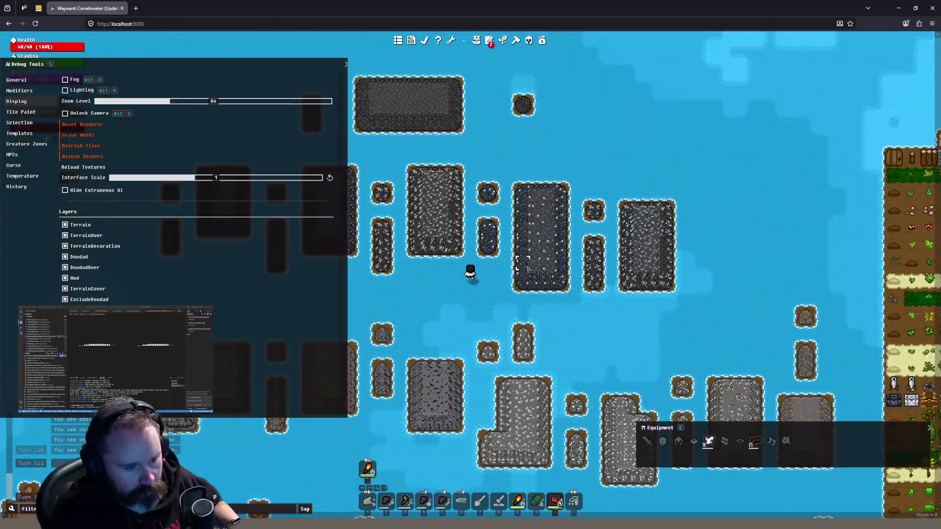
pyautogui.scroll(5, 539, 289)
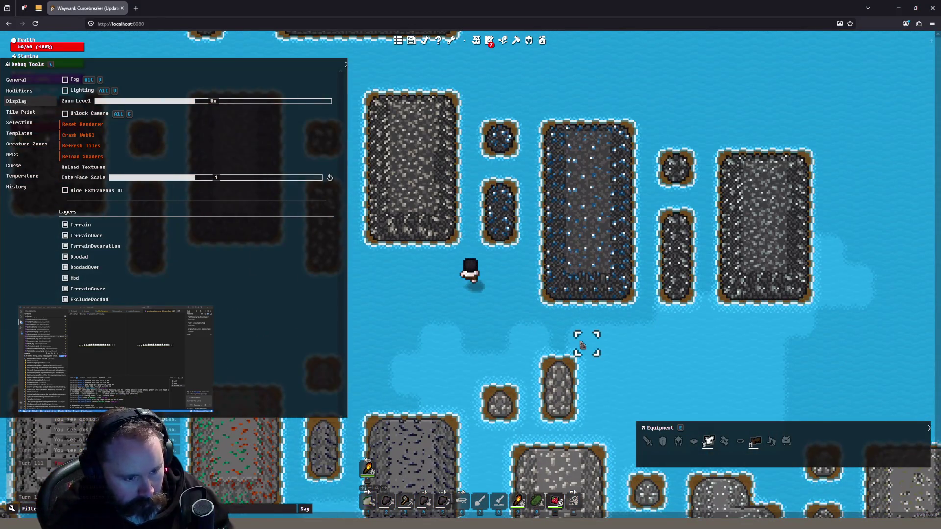
pyautogui.scroll(-1, 501, 317)
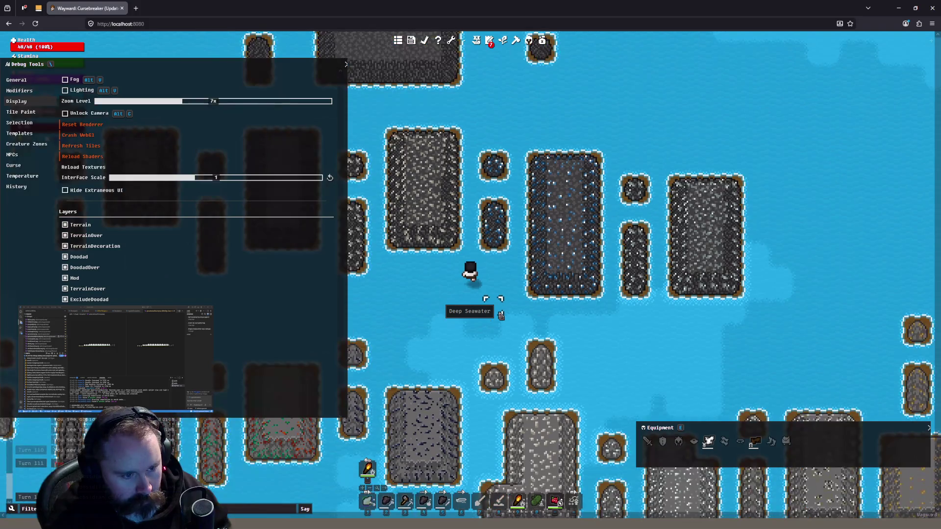
pyautogui.scroll(-1, 501, 316)
pyautogui.scroll(-1, 498, 315)
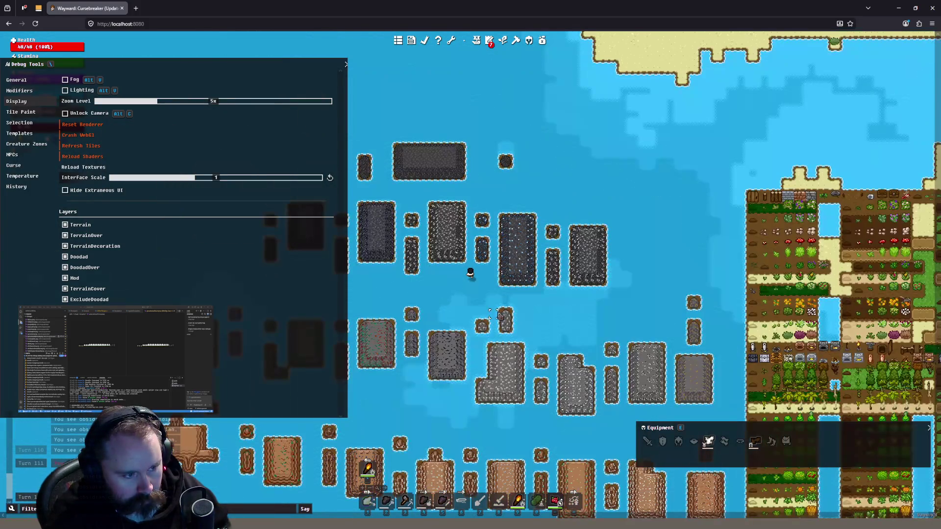
pyautogui.click(491, 313)
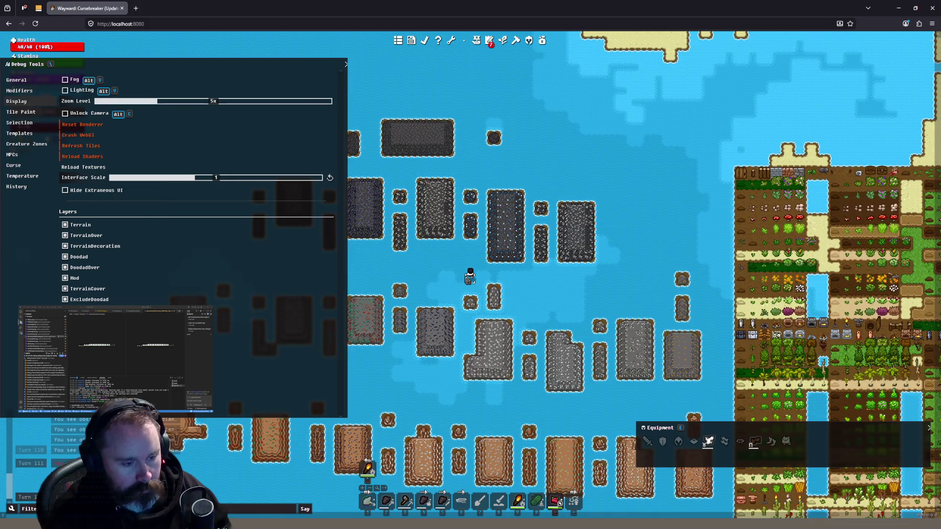
pyautogui.scroll(2, 492, 314)
pyautogui.scroll(3, 492, 314)
pyautogui.click(487, 22)
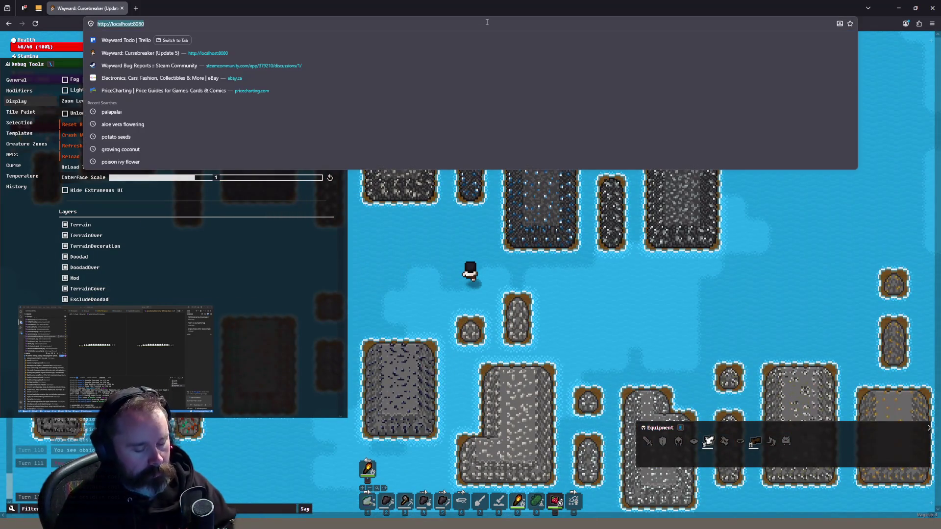
pyautogui.press('F12')
# Select the canvas#game-canvas element under screen-in-game in the Inspector
pyautogui.click(704, 403)
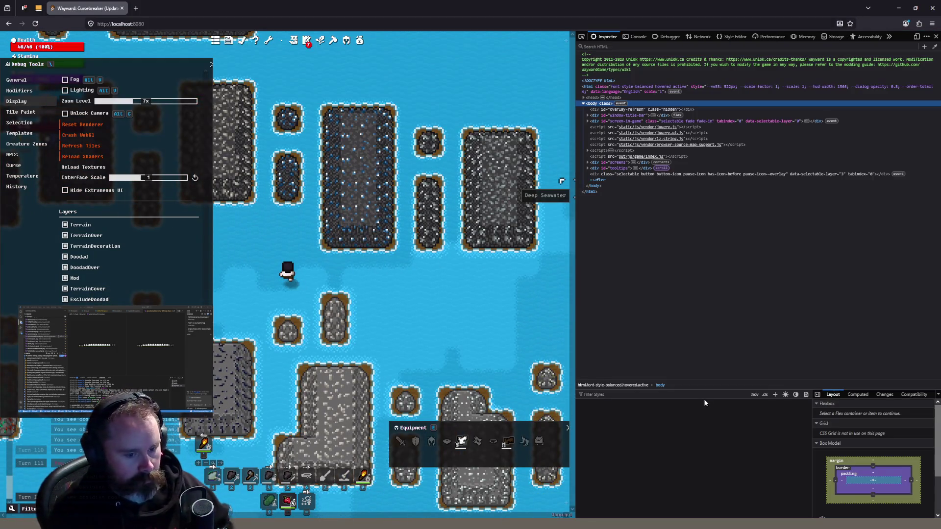
pyautogui.click(588, 121)
pyautogui.click(588, 121)
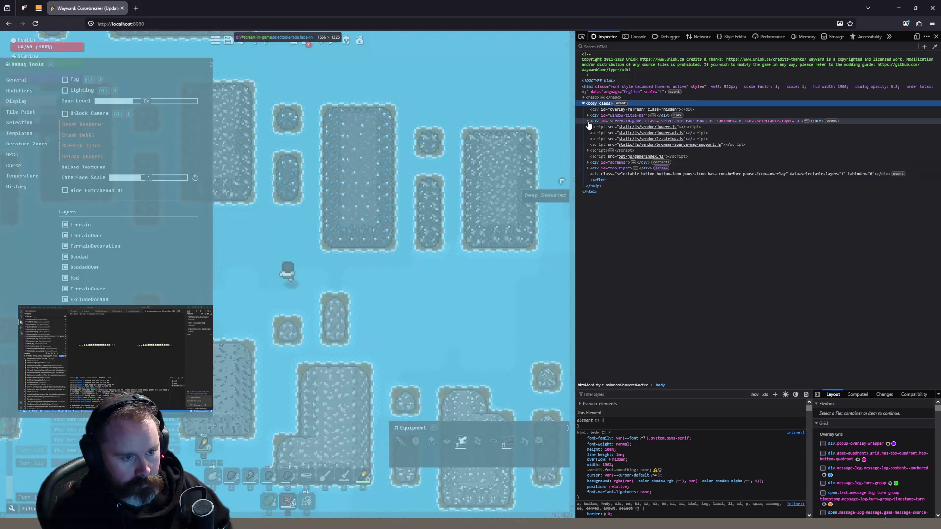
pyautogui.click(588, 121)
pyautogui.click(615, 156)
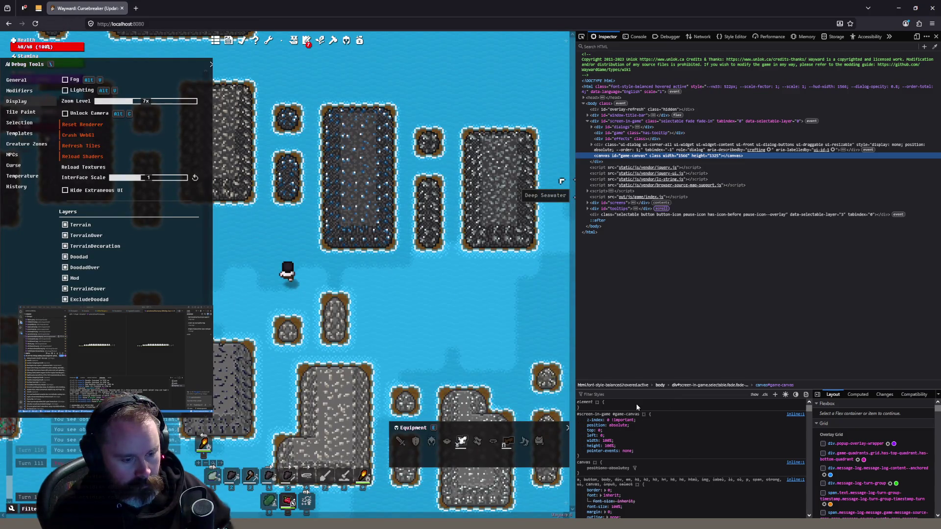
# Add filter: grayscale(1) to the canvas element's styles
pyautogui.click(636, 407)
pyautogui.write('filter')
pyautogui.press('Tab')
pyautogui.write('grayscale')
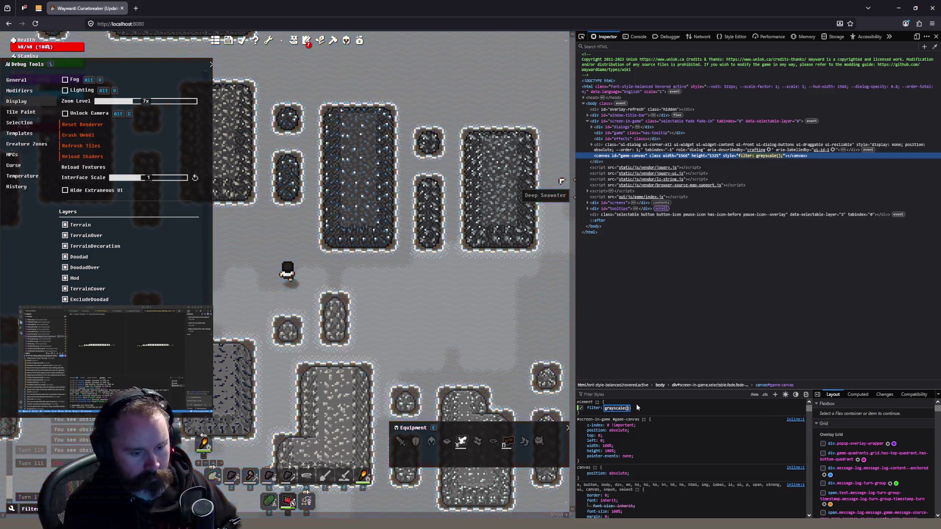
pyautogui.press('Return')
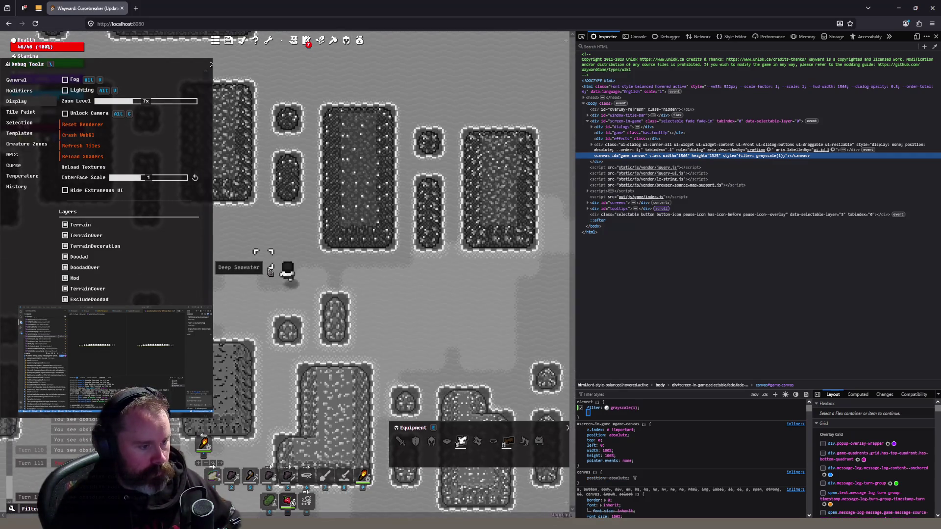
# Walk the character around the grayscale map, ending two tiles left
pyautogui.press('Up')
pyautogui.press('Left')
pyautogui.press('Up')
pyautogui.press('Left')
pyautogui.press('Left')
pyautogui.press('Left')
pyautogui.press('Down')
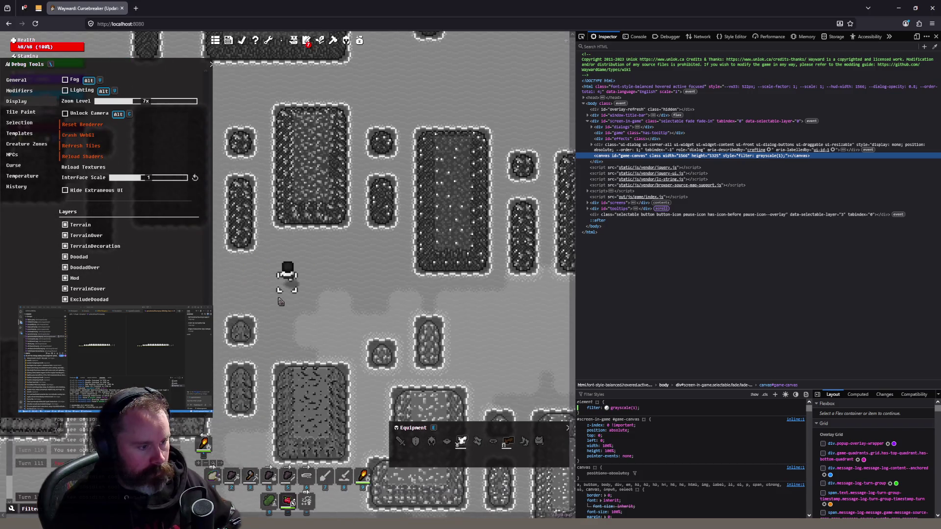
pyautogui.press('Left')
pyautogui.press('Right')
pyautogui.press('Right')
pyautogui.press('Right')
pyautogui.press('Left')
pyautogui.press('Left')
pyautogui.press('Left')
pyautogui.press('Left')
pyautogui.press('Left')
pyautogui.press('Left')
pyautogui.press('Right')
pyautogui.press('Right')
pyautogui.press('Right')
pyautogui.press('Left')
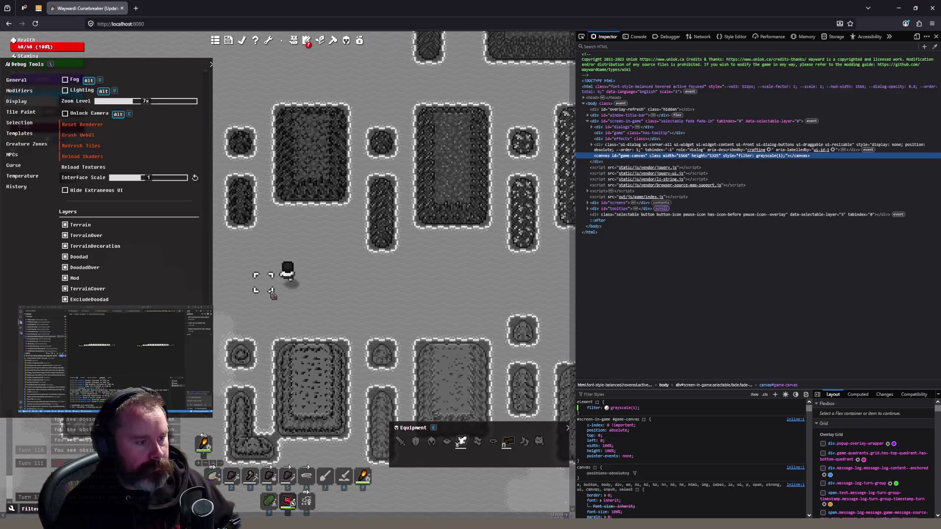
pyautogui.press('Left')
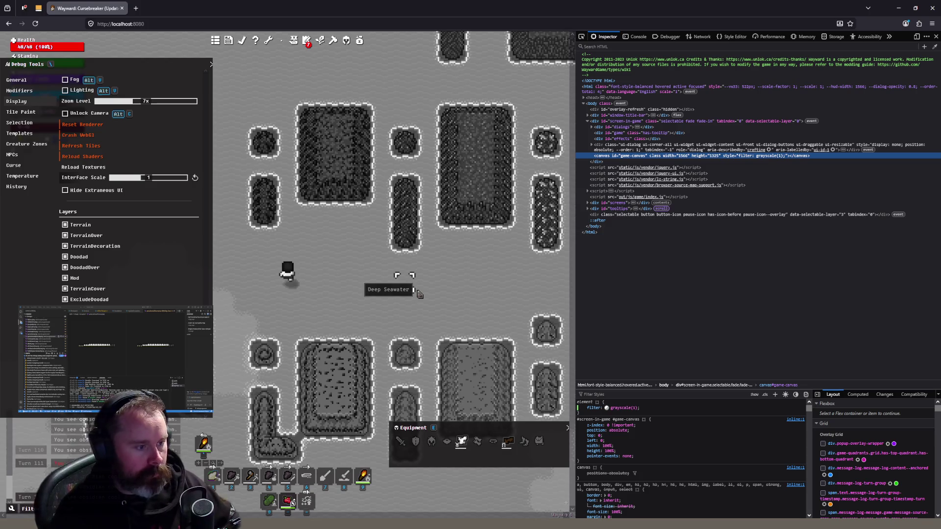
# Walk the character down and right toward the map's right edge
pyautogui.scroll(-1, 406, 260)
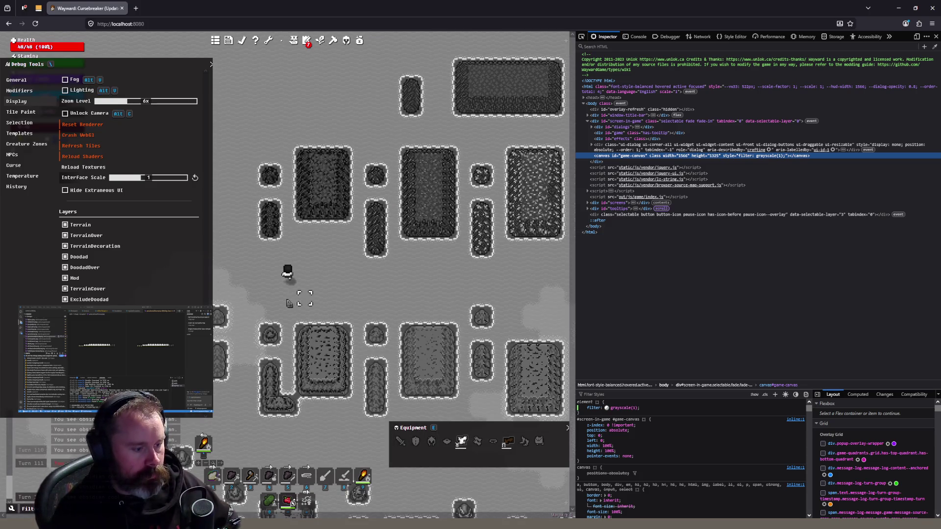
pyautogui.press('Down')
pyautogui.press('Down')
pyautogui.press('Down')
pyautogui.press('Down')
pyautogui.press('Down')
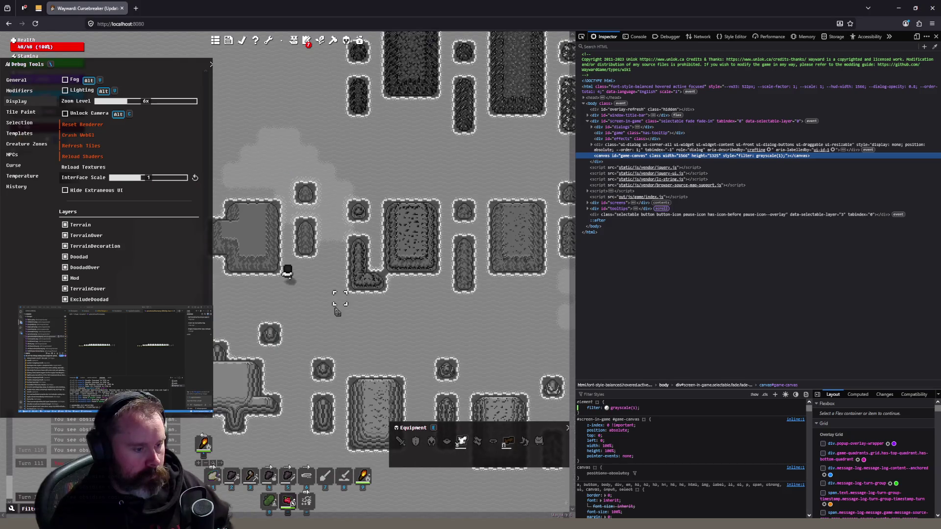
pyautogui.press('Right')
pyautogui.press('Right')
pyautogui.press('Up')
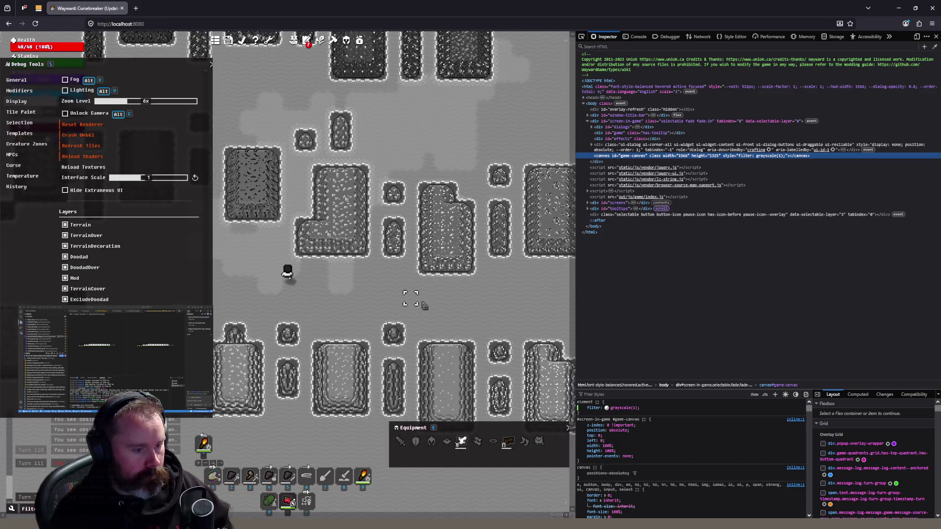
pyautogui.press('Right')
pyautogui.moveTo(417, 237)
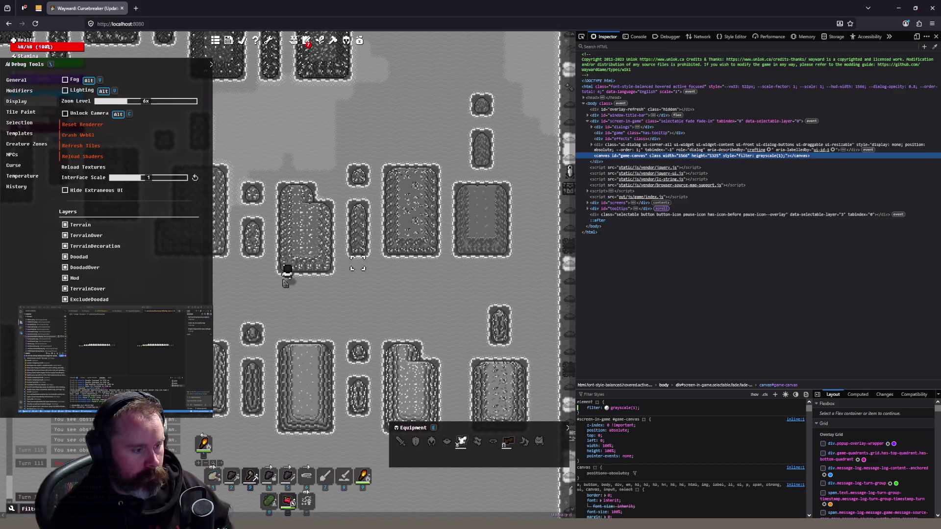
# Walk left, up and down, then send the character to a tile in another area
pyautogui.press('Left')
pyautogui.press('Left')
pyautogui.press('Left')
pyautogui.press('Up')
pyautogui.press('Up')
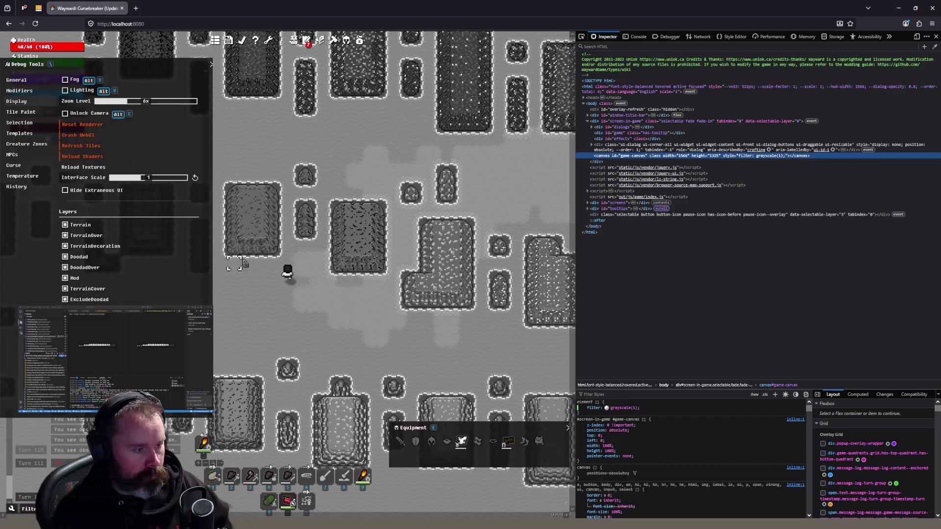
pyautogui.press('Up')
pyautogui.press('Up')
pyautogui.press('Up')
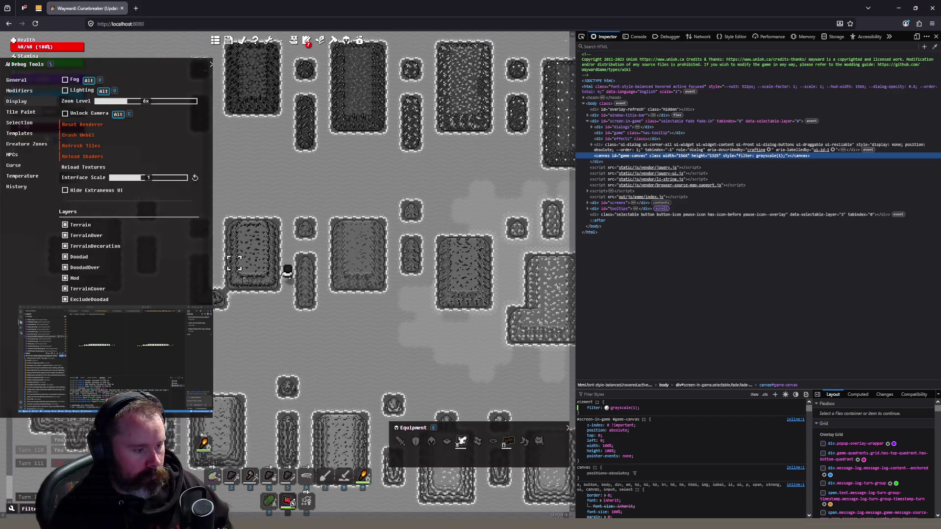
pyautogui.press('Down')
pyautogui.press('Down')
pyautogui.press('Down')
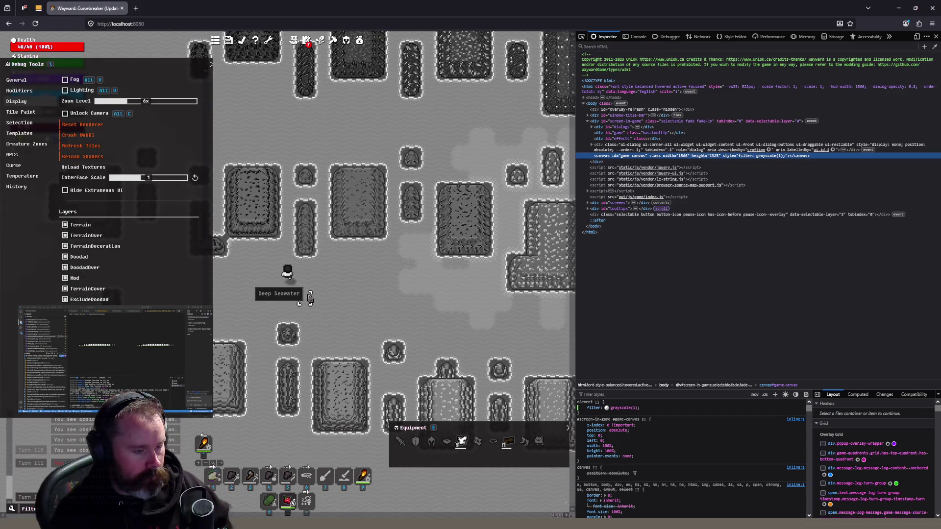
pyautogui.press('Left')
pyautogui.press('Left')
pyautogui.press('Left')
pyautogui.press('Down')
pyautogui.press('Down')
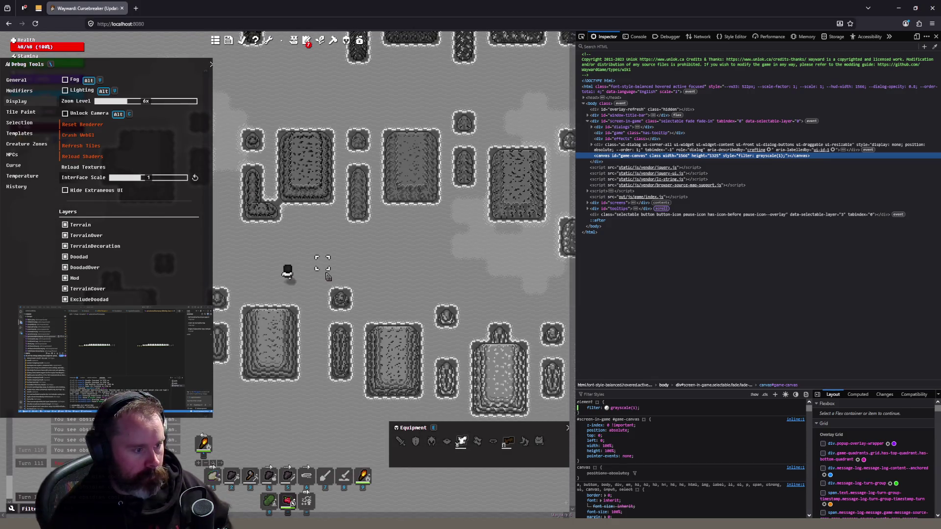
pyautogui.scroll(-1, 337, 272)
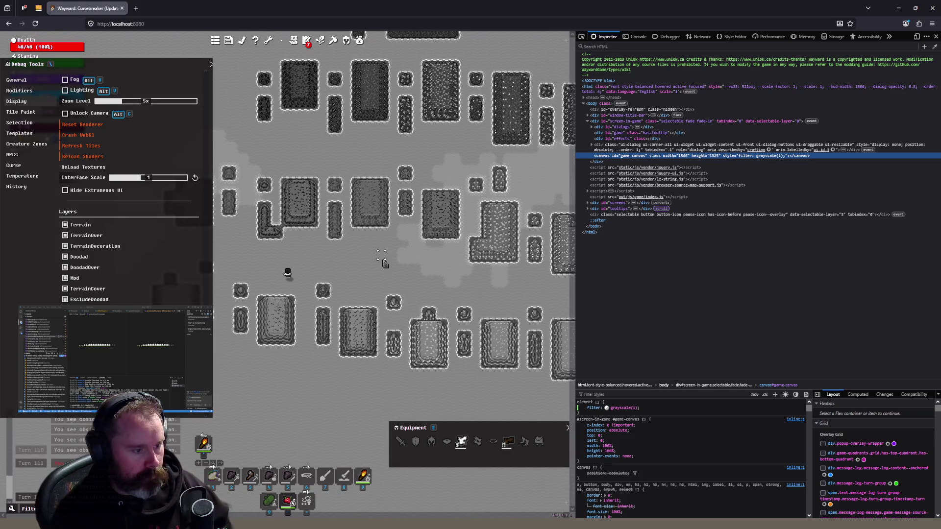
pyautogui.press('Right')
pyautogui.press('Right')
pyautogui.scroll(2, 394, 304)
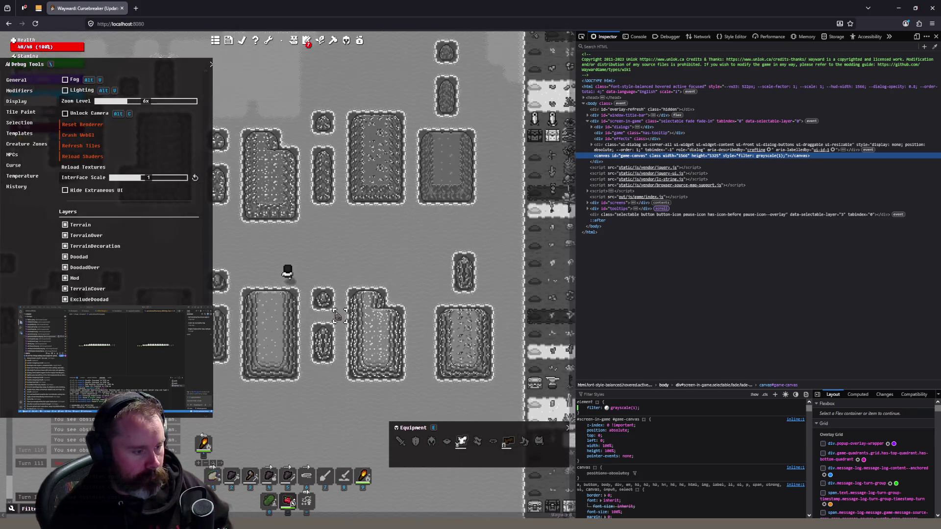
pyautogui.click(418, 306)
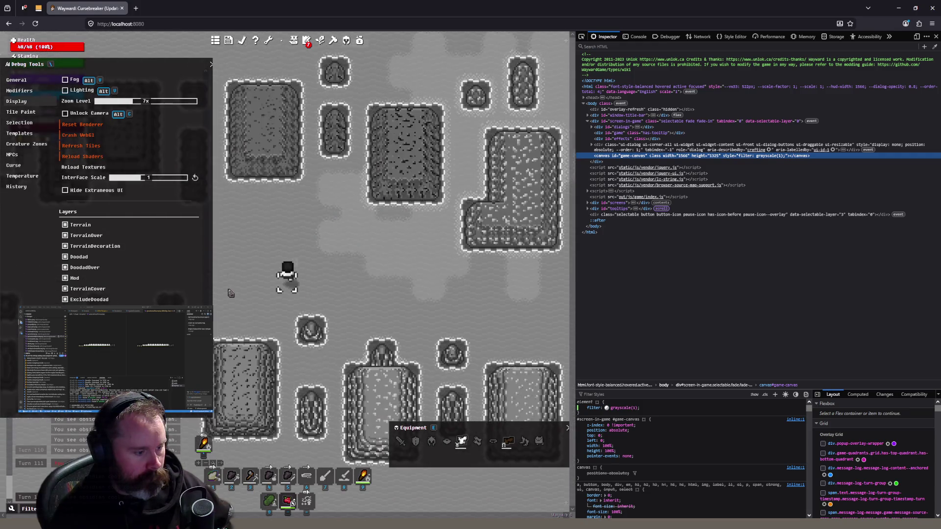
pyautogui.hotkey('alt', 'Tab')
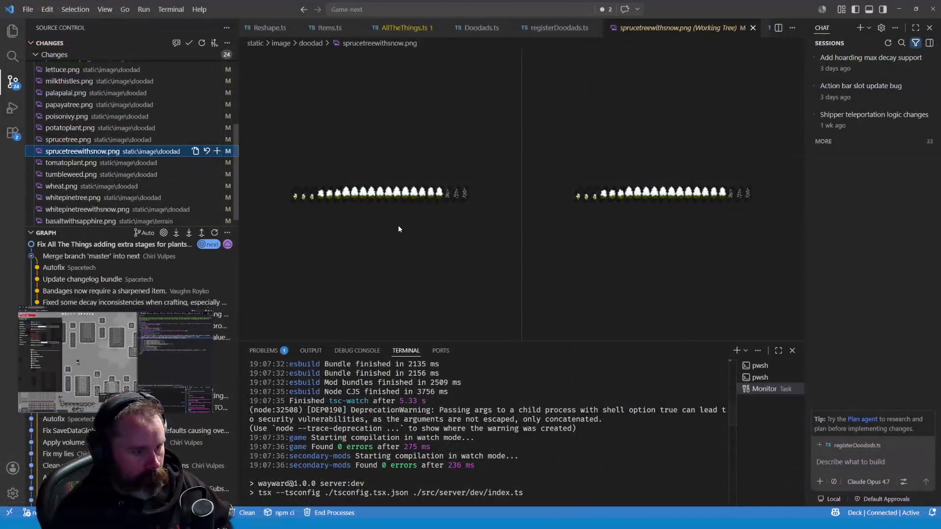
pyautogui.scroll(-1, 109, 172)
pyautogui.scroll(2, 110, 171)
pyautogui.scroll(-4, 110, 172)
pyautogui.scroll(3, 110, 171)
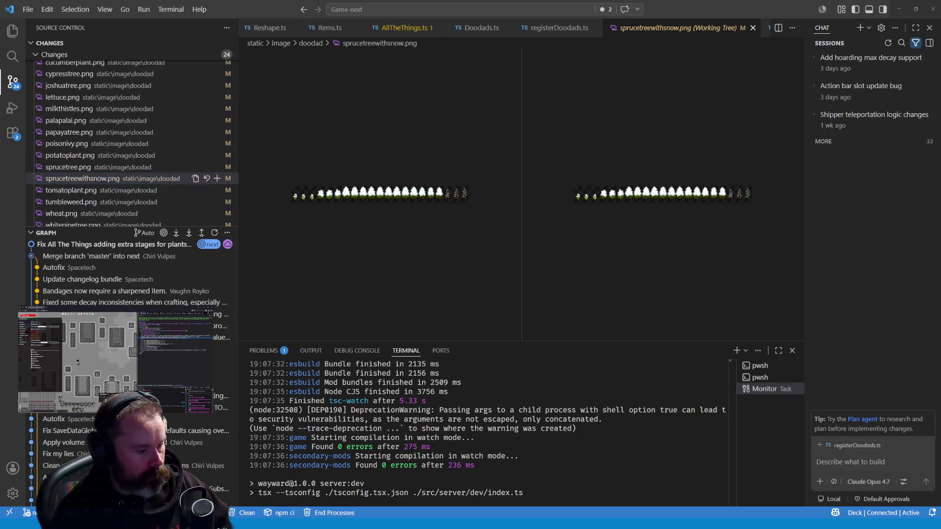
pyautogui.hotkey('alt', 'Tab')
pyautogui.scroll(-2, 331, 278)
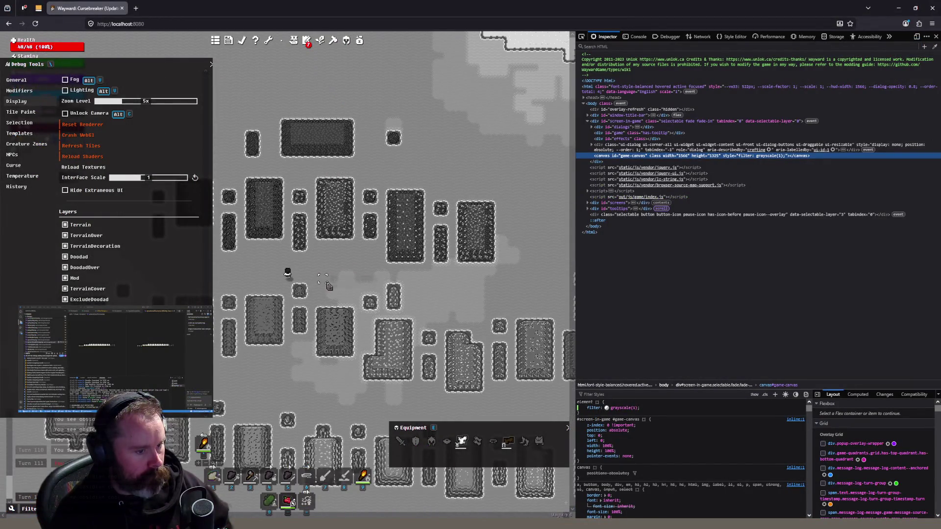
# Walk the character left and down across the grayscale ore deposits at 6x zoom
pyautogui.press('a')
pyautogui.press('a')
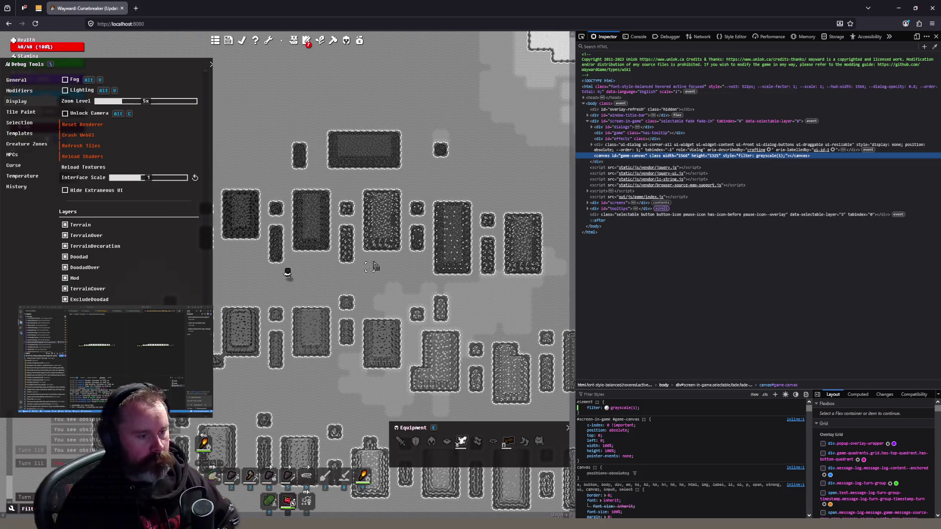
pyautogui.scroll(1, 400, 251)
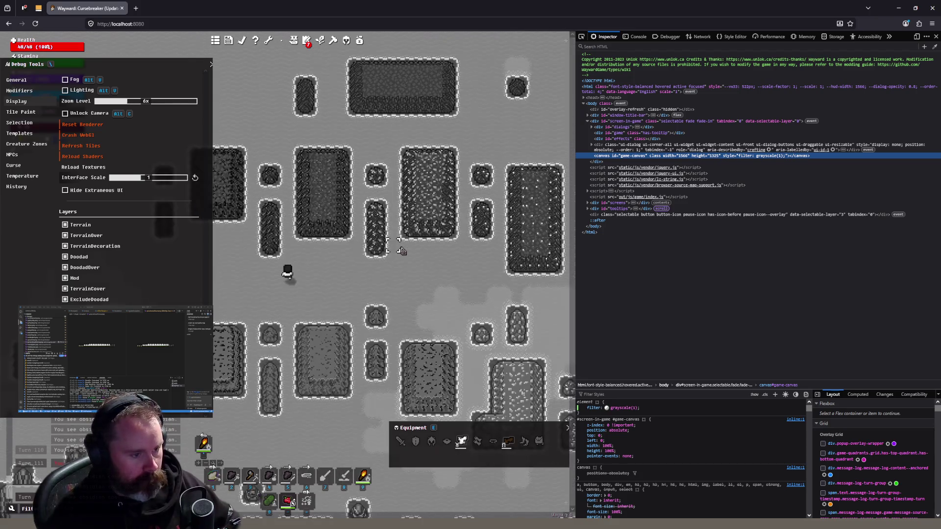
pyautogui.scroll(2, 441, 243)
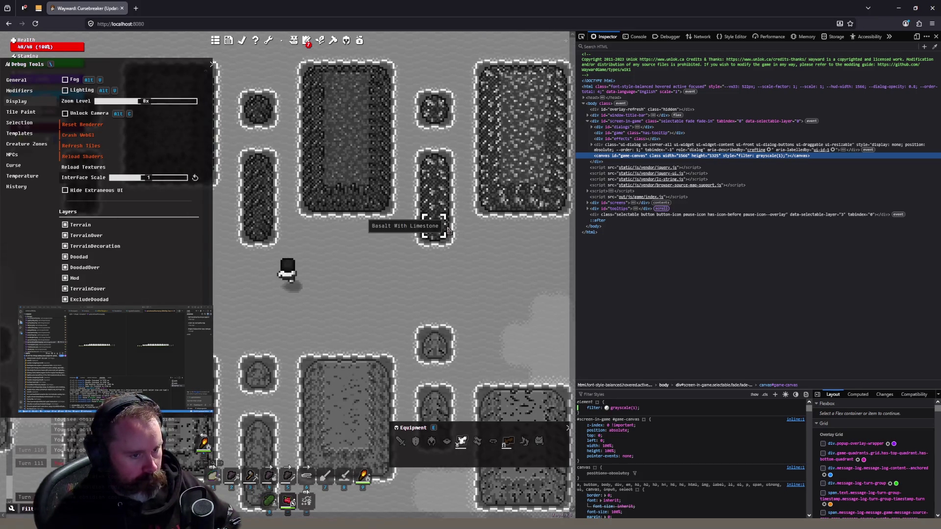
pyautogui.scroll(-3, 448, 230)
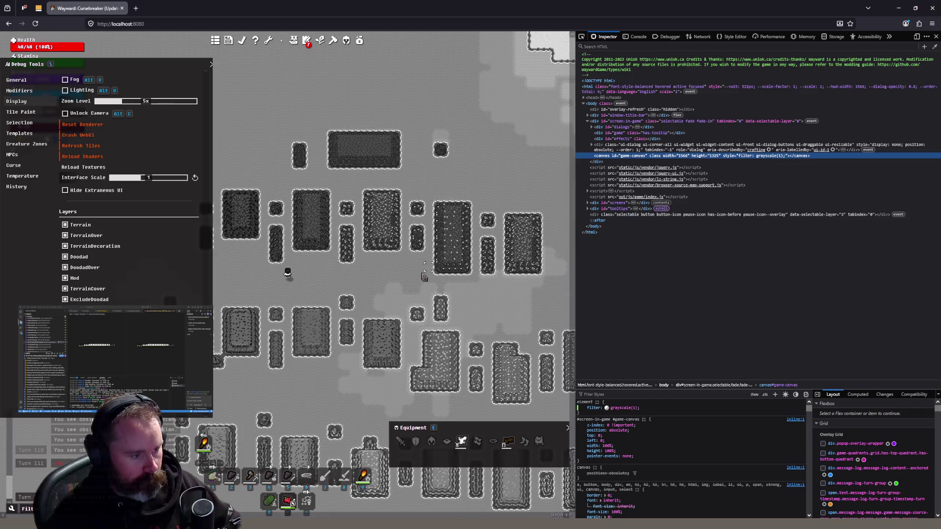
pyautogui.keyDown('alt'); pyautogui.click(275, 278); pyautogui.keyUp('alt')
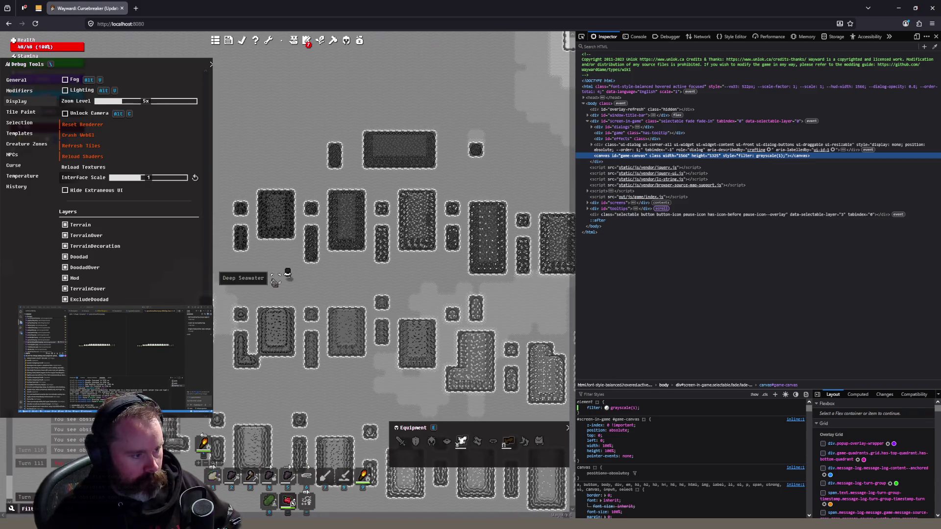
pyautogui.click(257, 279)
pyautogui.moveTo(258, 280)
pyautogui.mouseDown()
pyautogui.moveTo(273, 318)
pyautogui.moveTo(334, 338)
pyautogui.mouseUp()
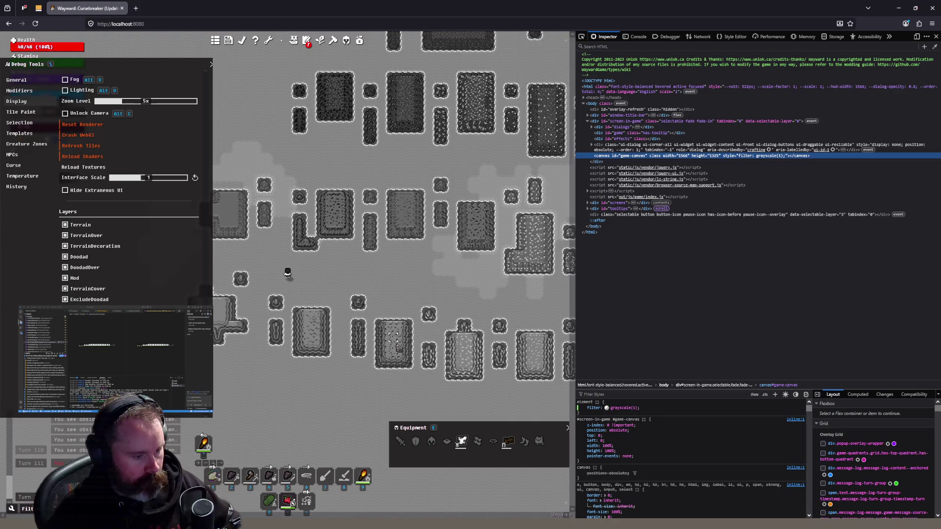
# Move across the ore field beside the Sandstone With Niter and Opal plots
pyautogui.click(347, 289)
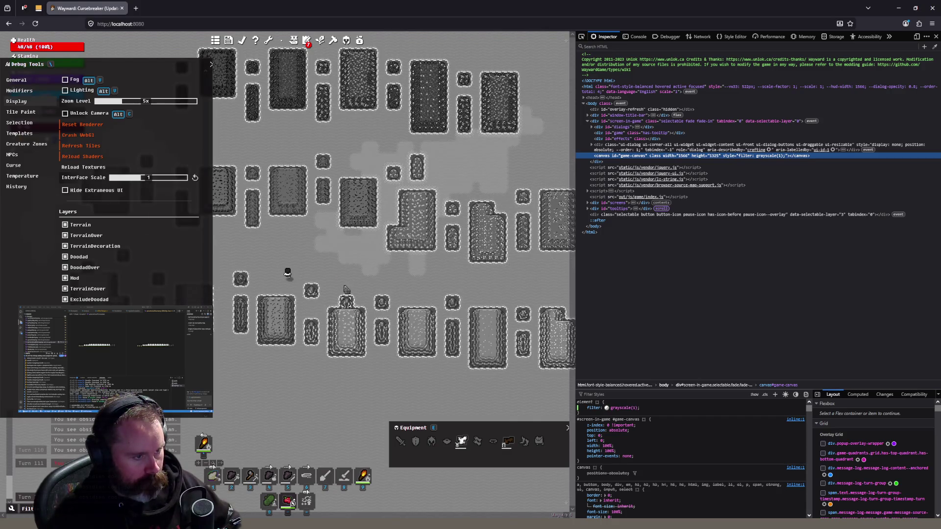
pyautogui.scroll(1, 305, 268)
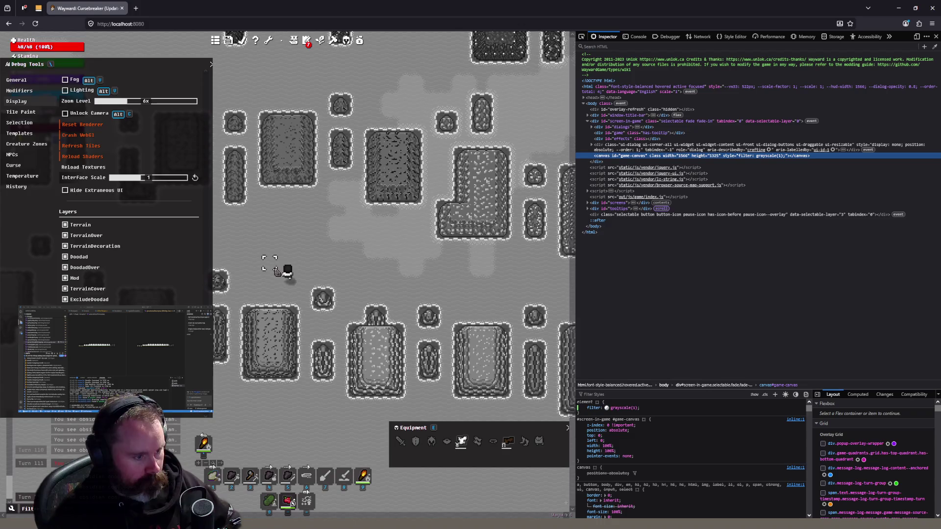
pyautogui.click(349, 282)
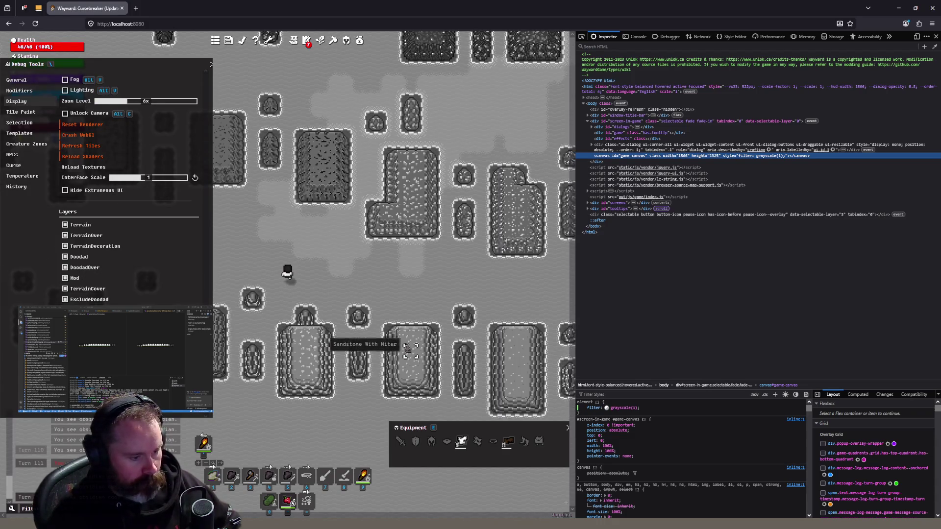
pyautogui.click(387, 356)
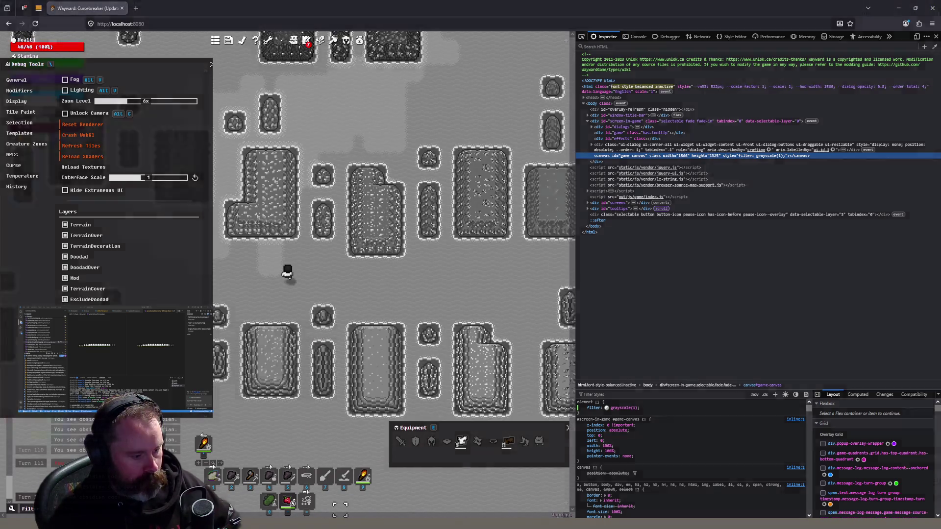
pyautogui.hotkey('alt', 'Tab')
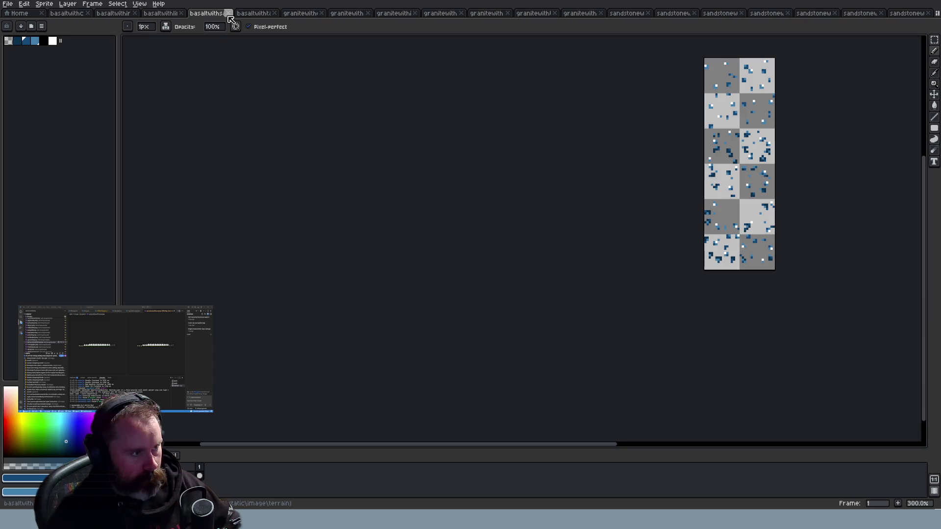
# Compare two basalt ore sheets against the game, teleporting to another ore area
pyautogui.click(69, 14)
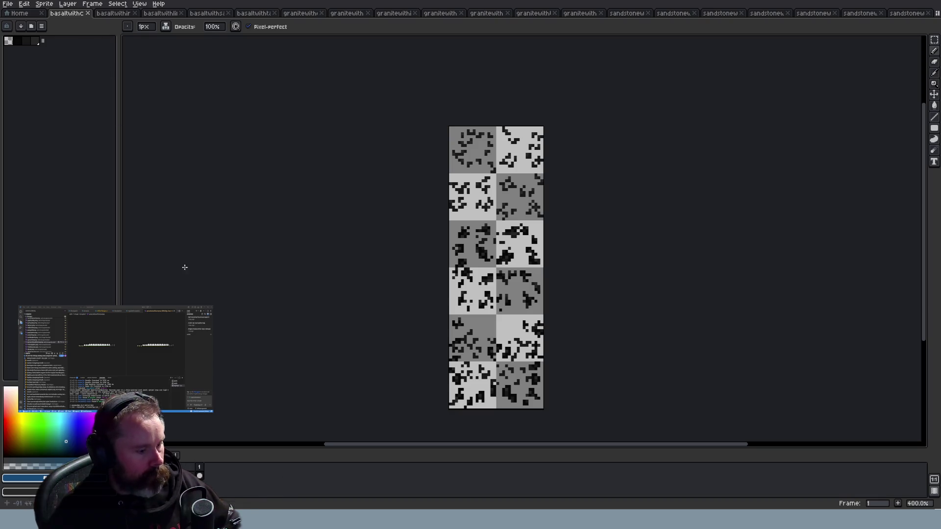
pyautogui.hotkey('alt', 'Tab')
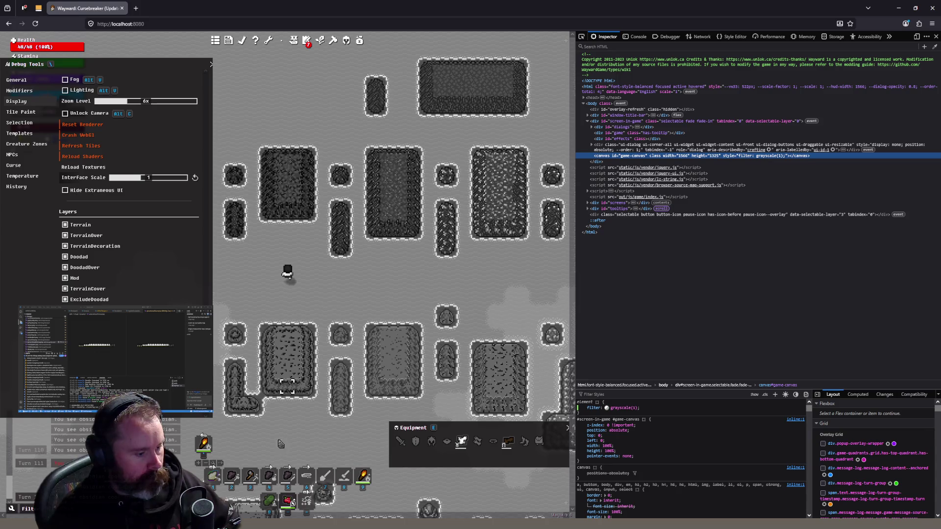
pyautogui.hotkey('alt', 'Tab')
pyautogui.click(108, 14)
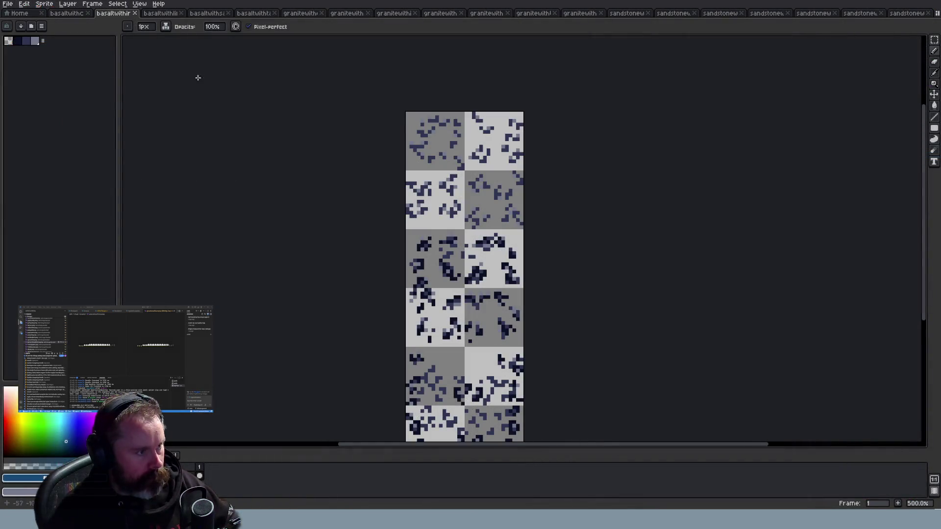
pyautogui.scroll(-1, 363, 174)
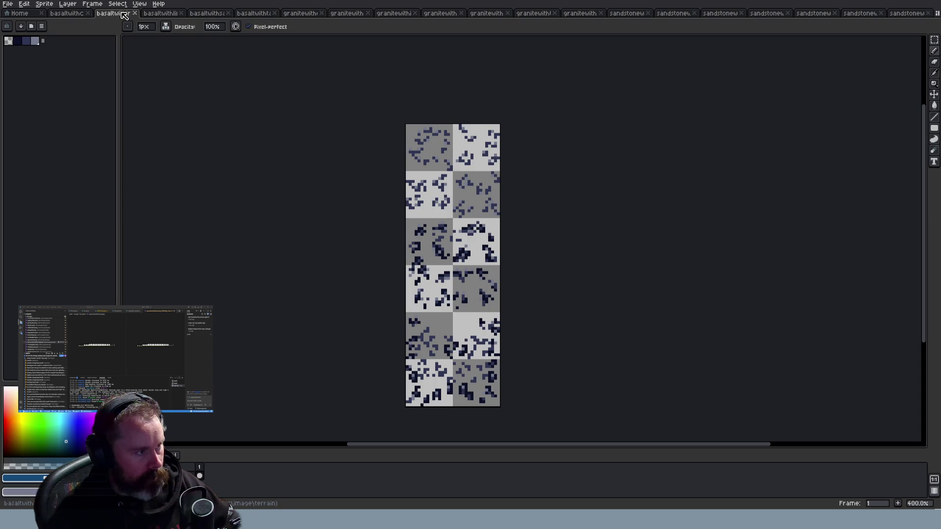
pyautogui.hotkey('alt', 'Tab')
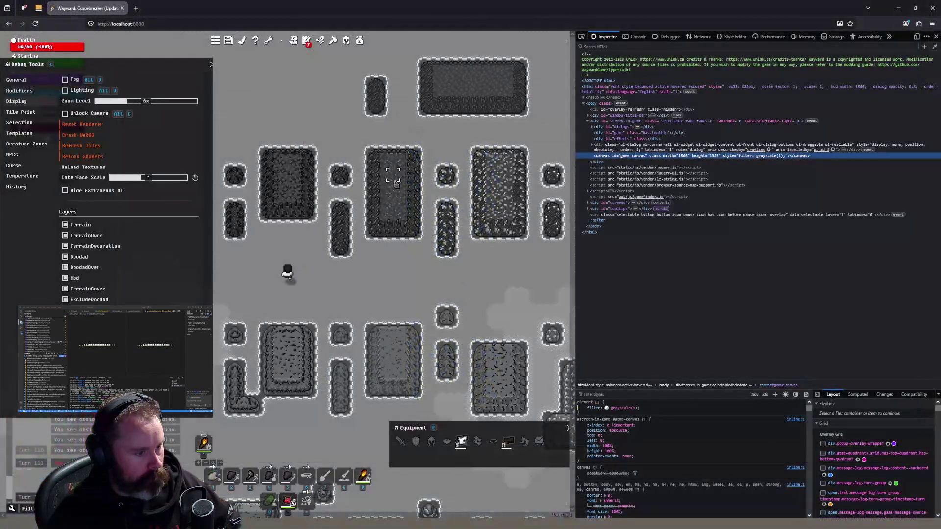
pyautogui.keyDown('alt'); pyautogui.click(397, 182); pyautogui.keyUp('alt')
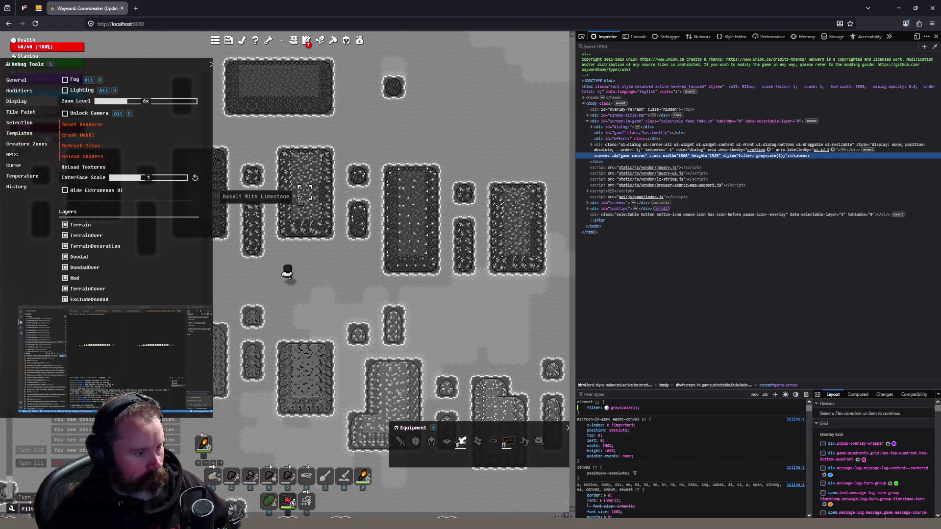
pyautogui.hotkey('alt', 'Tab')
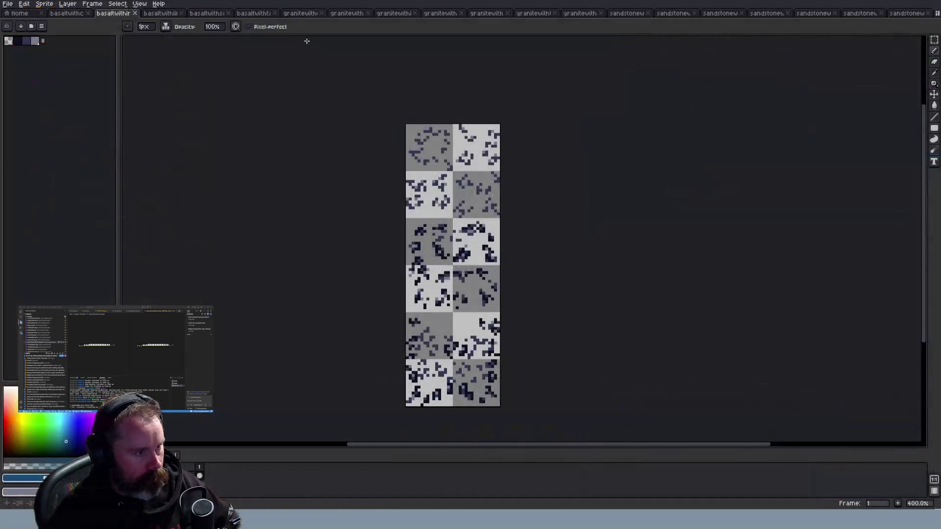
# Close two basalt ore sheets and teleport the player onto a chosen tile
pyautogui.click(161, 15)
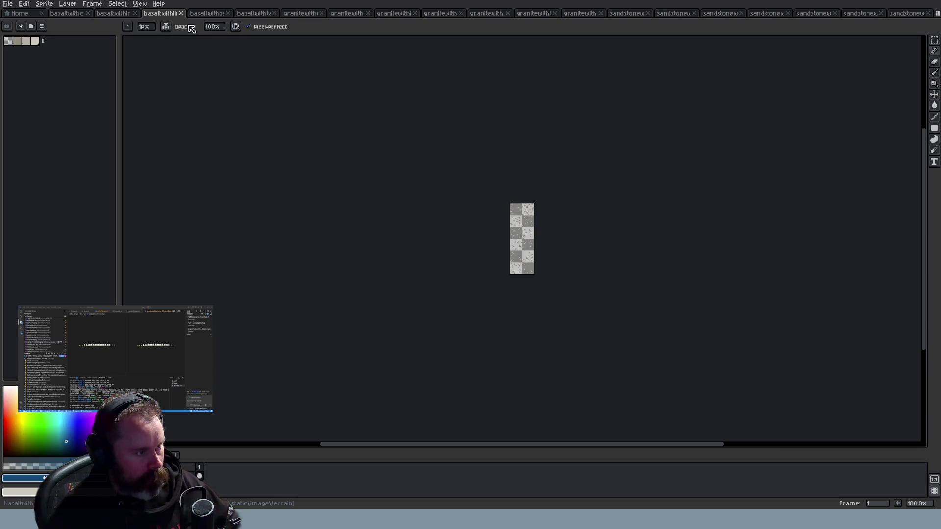
pyautogui.click(181, 13)
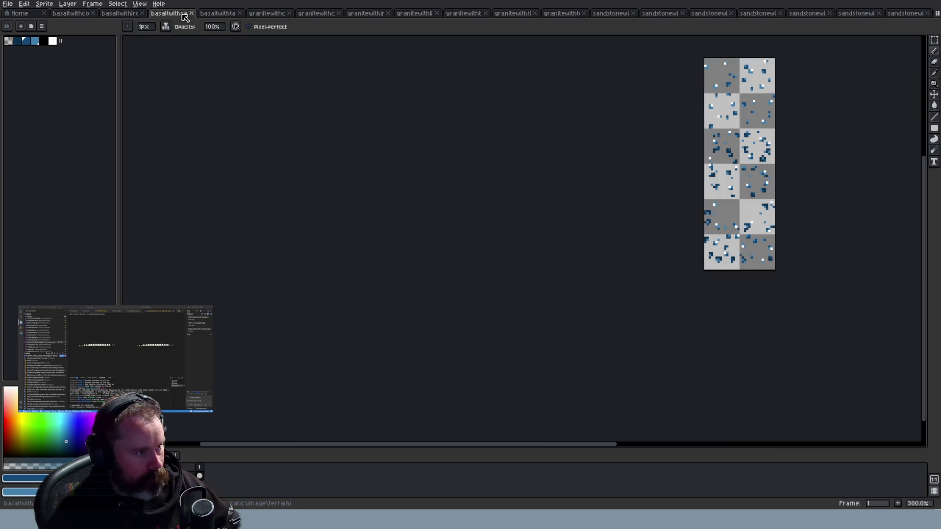
pyautogui.click(226, 14)
pyautogui.hotkey('alt', 'Tab')
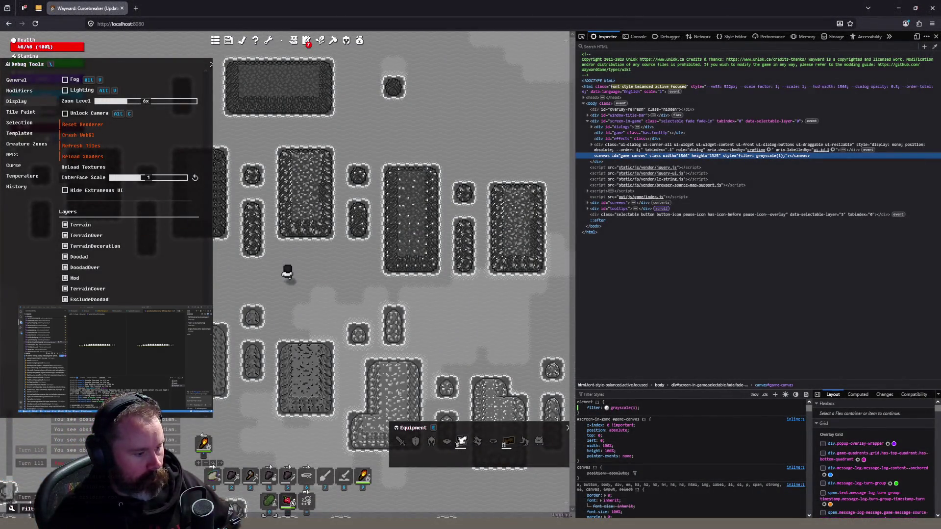
pyautogui.hotkey('alt', 'Tab')
pyautogui.click(240, 14)
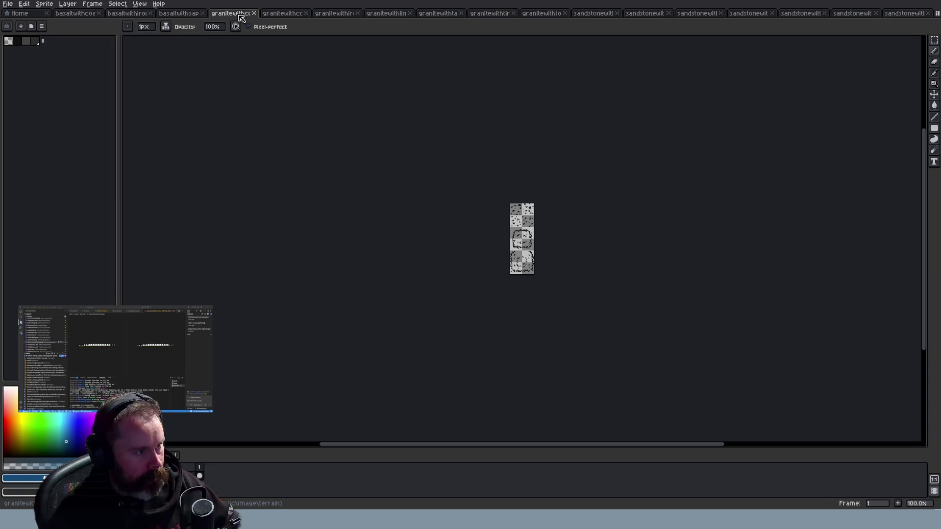
pyautogui.hotkey('alt', 'Tab')
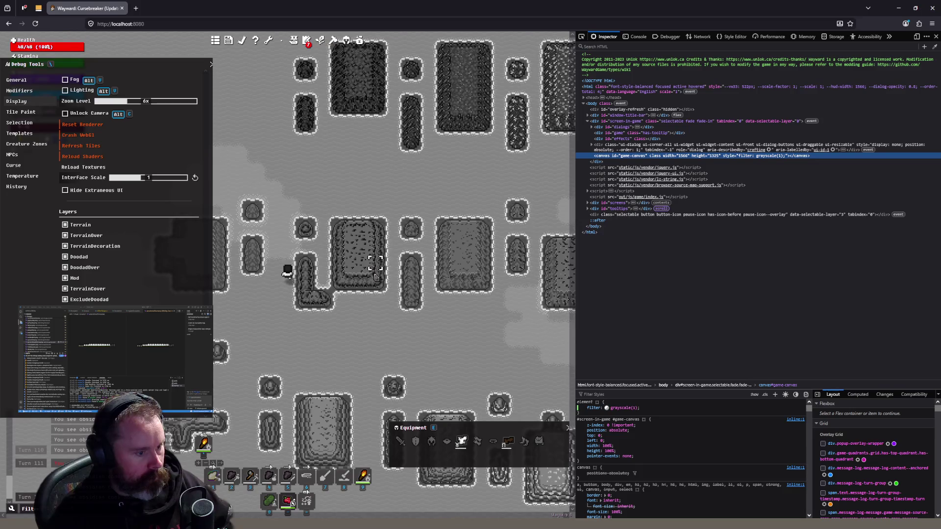
pyautogui.moveTo(379, 267)
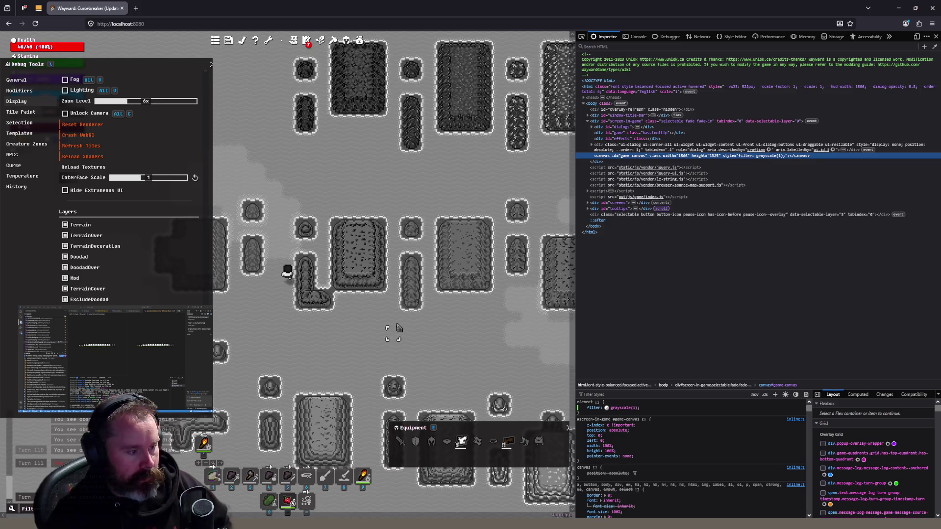
pyautogui.click(427, 315)
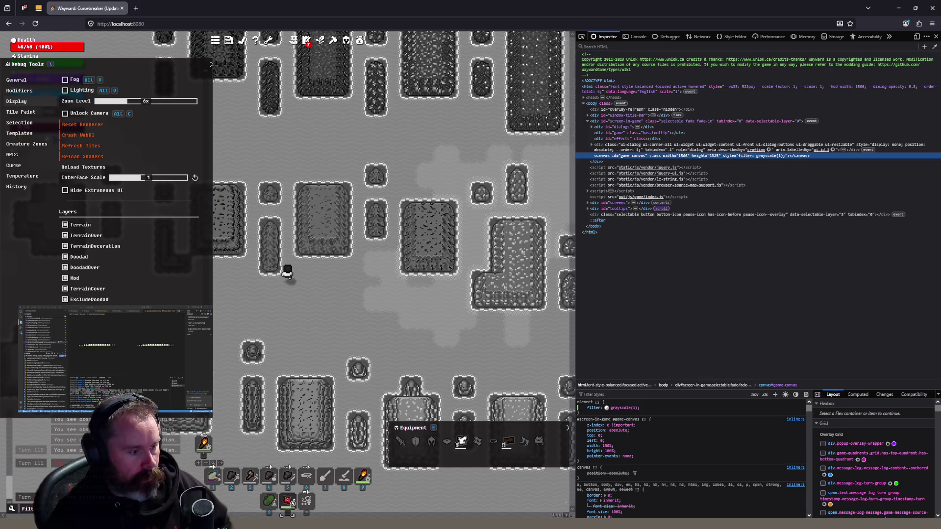
pyautogui.hotkey('alt', 'Tab')
# Flip through the granite and basalt ore sheets and check them against the grayscale game
pyautogui.click(328, 15)
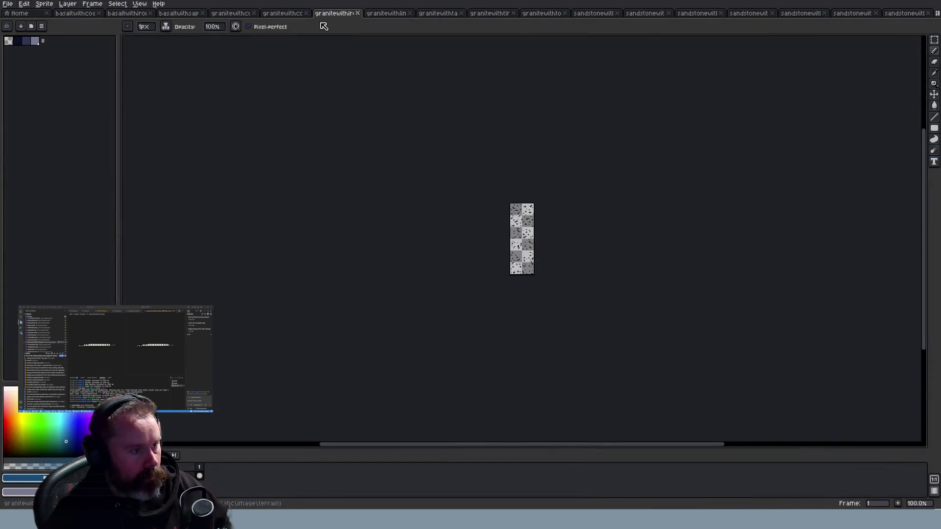
pyautogui.click(288, 15)
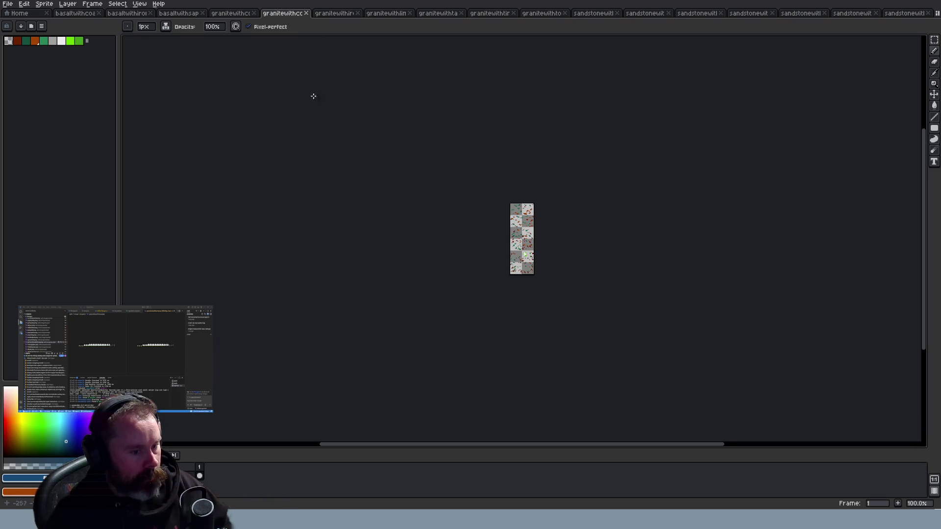
pyautogui.scroll(2, 320, 101)
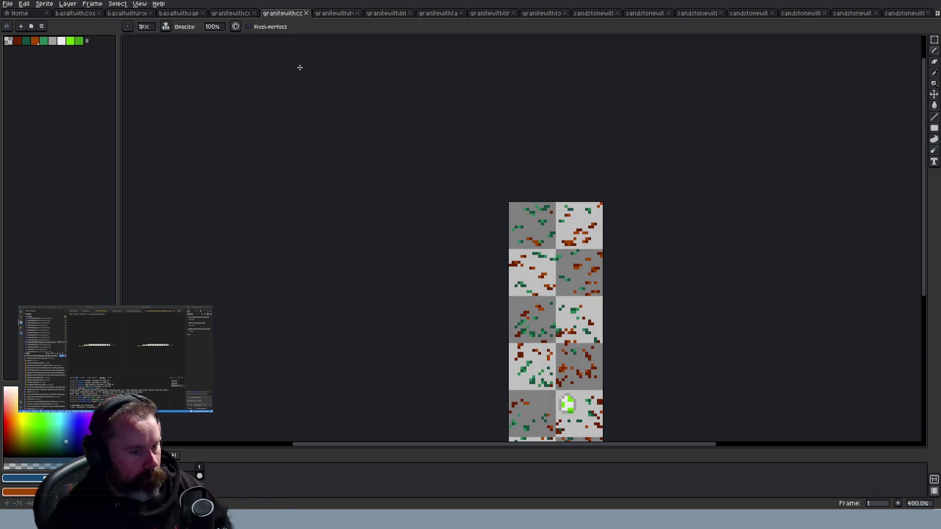
pyautogui.click(240, 17)
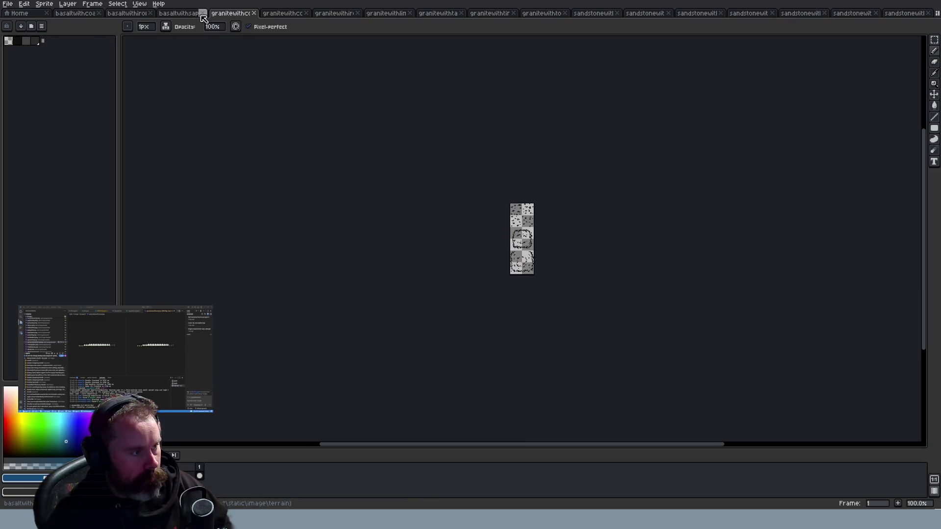
pyautogui.click(90, 15)
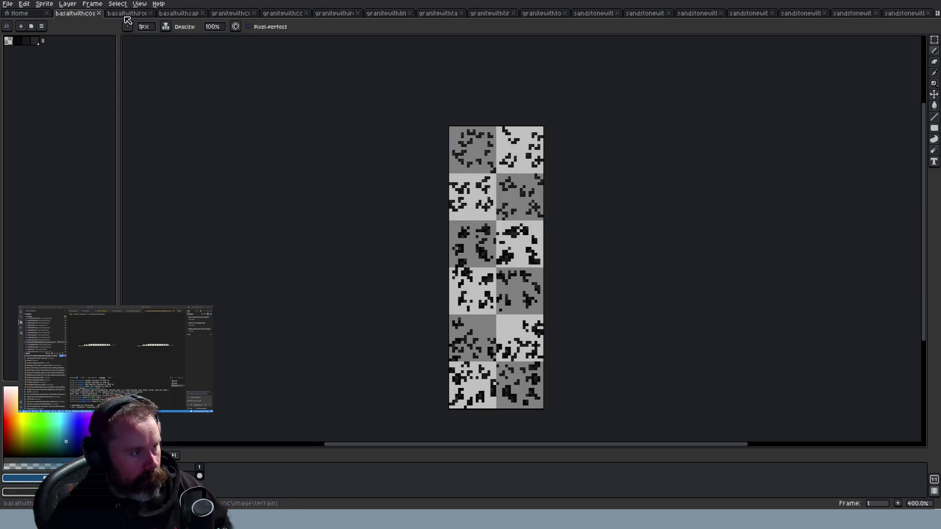
pyautogui.click(192, 15)
pyautogui.click(233, 15)
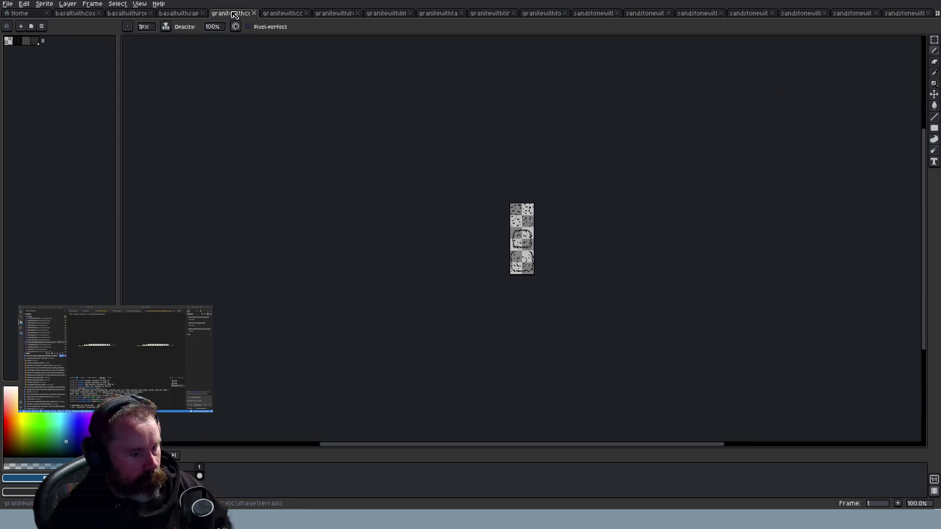
pyautogui.scroll(4, 496, 202)
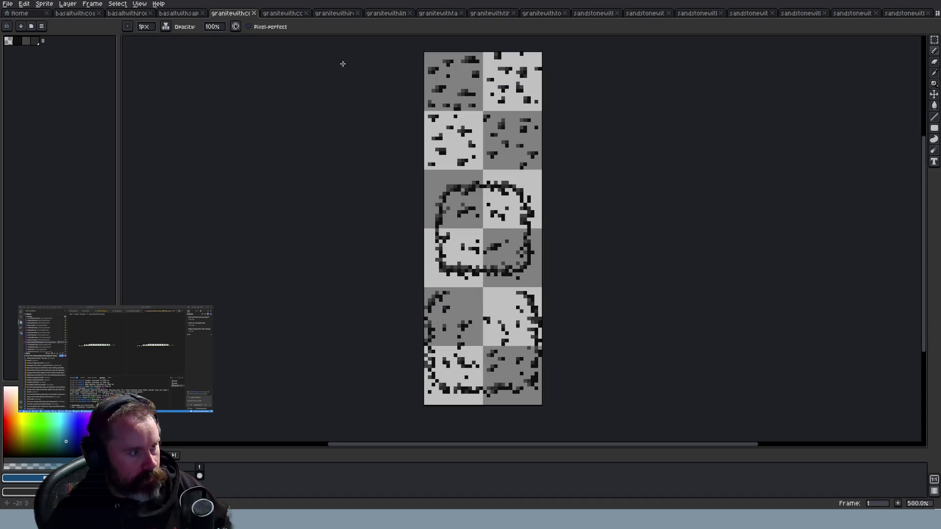
pyautogui.click(280, 15)
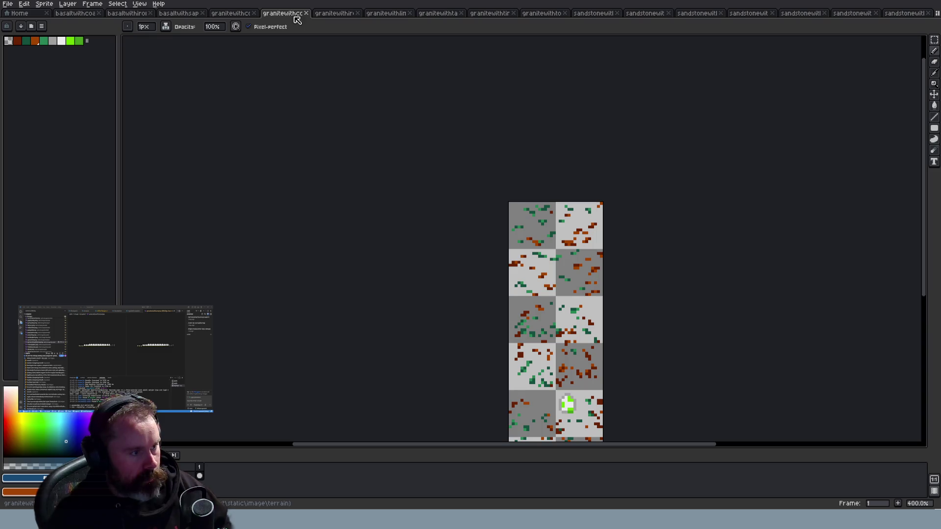
pyautogui.click(322, 14)
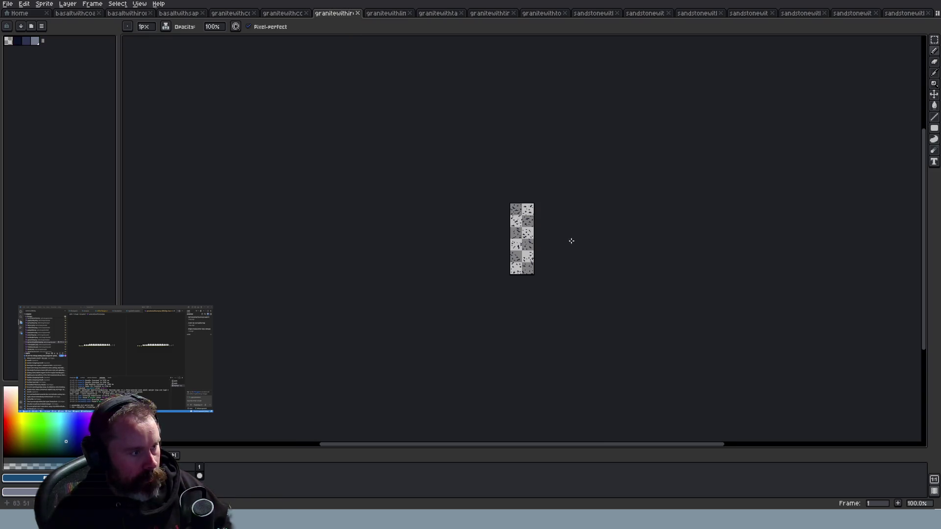
pyautogui.scroll(4, 593, 224)
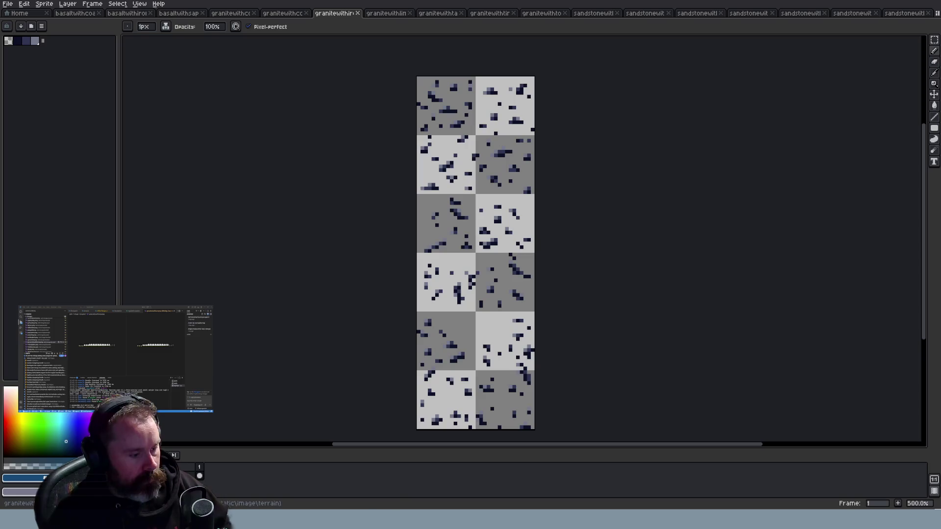
pyautogui.hotkey('alt', 'Tab')
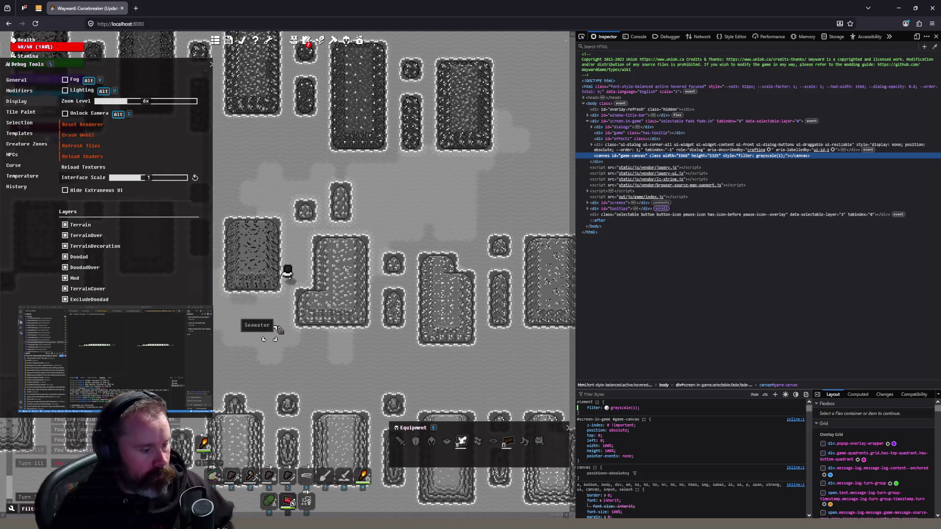
pyautogui.hotkey('alt', 'Tab')
# Close two granite ore sheets and check the tiles in the grayscale game
pyautogui.click(393, 15)
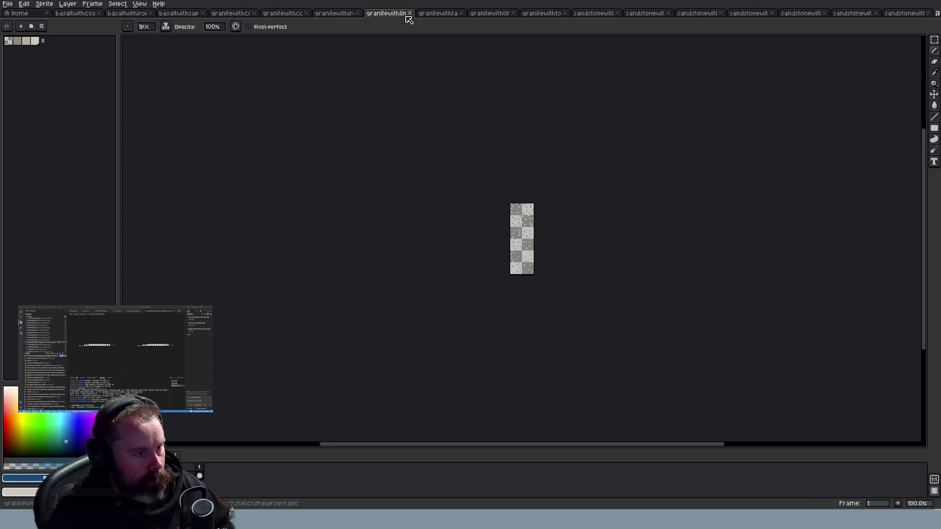
pyautogui.click(409, 14)
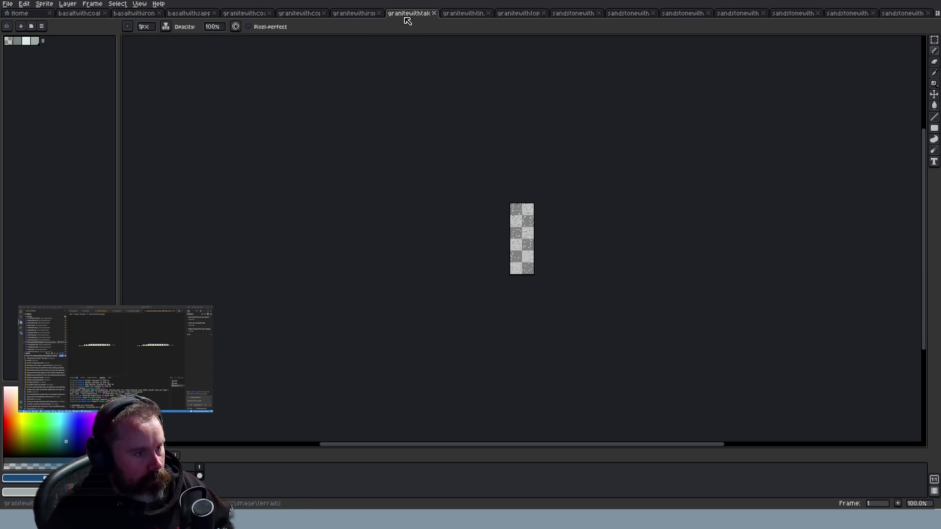
pyautogui.click(435, 13)
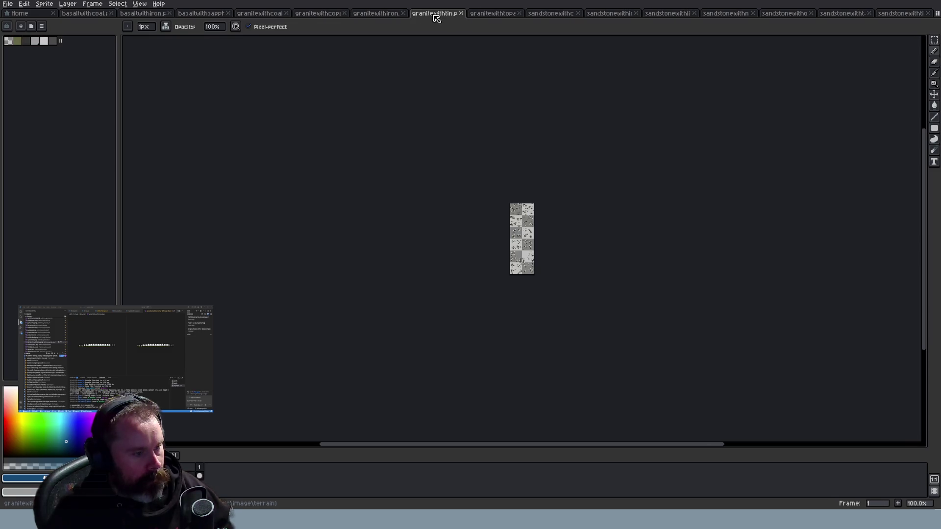
pyautogui.hotkey('alt', 'Tab')
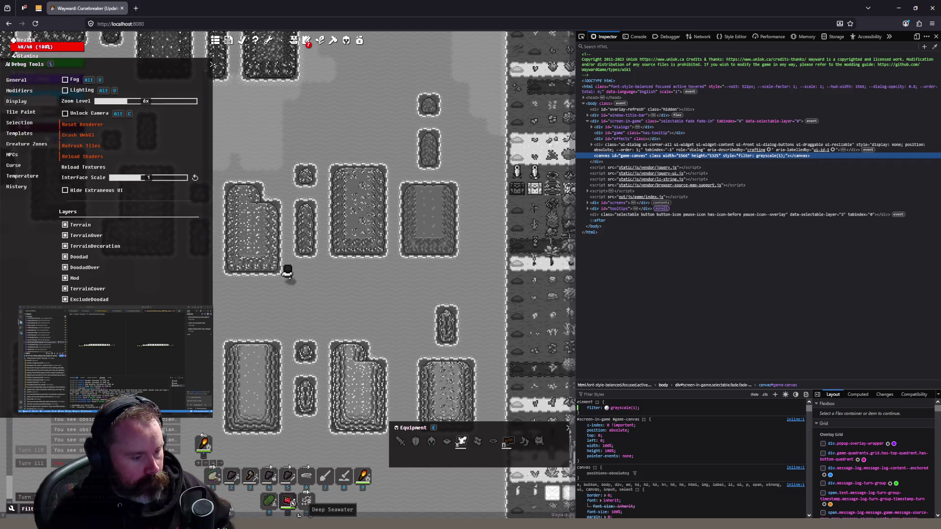
pyautogui.hotkey('alt', 'Tab')
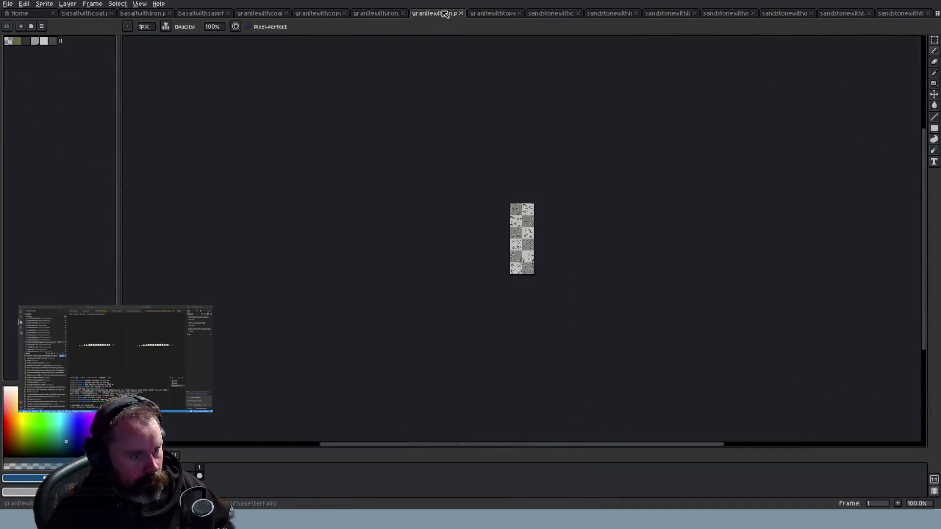
# View three sandstone ore sheets zoomed in, ending on the orange-speckled one
pyautogui.scroll(1, 543, 69)
pyautogui.scroll(1, 591, 44)
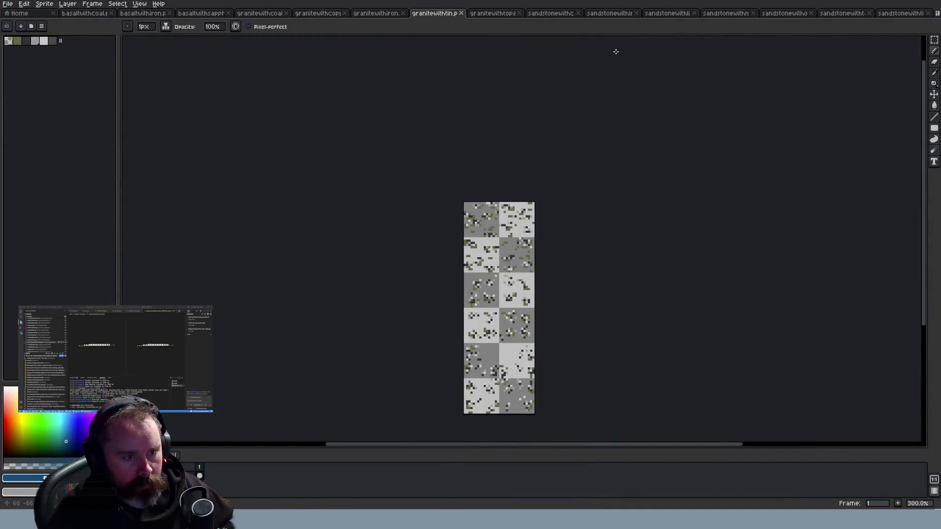
pyautogui.click(730, 14)
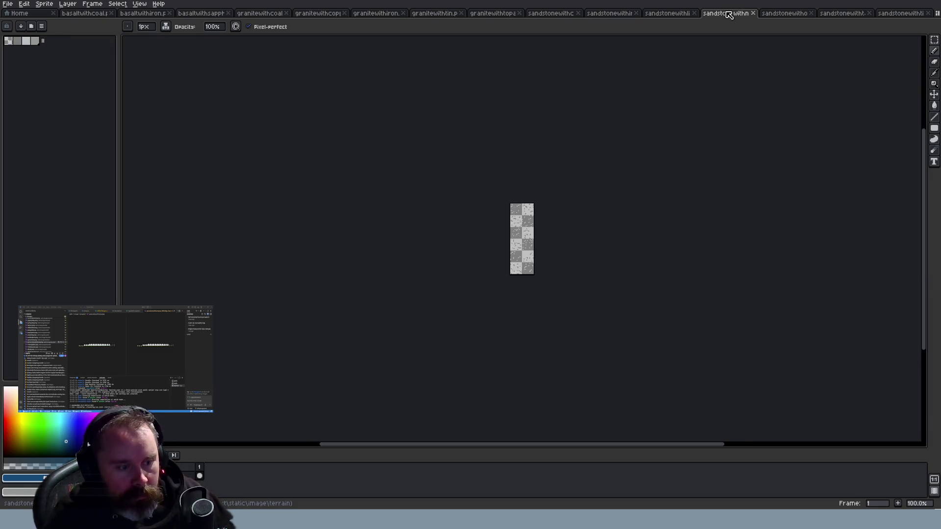
pyautogui.scroll(3, 580, 200)
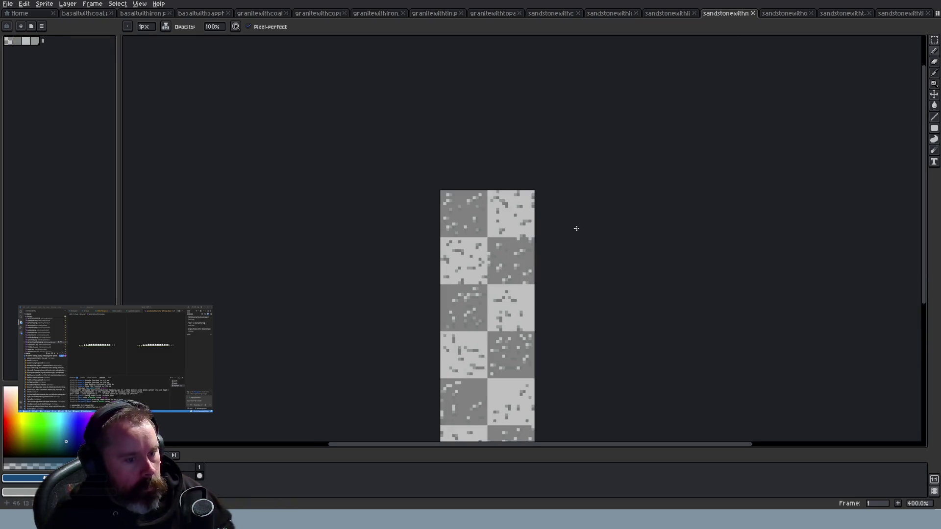
pyautogui.click(842, 13)
pyautogui.scroll(3, 577, 243)
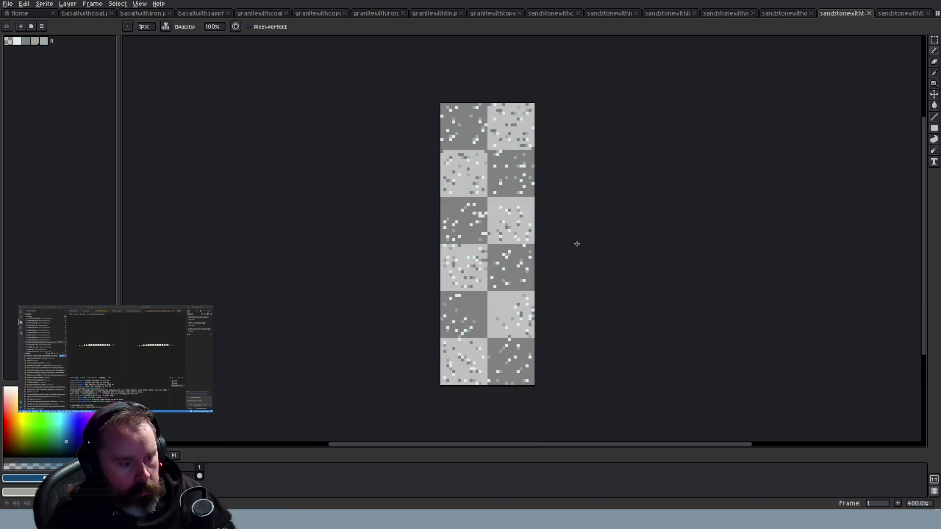
pyautogui.click(901, 13)
pyautogui.scroll(-1, 505, 131)
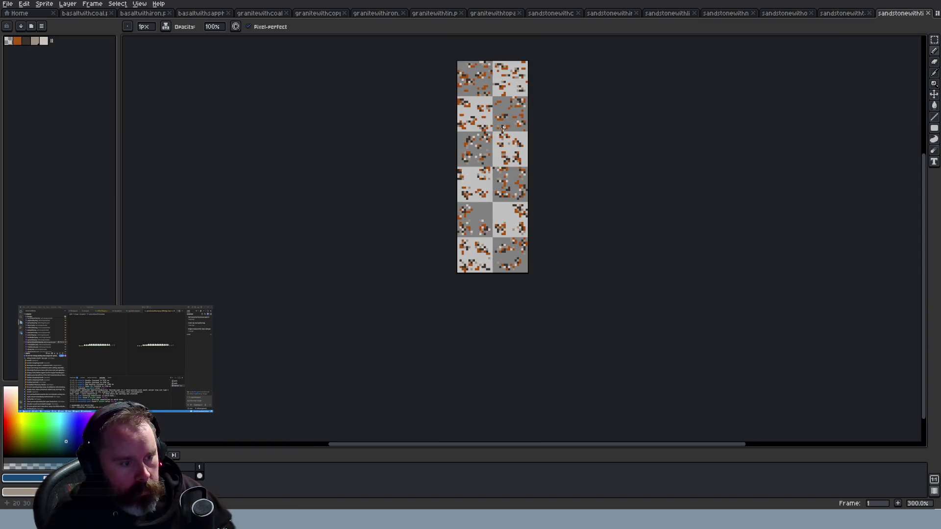
pyautogui.moveTo(924, 290); pyautogui.dragTo(924, 272)
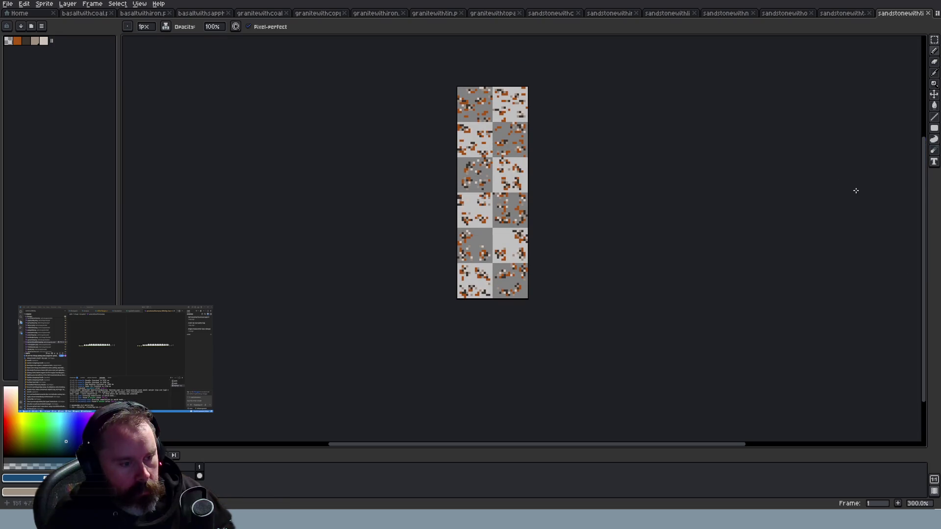
# Compare granitewithtin against the orange-speckled sandstone sheet, then close granitewithtin
pyautogui.click(434, 13)
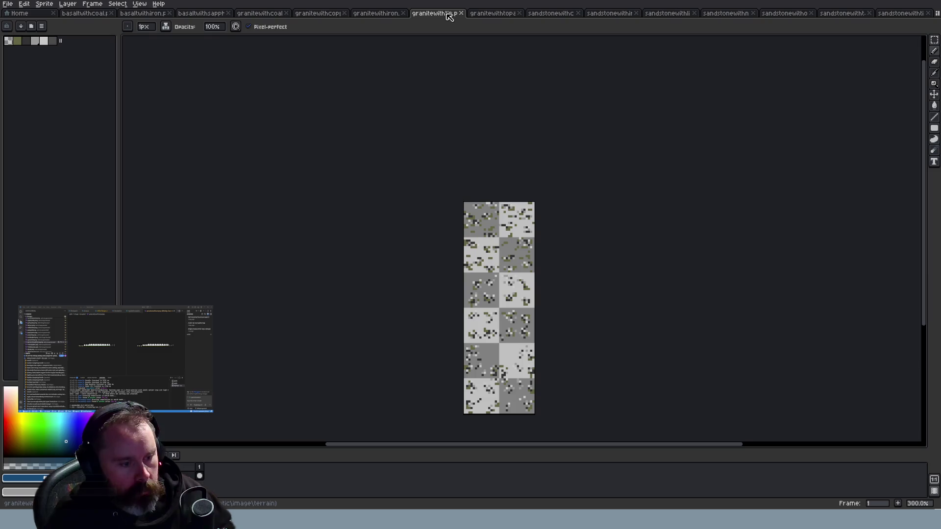
pyautogui.click(901, 13)
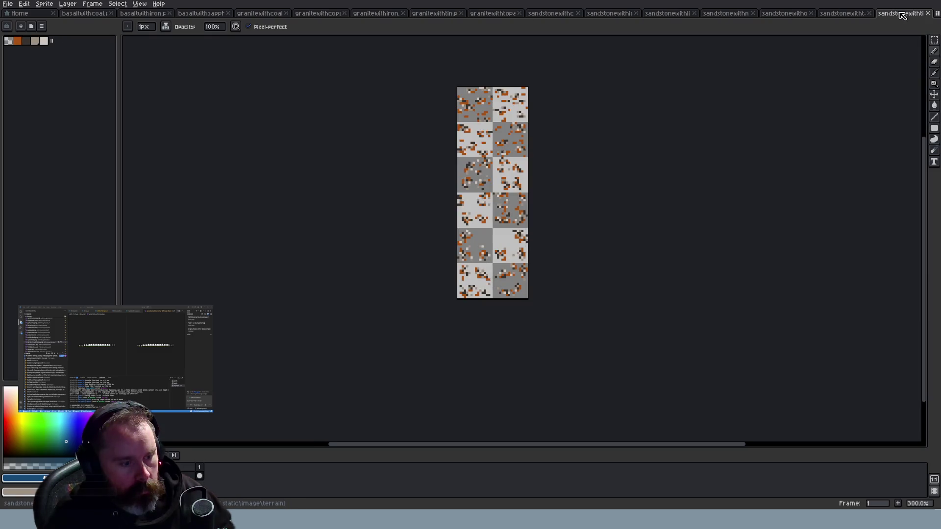
pyautogui.click(490, 15)
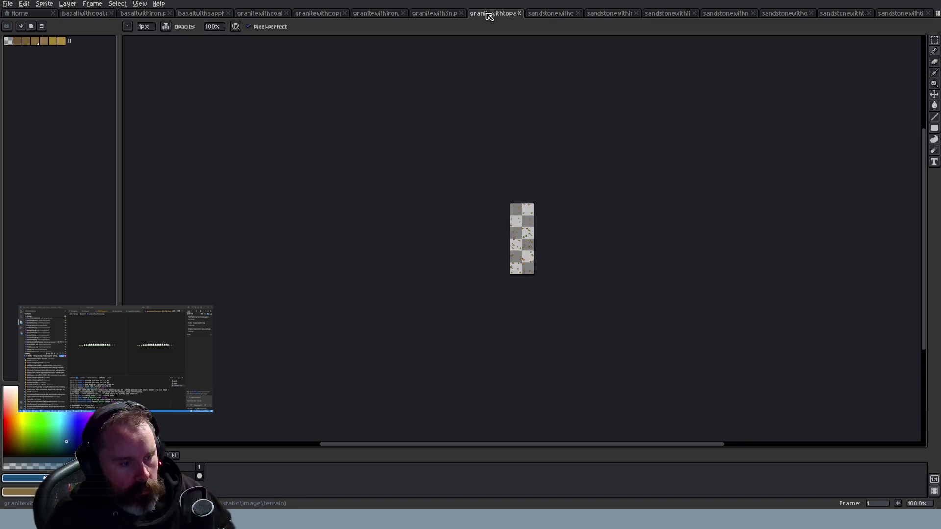
pyautogui.click(440, 14)
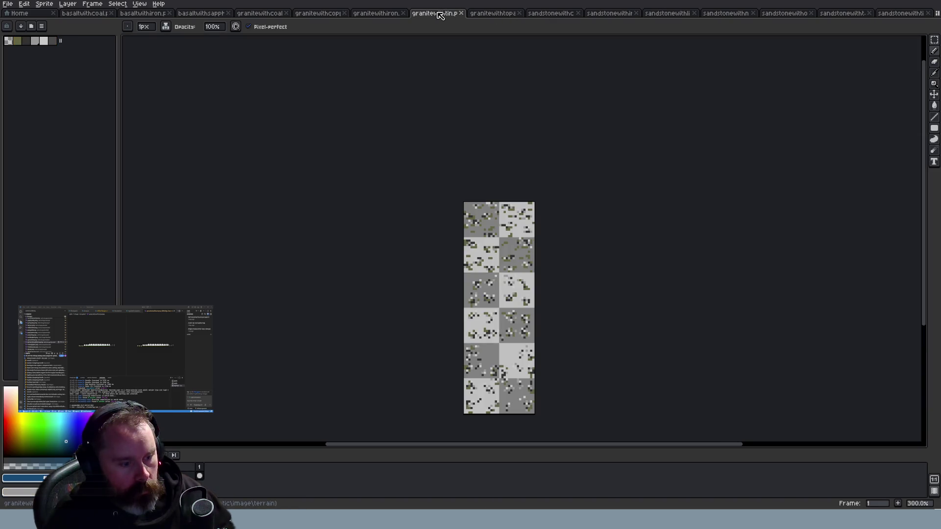
pyautogui.click(464, 14)
# Close the orange- and grey-speckled sandstone sheets, then walk south in the grayscale game
pyautogui.click(846, 15)
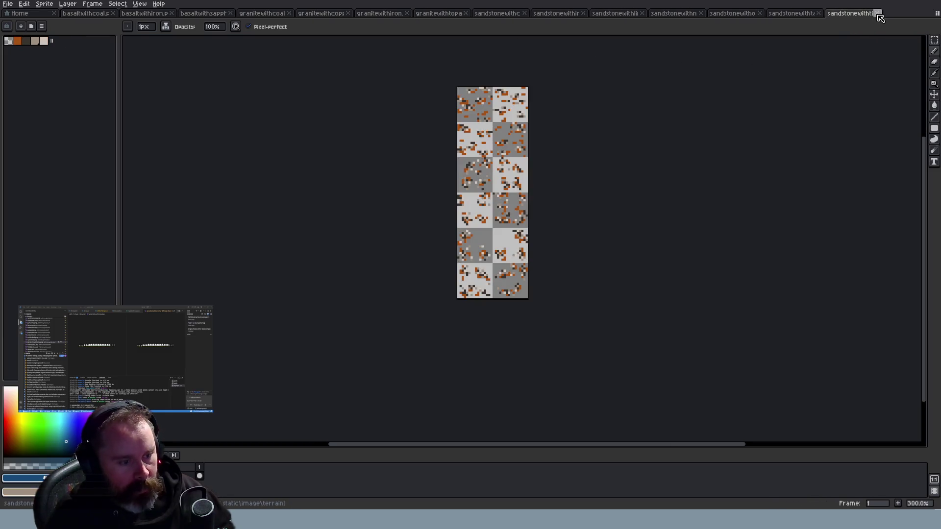
pyautogui.click(879, 13)
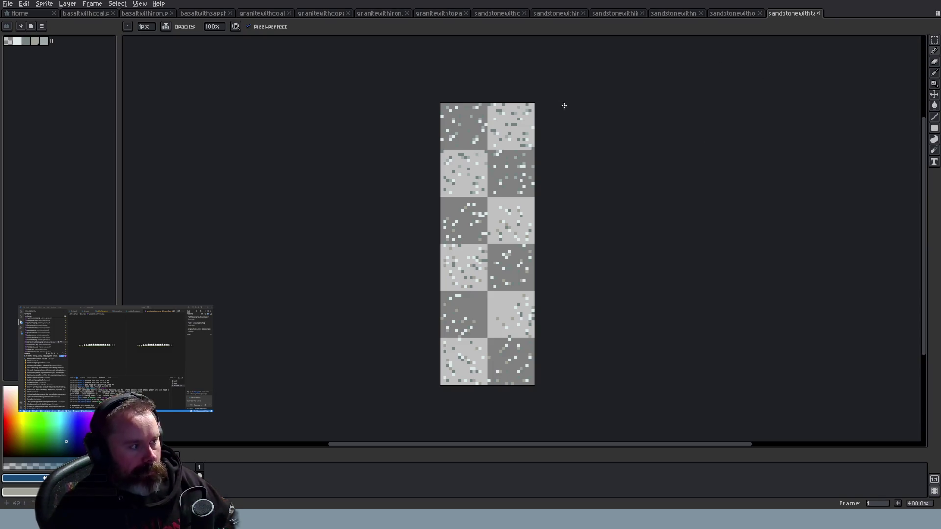
pyautogui.click(234, 514)
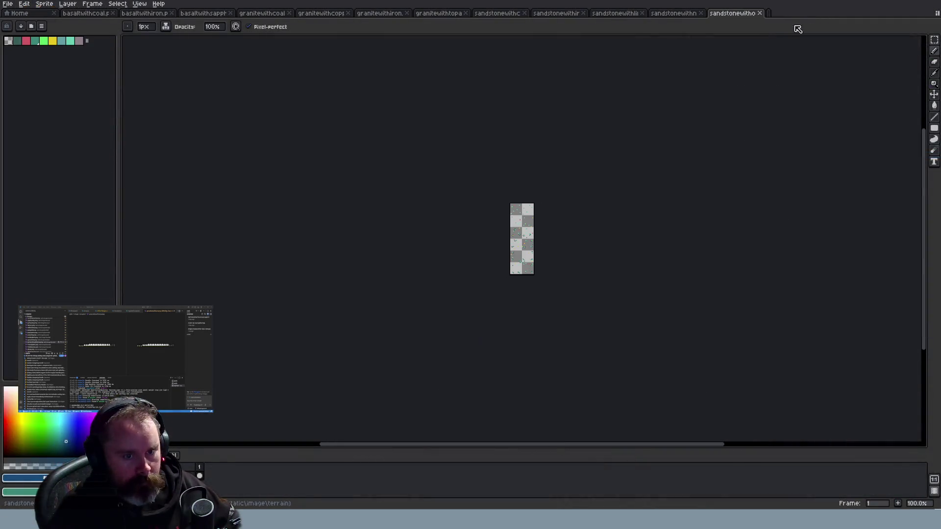
pyautogui.scroll(3, 533, 265)
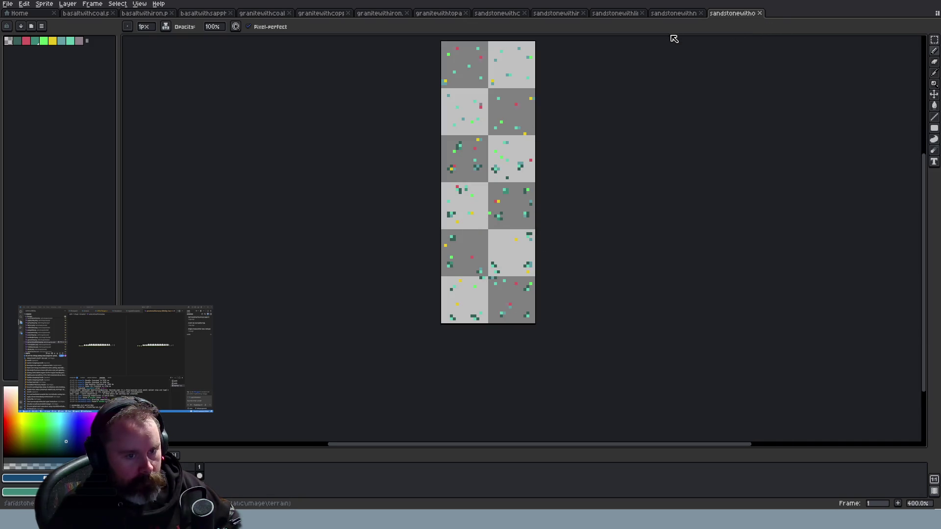
pyautogui.click(681, 17)
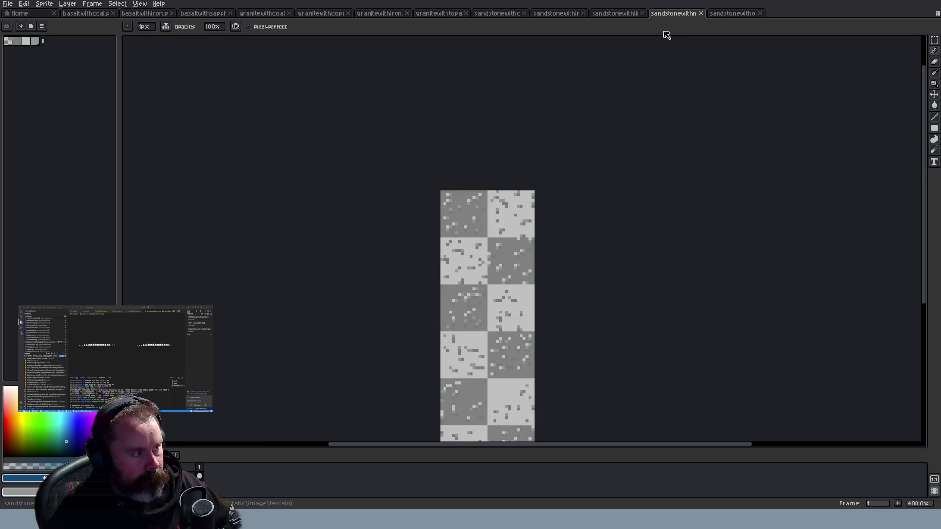
pyautogui.hotkey('alt', 'Tab')
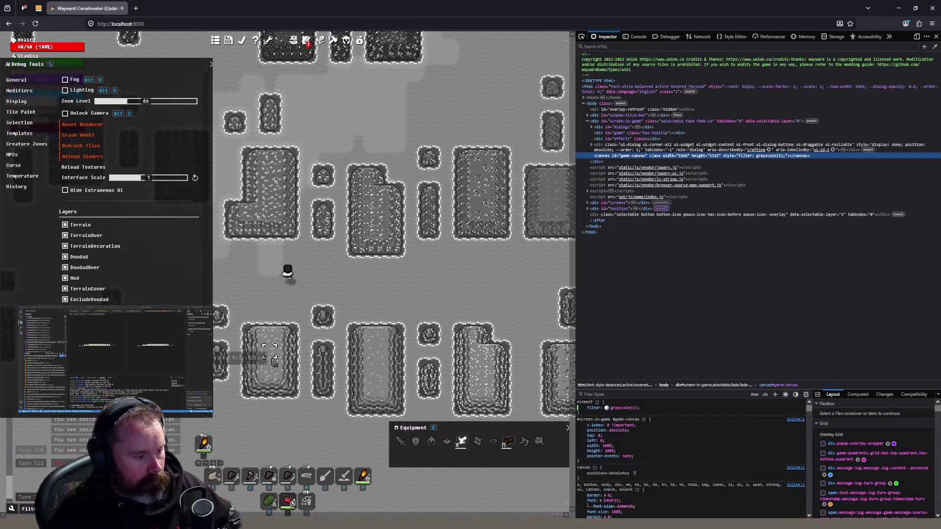
pyautogui.press('s')
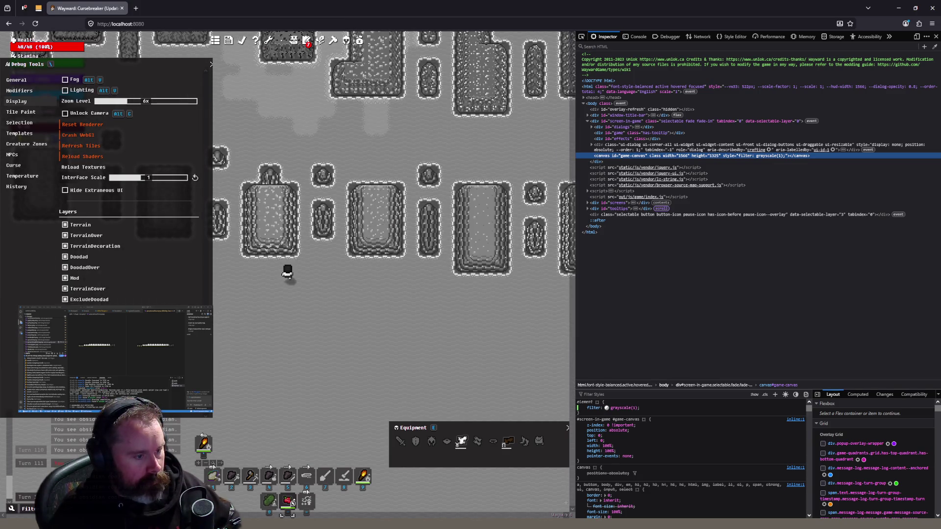
# Zoom out the Wayward grayscale map to show the character below the sandstone ore plots, then open a new tab
pyautogui.scroll(-1, 412, 304)
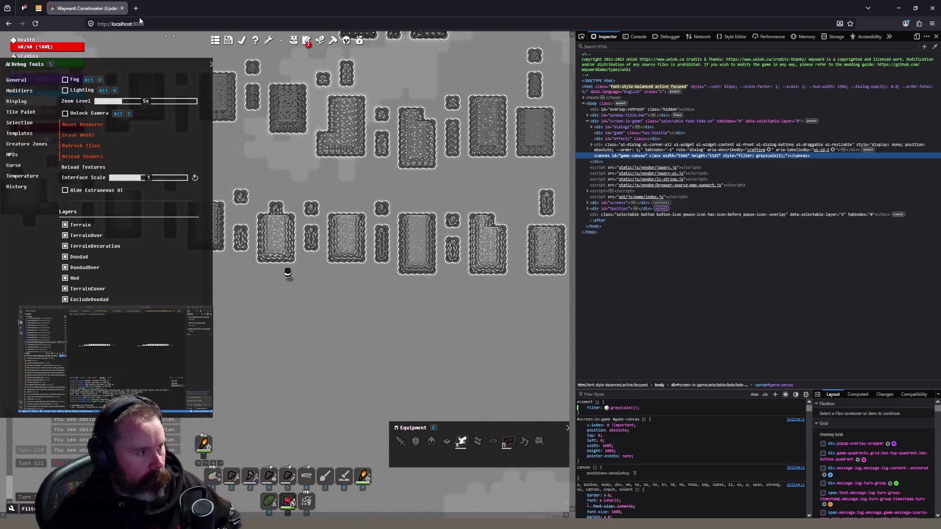
pyautogui.hotkey('ctrl', 't')
# Search Google Images for 'niter' and preview the white crystal and Mindat nitre specimen photos
pyautogui.write('niter')
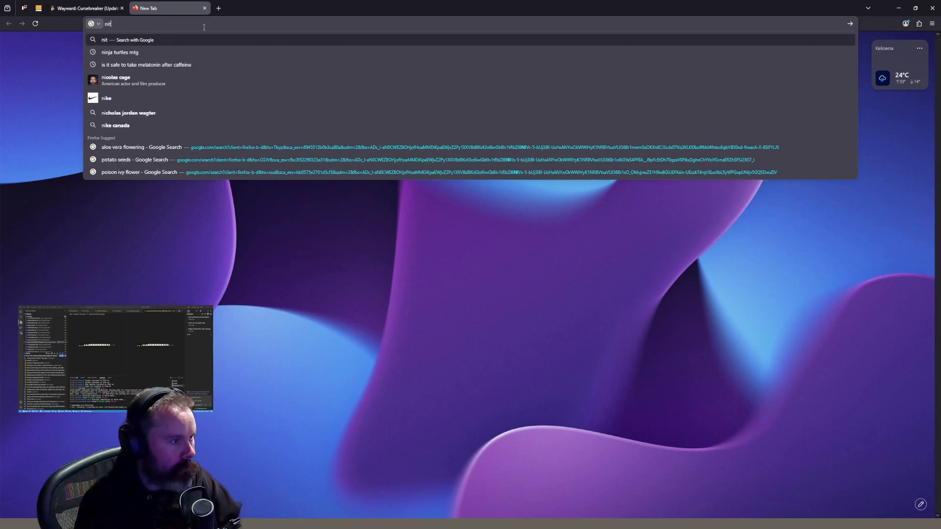
pyautogui.press('Return')
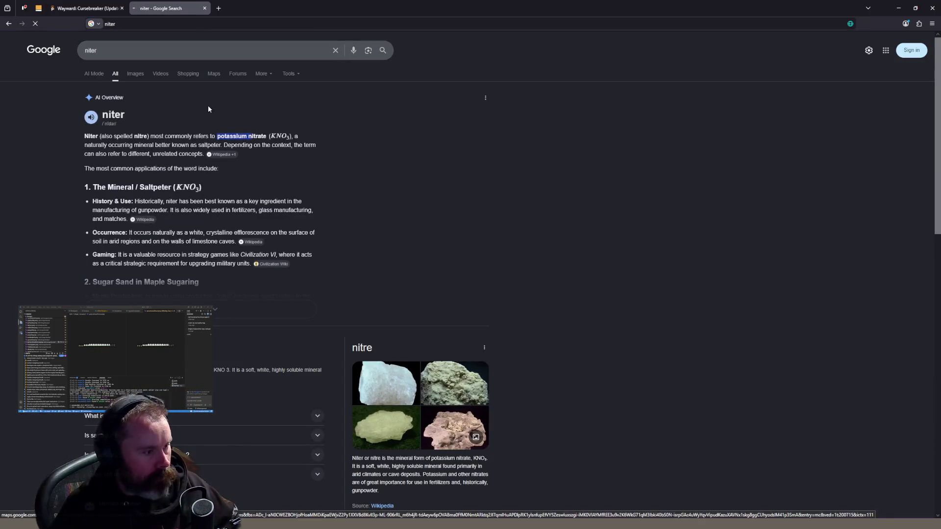
pyautogui.click(136, 74)
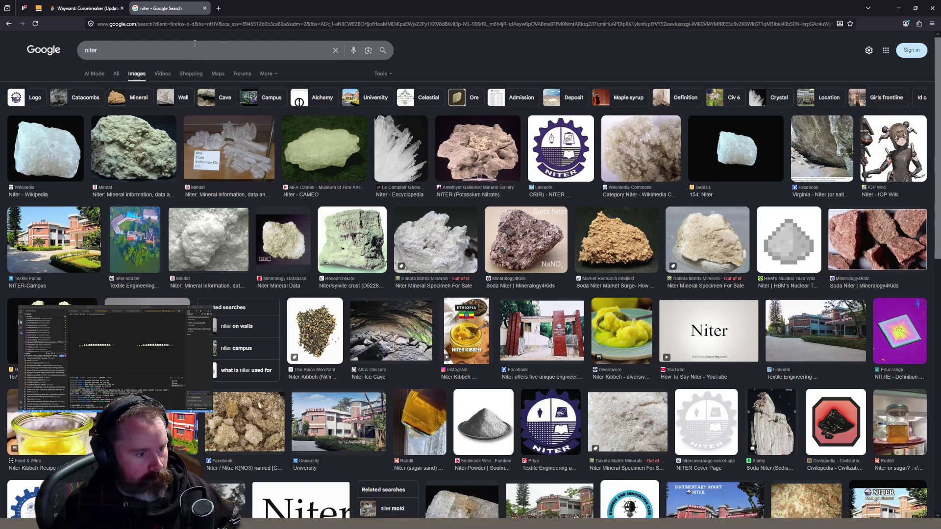
pyautogui.click(410, 158)
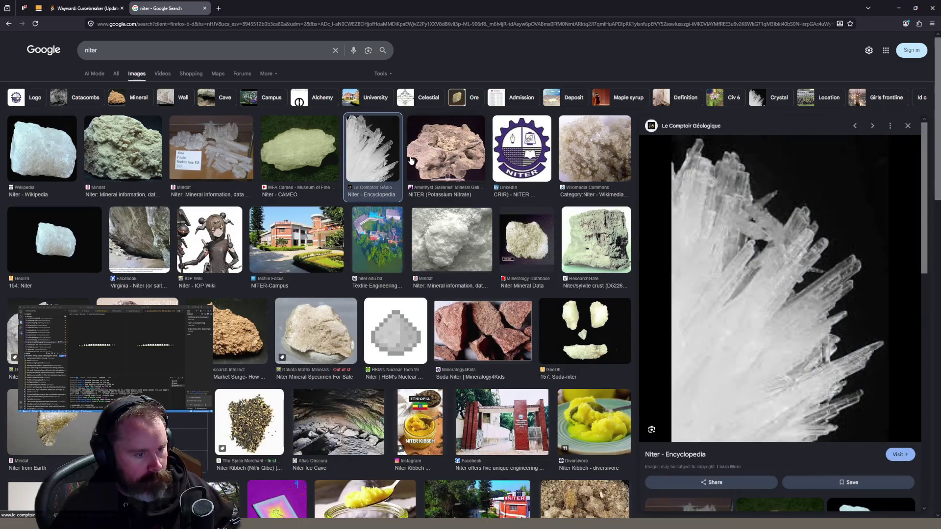
pyautogui.click(218, 142)
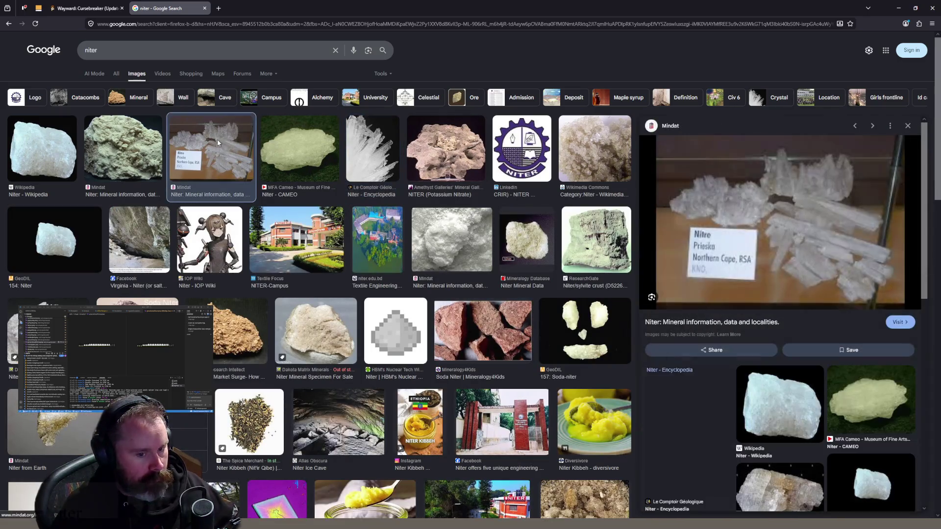
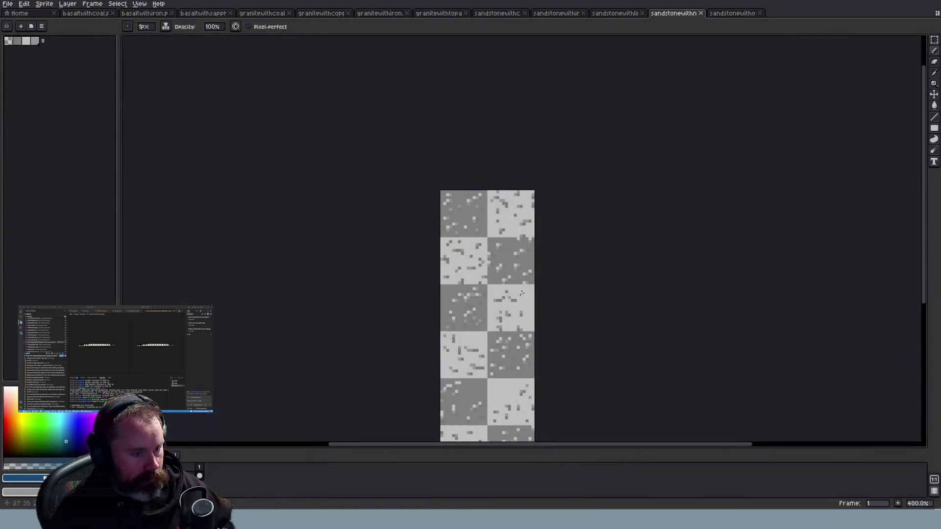
# Zoom in and out over the sandstone speckle tiles to inspect them
pyautogui.scroll(3, 515, 306)
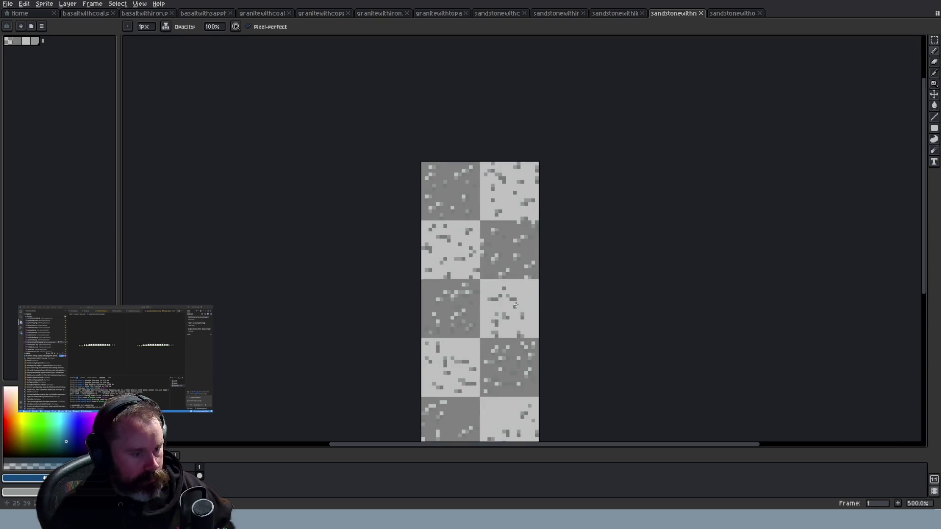
pyautogui.scroll(-4, 516, 306)
pyautogui.scroll(4, 514, 304)
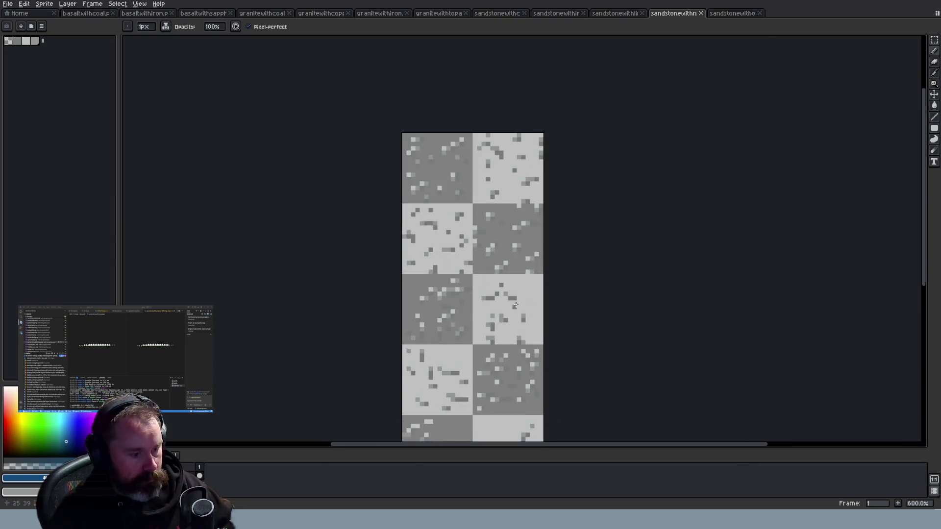
pyautogui.scroll(-3, 425, 201)
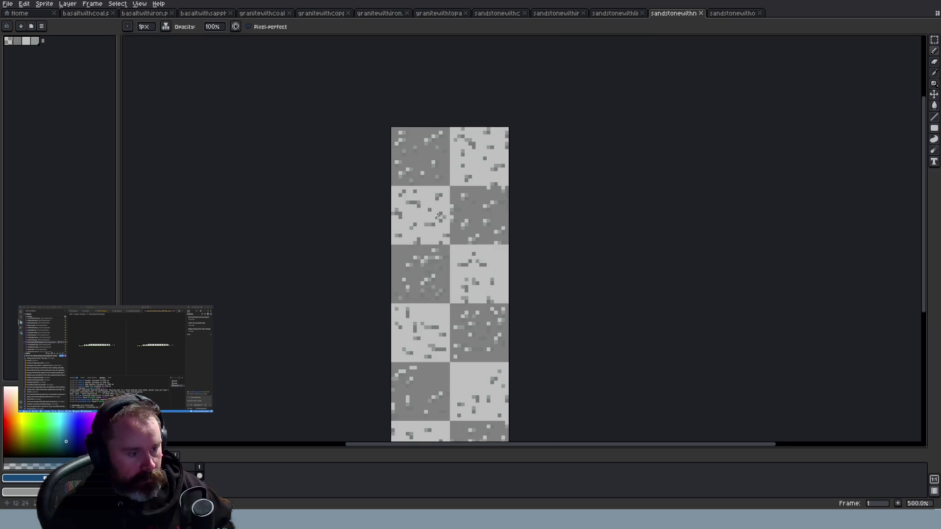
pyautogui.scroll(3, 450, 156)
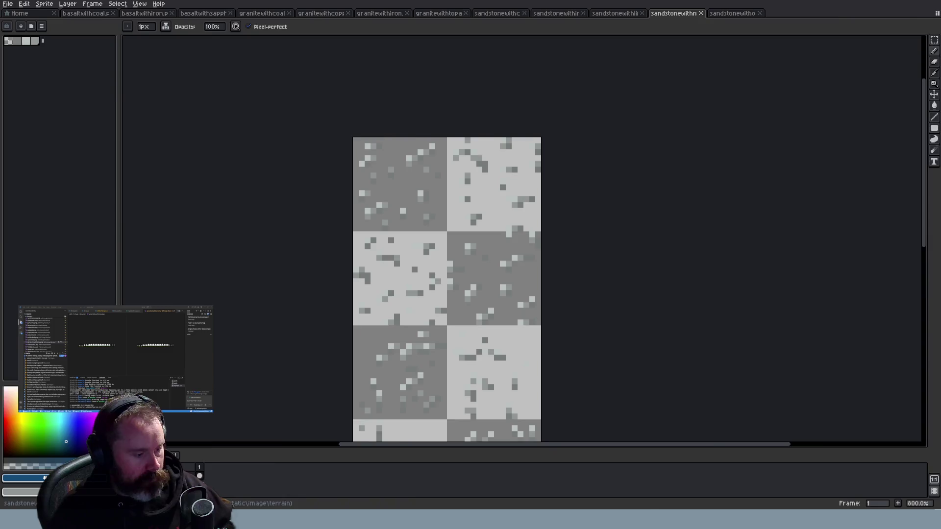
# Bring up the running Wayward game tab in Firefox and zoom its view
pyautogui.hotkey('alt', 'Tab')
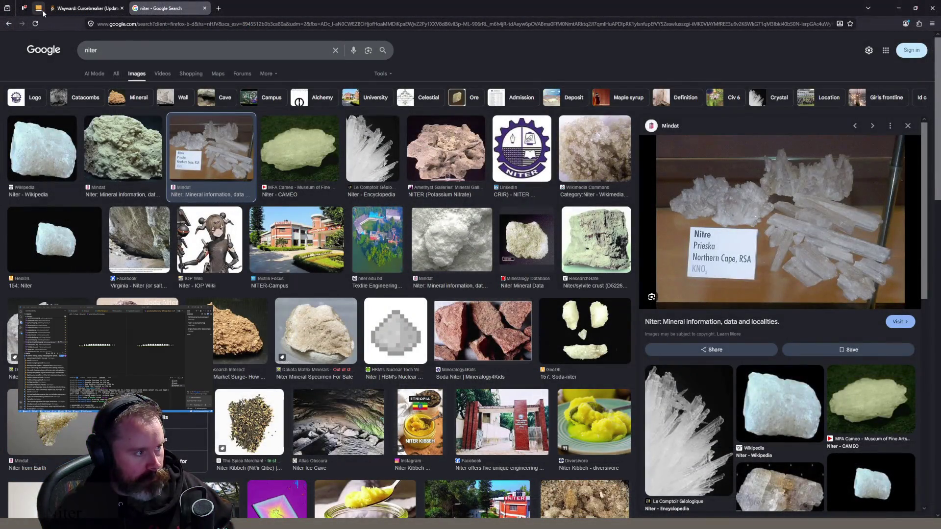
pyautogui.click(78, 9)
pyautogui.scroll(2, 383, 221)
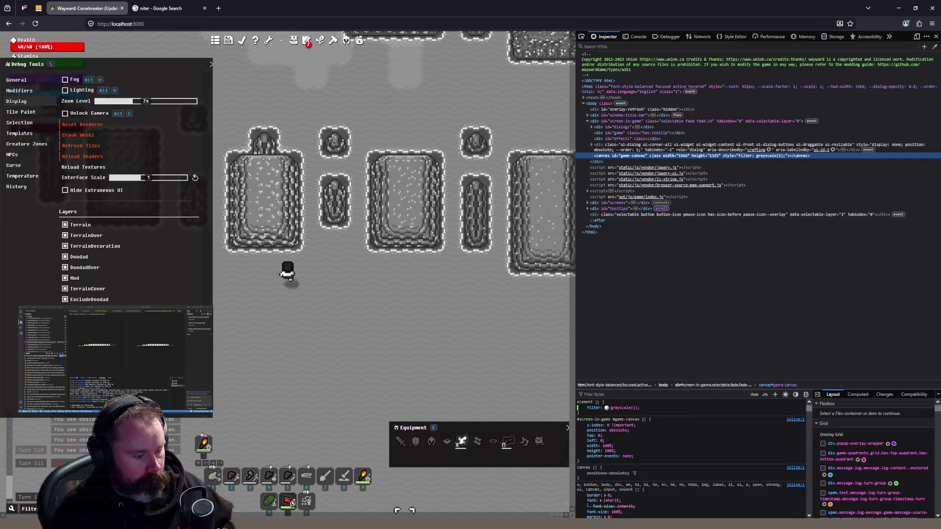
# Back in Aseprite, sample a grey and place two light speckles in the dark tile
pyautogui.hotkey('alt', 'Tab')
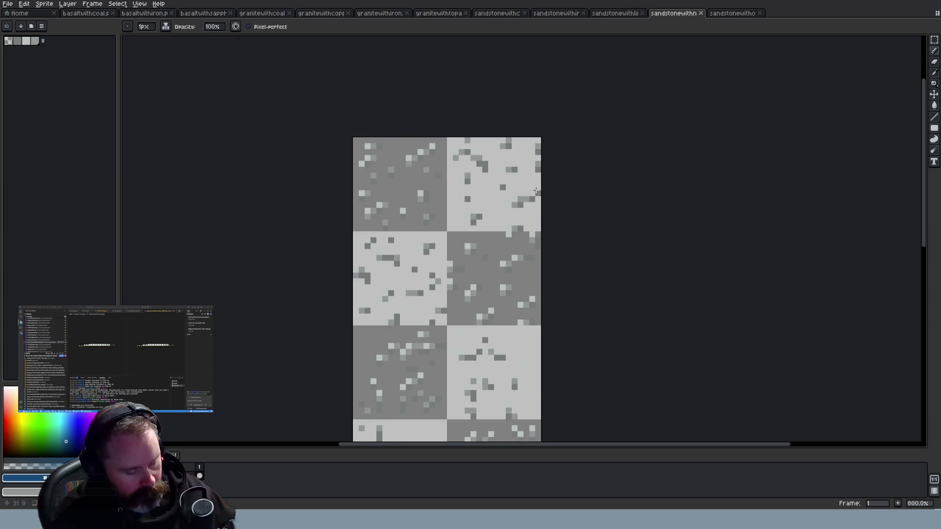
pyautogui.press('i')
pyautogui.click(481, 154)
pyautogui.press('b')
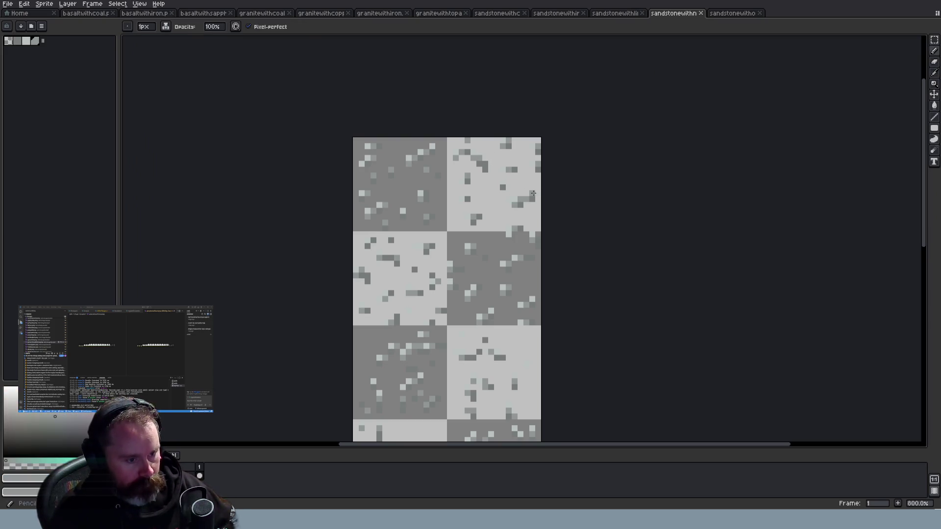
pyautogui.press('i')
pyautogui.scroll(3, 485, 176)
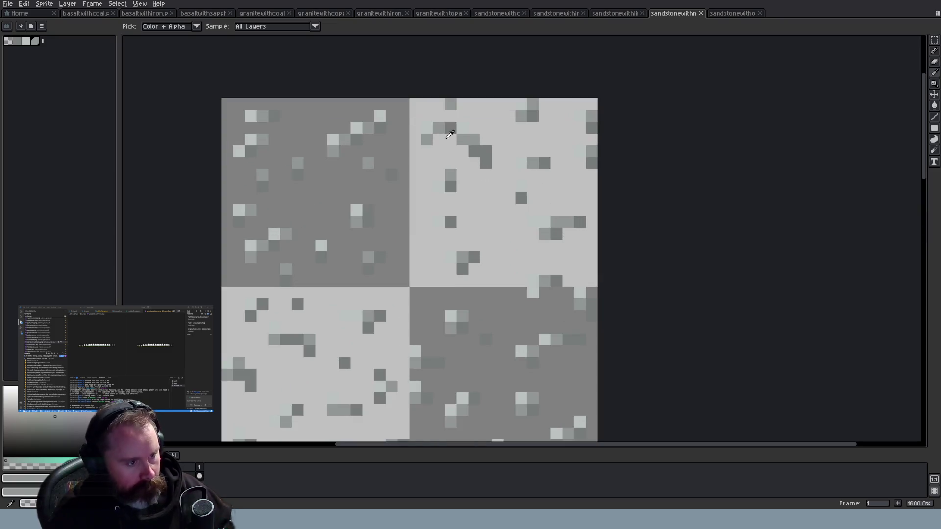
pyautogui.press('b')
pyautogui.click(389, 108)
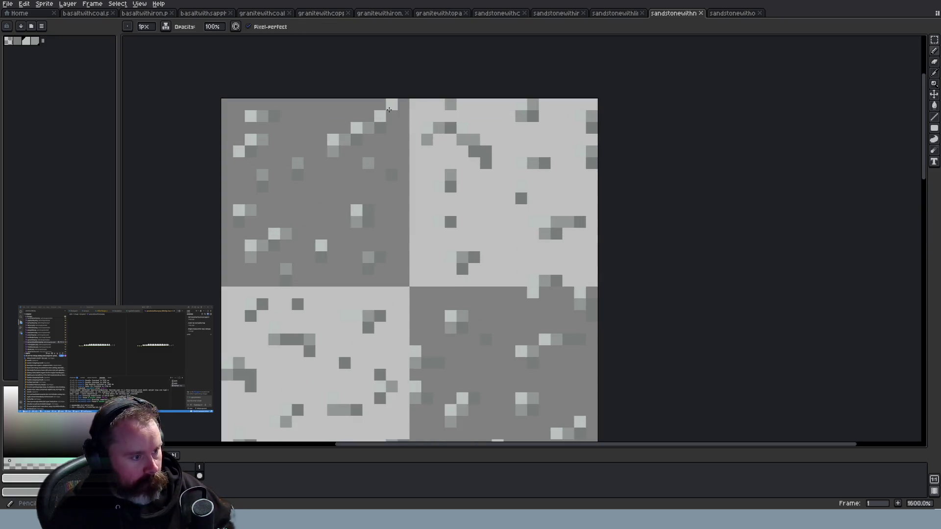
pyautogui.click(344, 198)
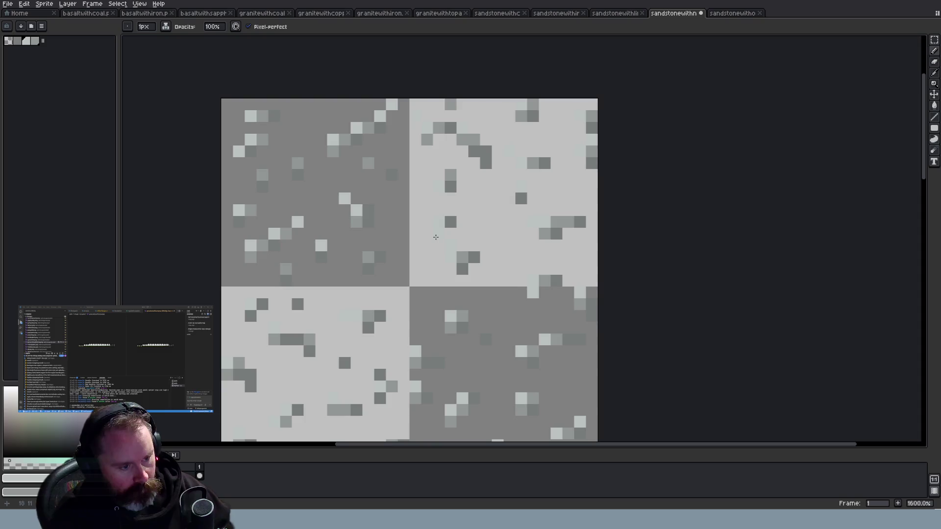
# Undo both light speckles, restoring the saved sandstone sheet
pyautogui.scroll(-7, 436, 237)
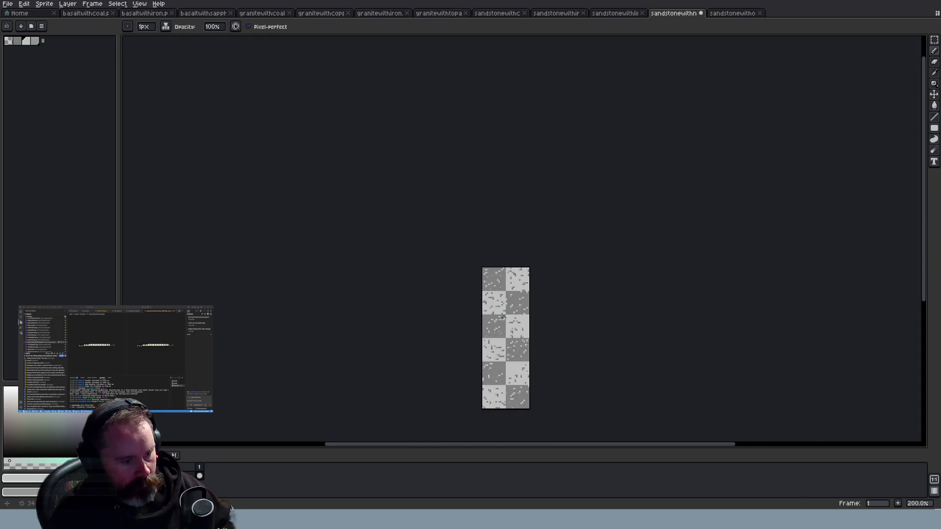
pyautogui.scroll(3, 507, 282)
pyautogui.scroll(4, 507, 282)
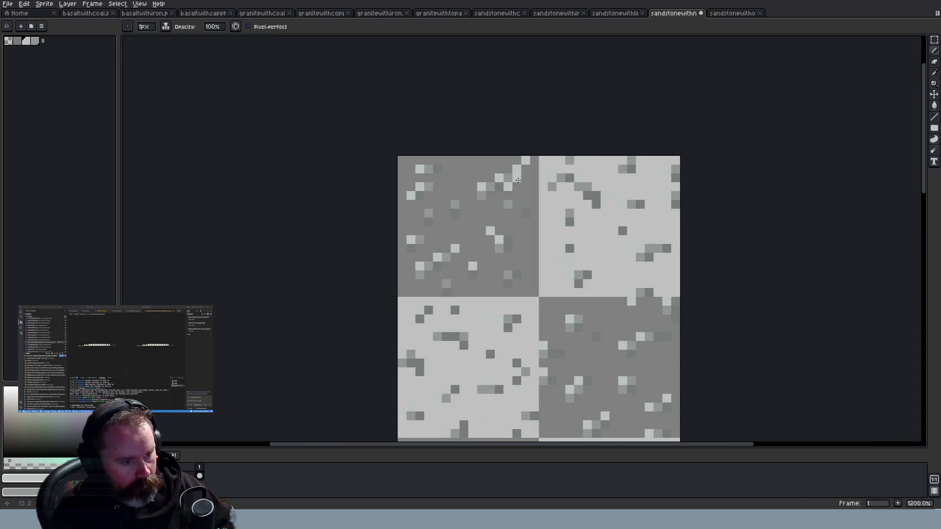
pyautogui.scroll(-7, 525, 177)
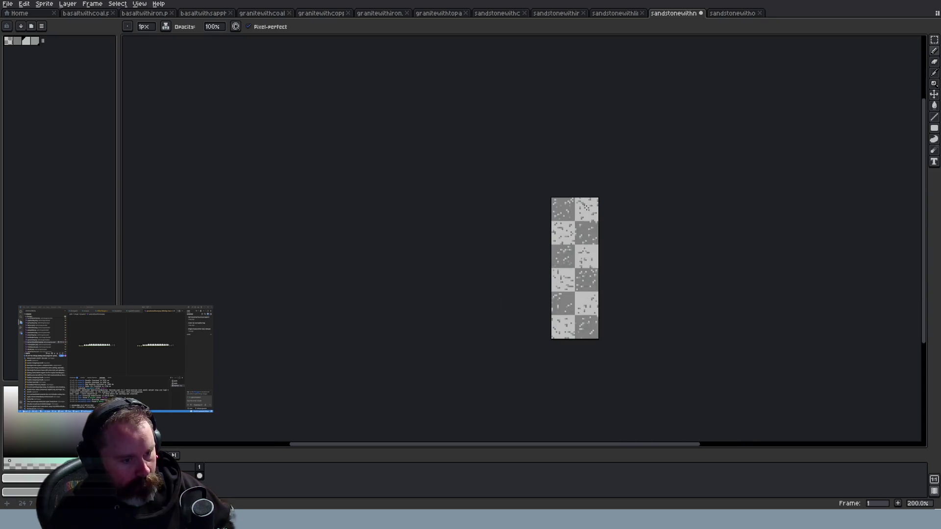
pyautogui.scroll(7, 587, 208)
pyautogui.hotkey('ctrl', 'z')
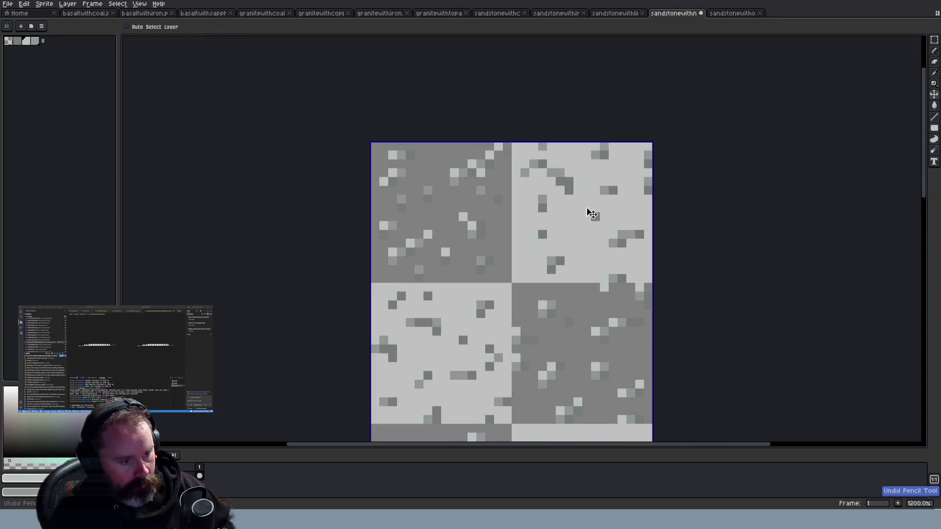
pyautogui.hotkey('ctrl', 'z')
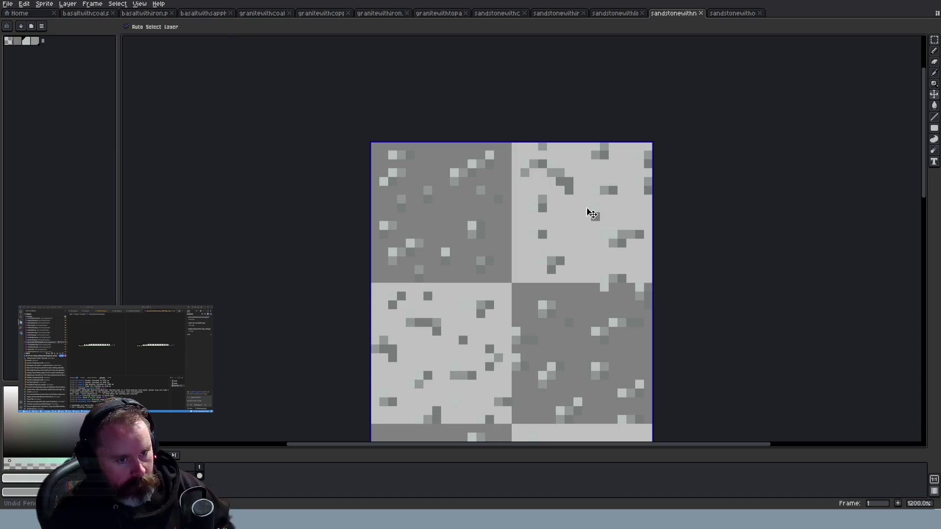
pyautogui.press('b')
pyautogui.scroll(-5, 600, 196)
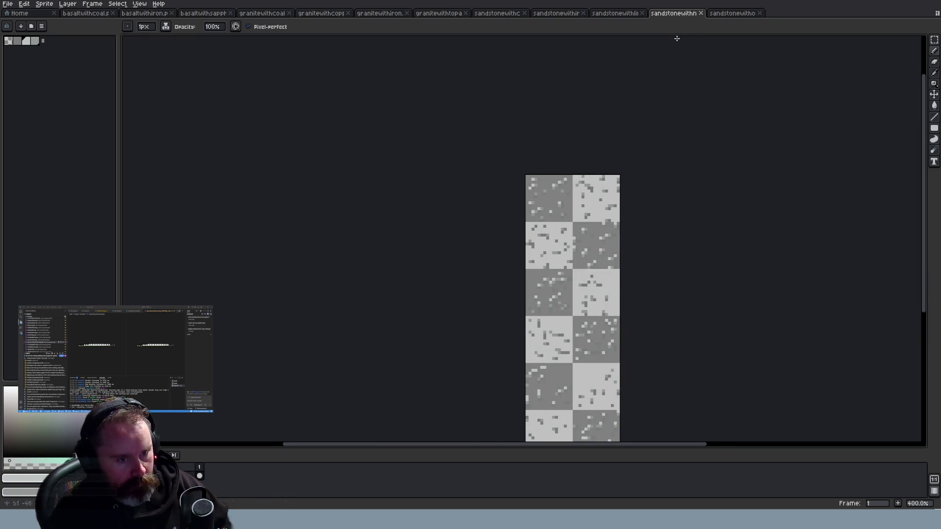
pyautogui.hotkey('alt', 'Tab')
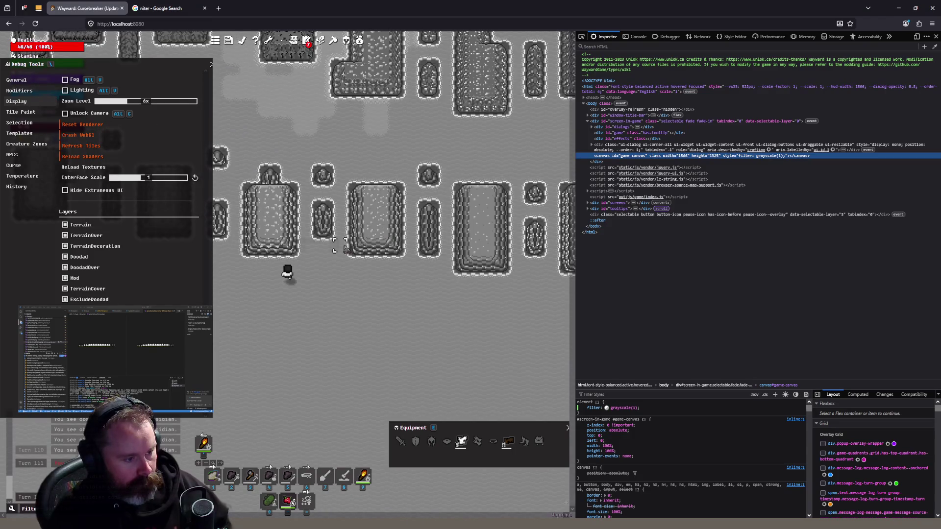
# Zoom in on the in-game sandstone terrain and compare it against the Aseprite sandstone sheet
pyautogui.scroll(1, 351, 250)
pyautogui.scroll(1, 358, 265)
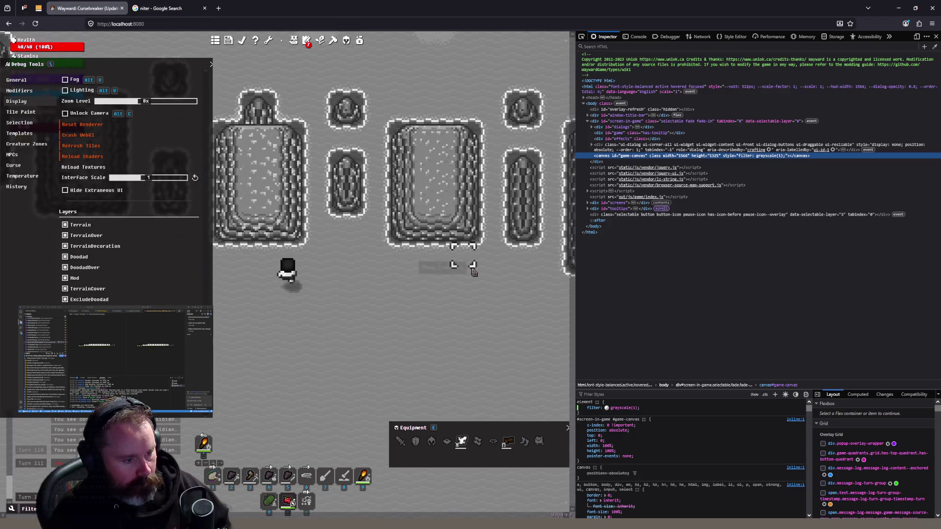
pyautogui.scroll(1, 474, 273)
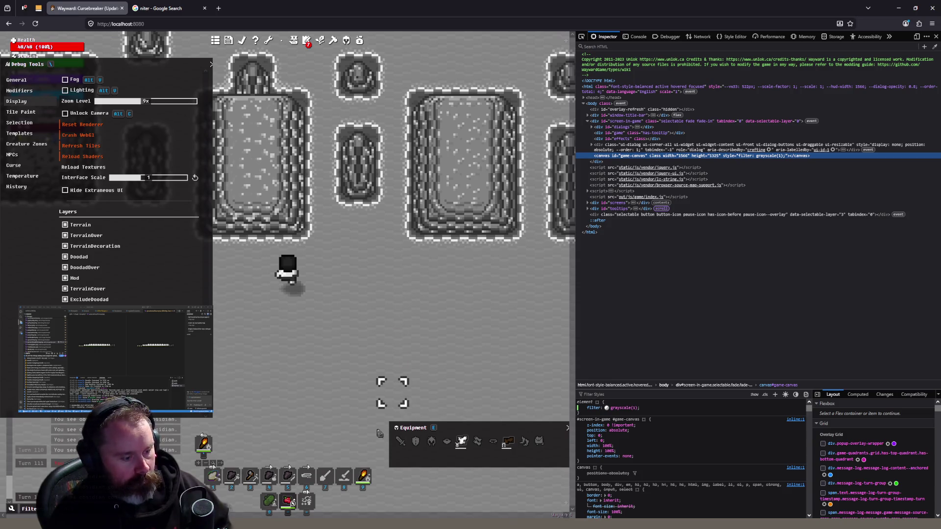
pyautogui.hotkey('alt', 'Tab')
pyautogui.scroll(2, 604, 315)
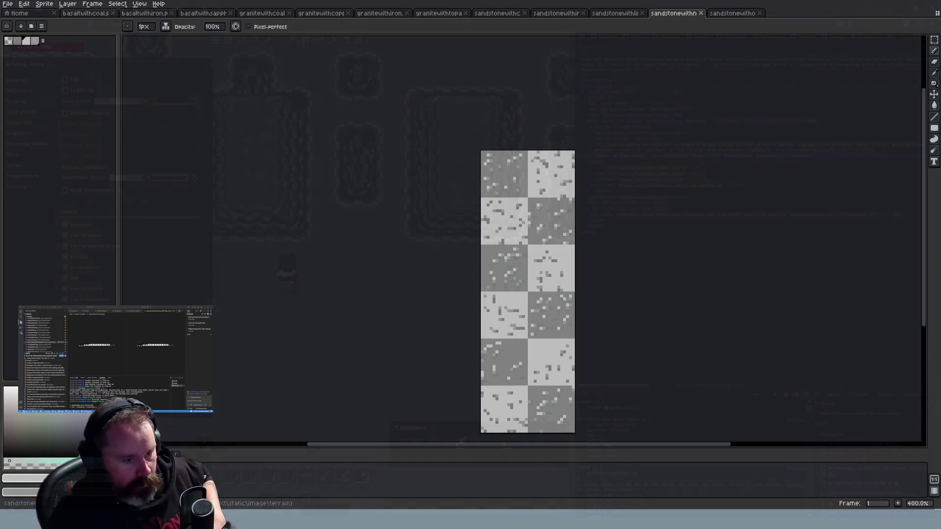
pyautogui.hotkey('alt', 'Tab')
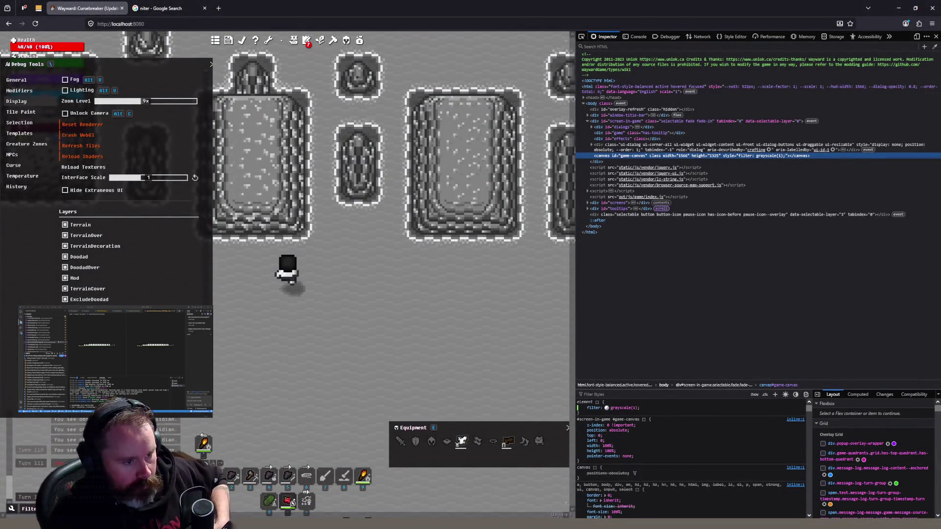
pyautogui.hotkey('alt', 'Tab')
pyautogui.scroll(6, 568, 174)
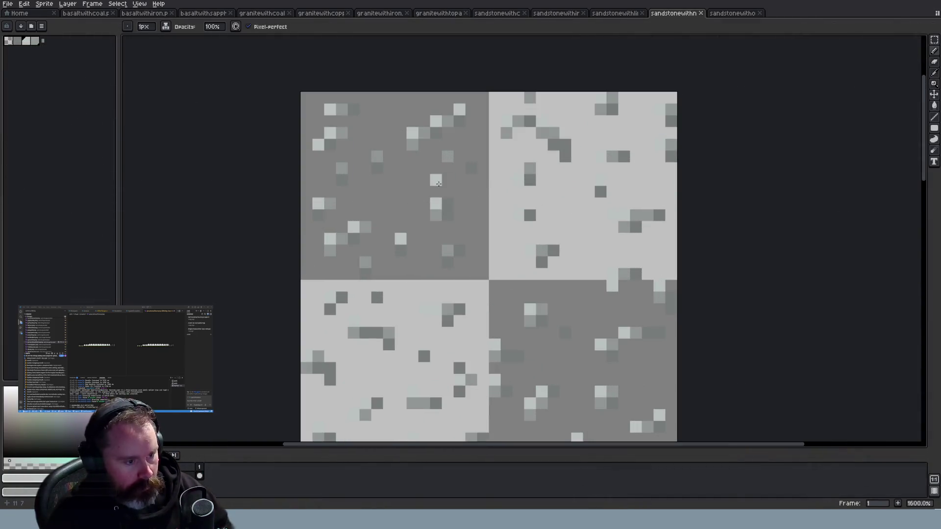
# Pencil a light speckle into the top-left dark tile and a dark speckle into the top-right light tile
pyautogui.click(415, 117)
pyautogui.click(566, 141)
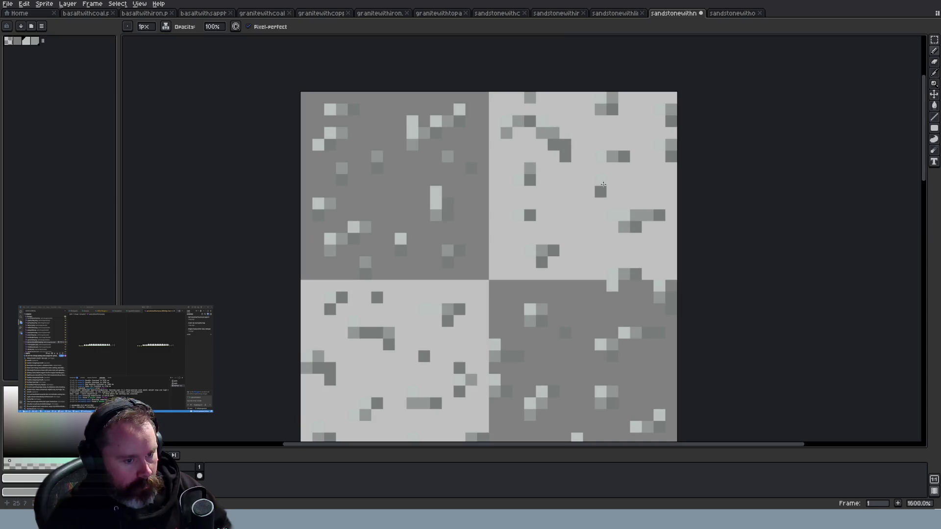
pyautogui.scroll(-2, 599, 168)
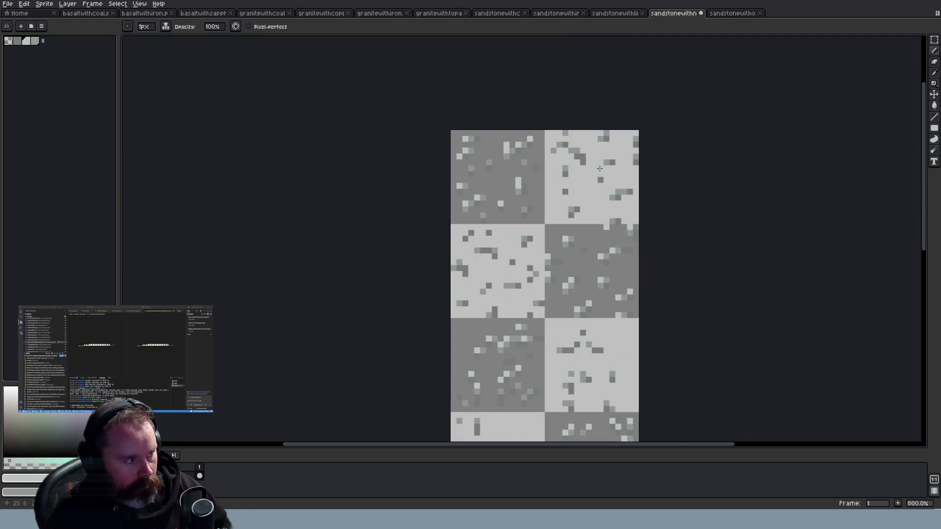
pyautogui.scroll(1, 599, 167)
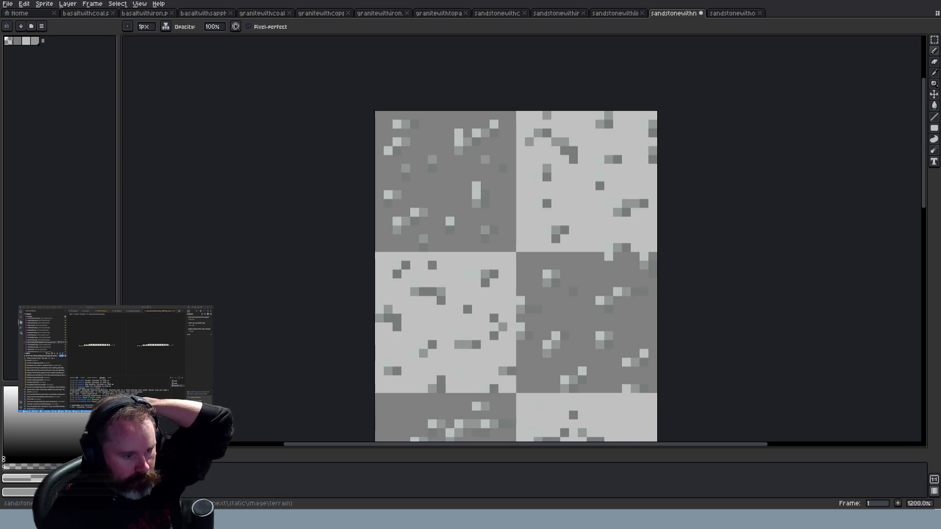
pyautogui.hotkey('alt', 'Tab')
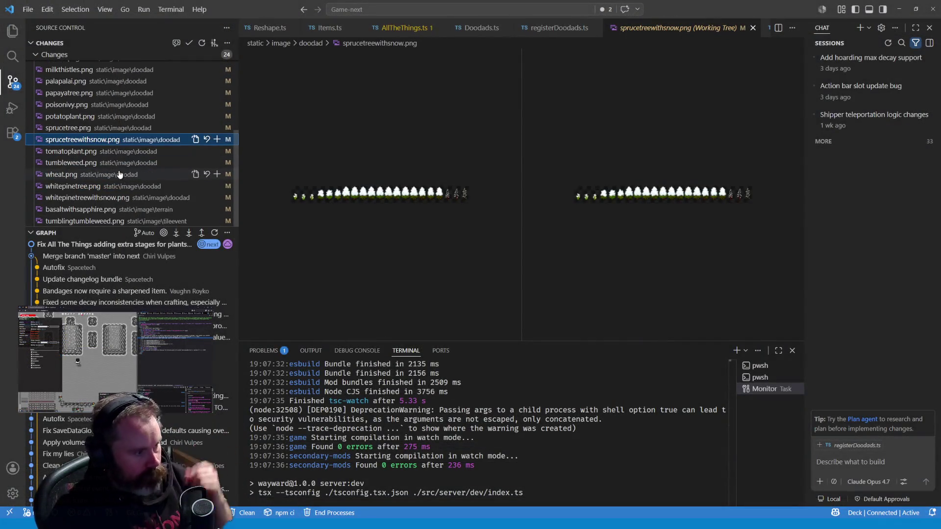
# Start the commit message and stage aloevera.png, appletree.png, beggarticks.png and cattails.png
pyautogui.scroll(5, 119, 174)
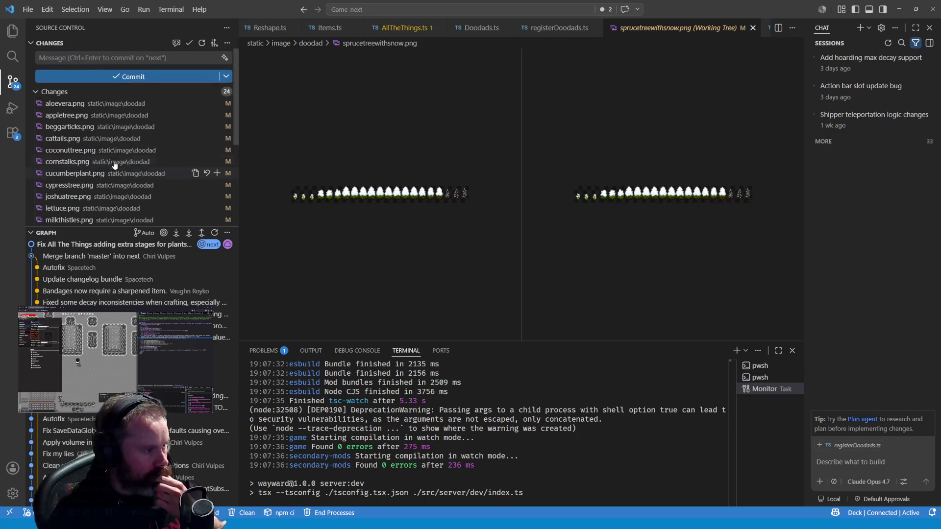
pyautogui.click(115, 55)
pyautogui.write('Im')
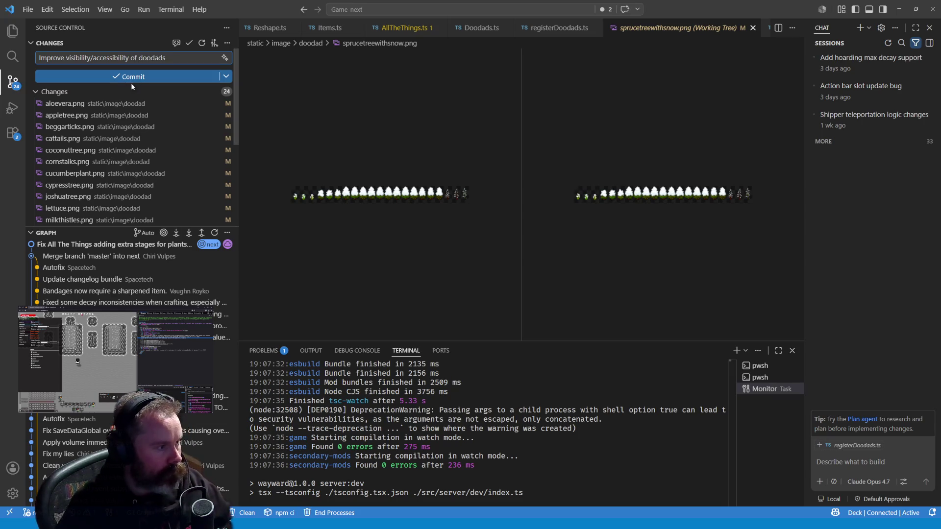
pyautogui.scroll(-2, 201, 105)
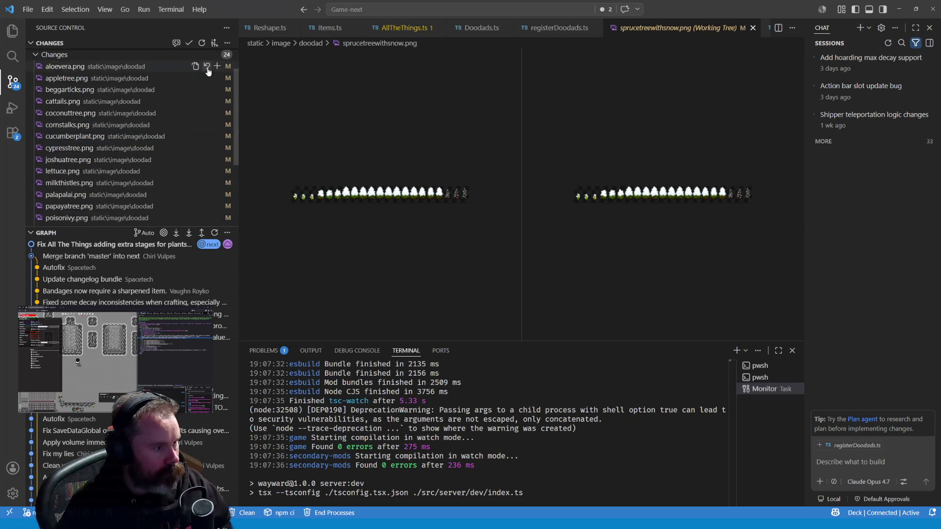
pyautogui.scroll(2, 208, 71)
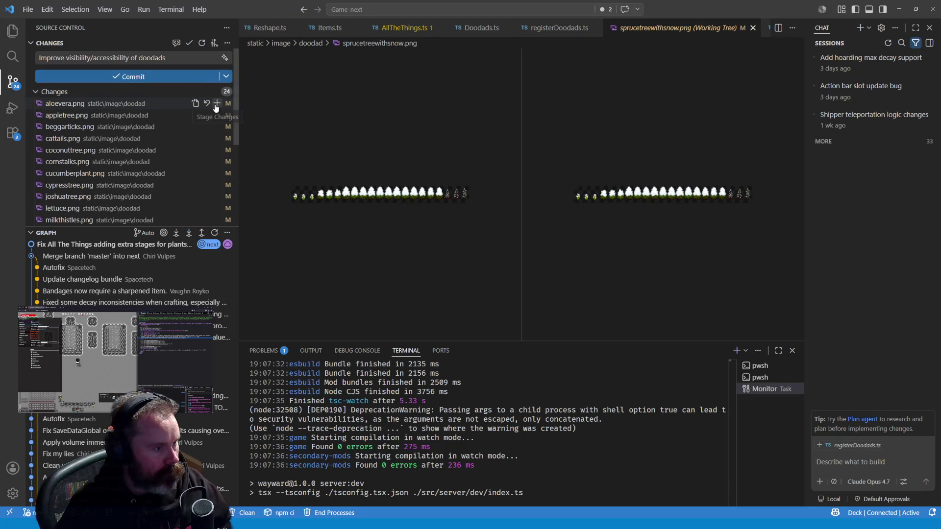
pyautogui.click(217, 104)
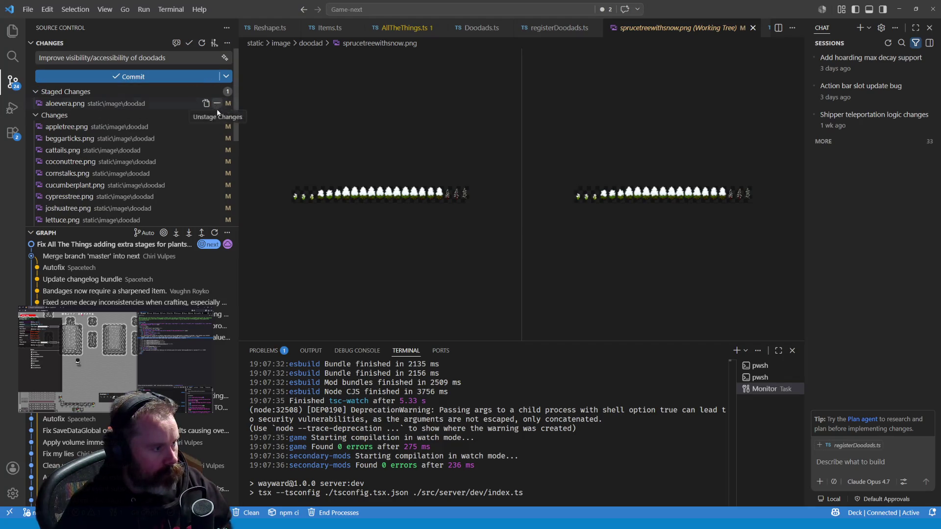
pyautogui.scroll(-2, 214, 148)
pyautogui.scroll(-5, 213, 157)
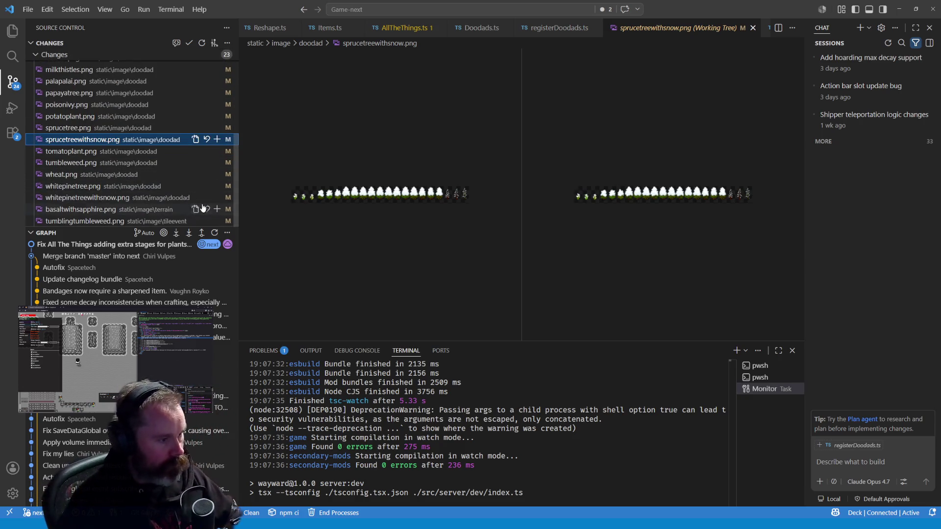
pyautogui.scroll(8, 212, 147)
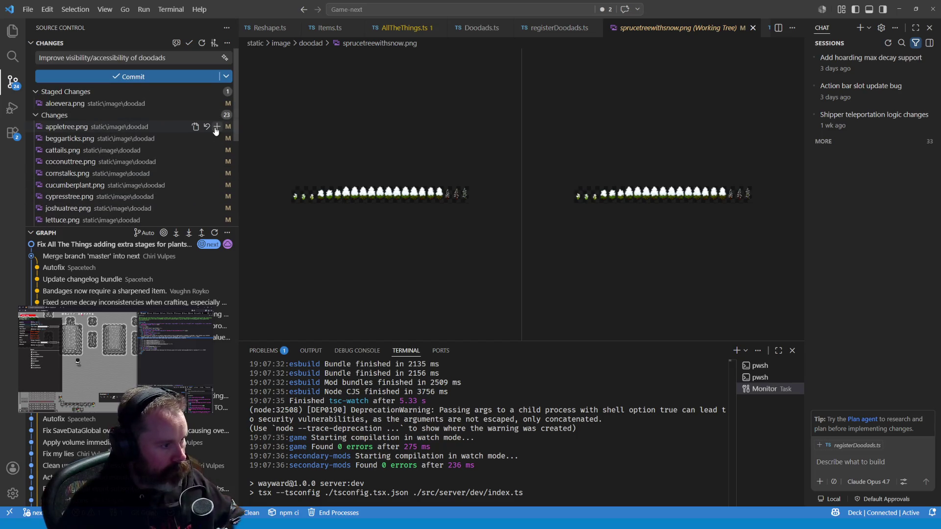
pyautogui.click(213, 128)
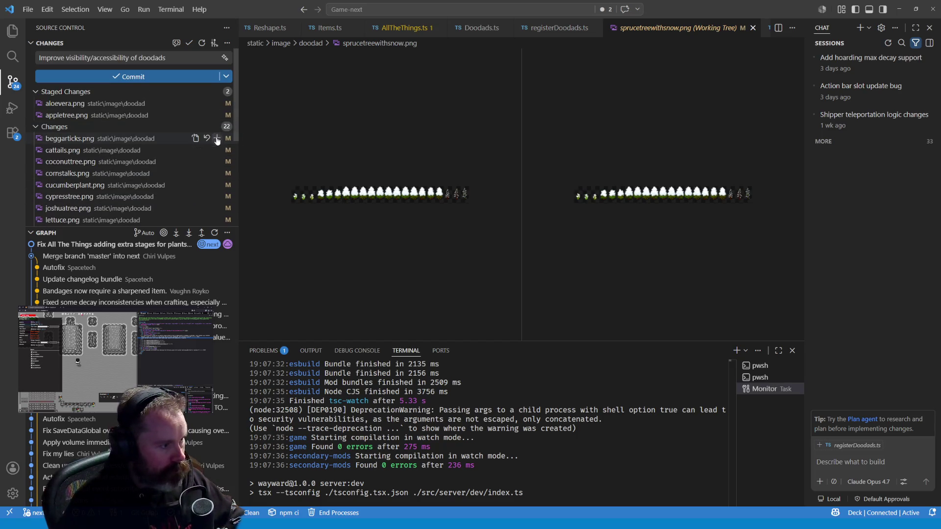
pyautogui.click(217, 139)
pyautogui.click(217, 150)
# Stage the next twelve sprites, coconuttree.png through sprucetree.png
pyautogui.scroll(-1, 216, 142)
pyautogui.click(217, 126)
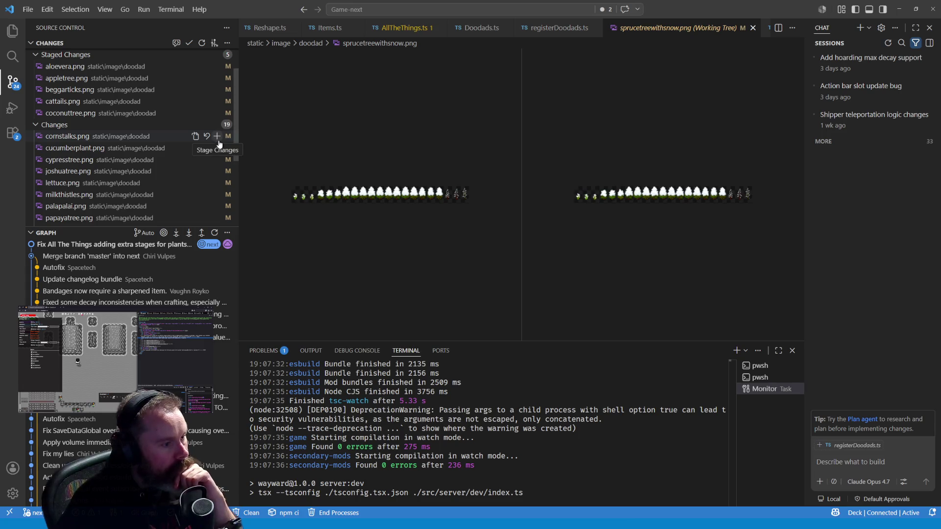
pyautogui.click(217, 136)
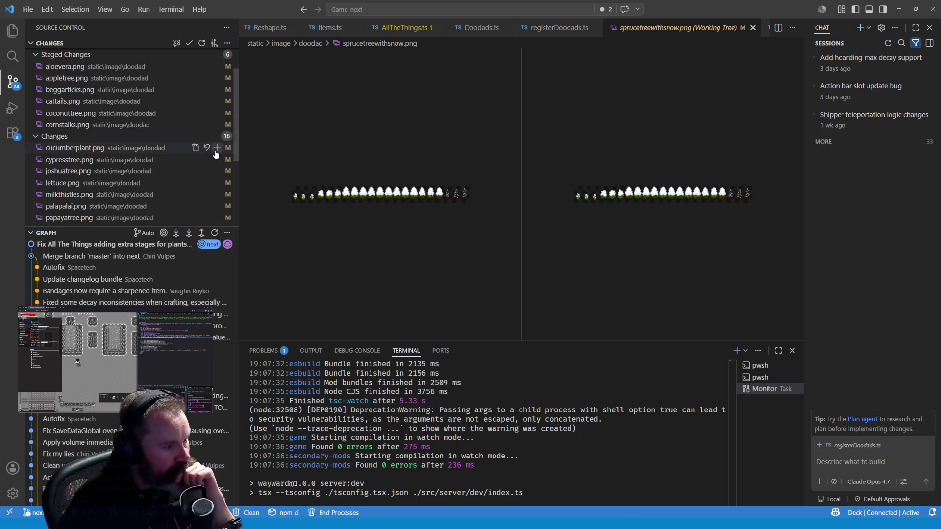
pyautogui.click(216, 149)
pyautogui.click(216, 160)
pyautogui.click(216, 164)
pyautogui.click(215, 164)
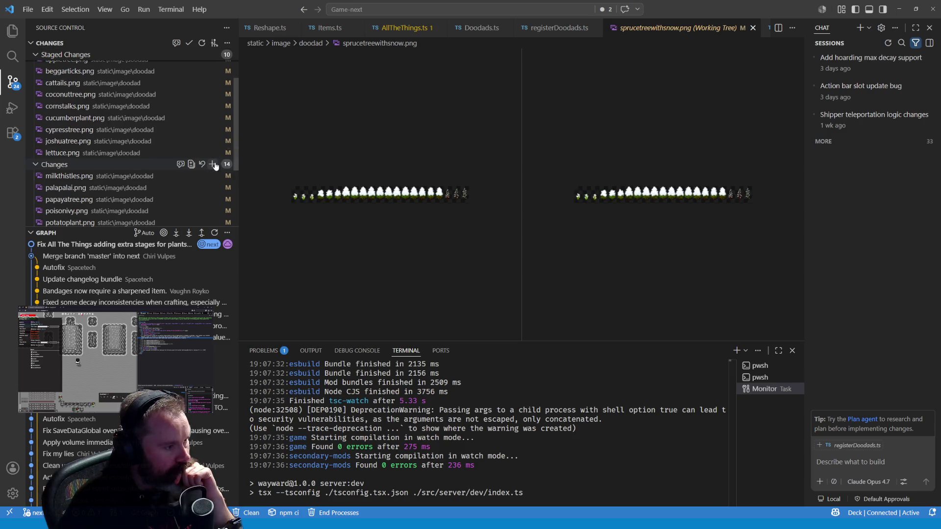
pyautogui.scroll(-1, 216, 166)
pyautogui.click(216, 158)
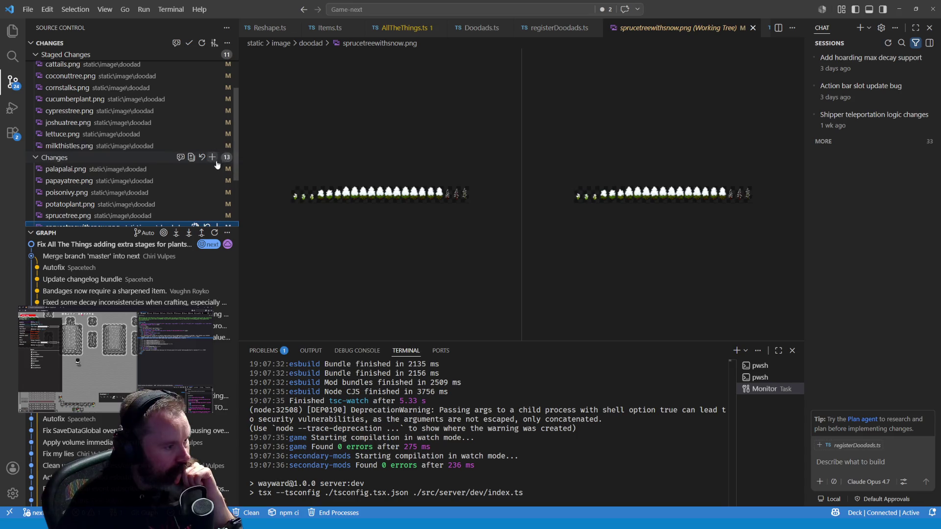
pyautogui.click(216, 169)
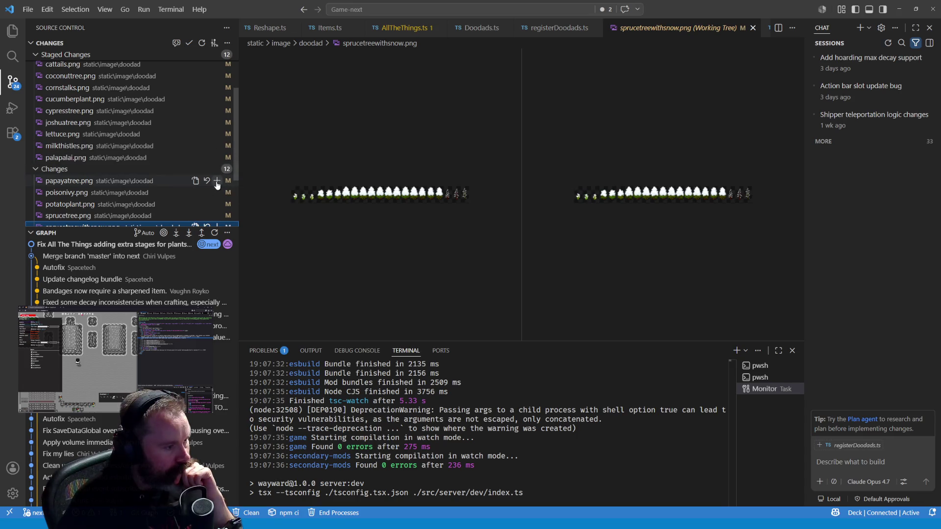
pyautogui.click(217, 170)
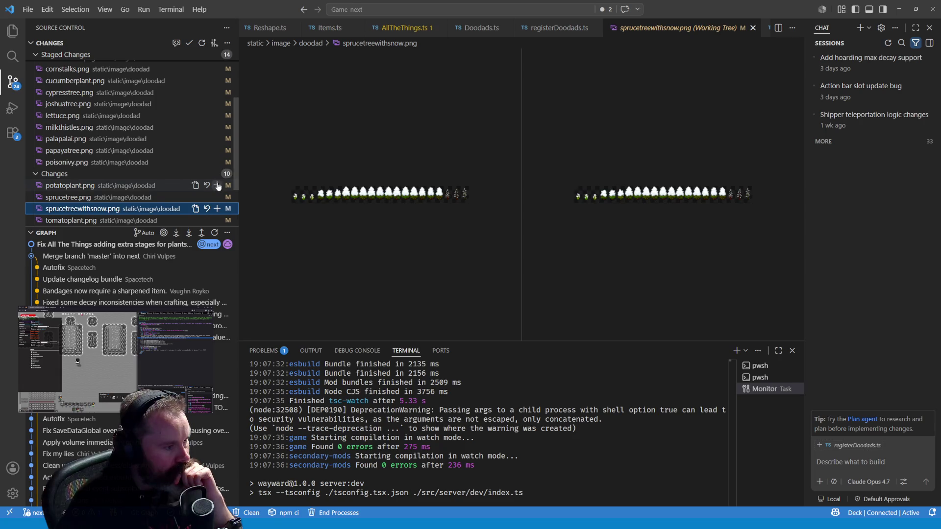
pyautogui.click(217, 174)
pyautogui.click(216, 172)
pyautogui.click(217, 161)
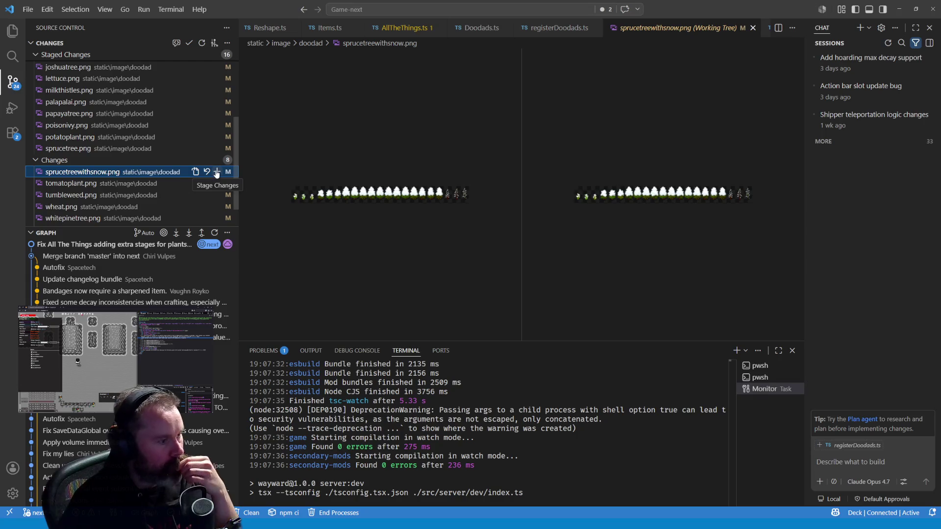
# Stage sprucetreewithsnow.png through tumblingtumbleweed.png and commit as "Improve visibility/accessibility of doodads"
pyautogui.click(216, 172)
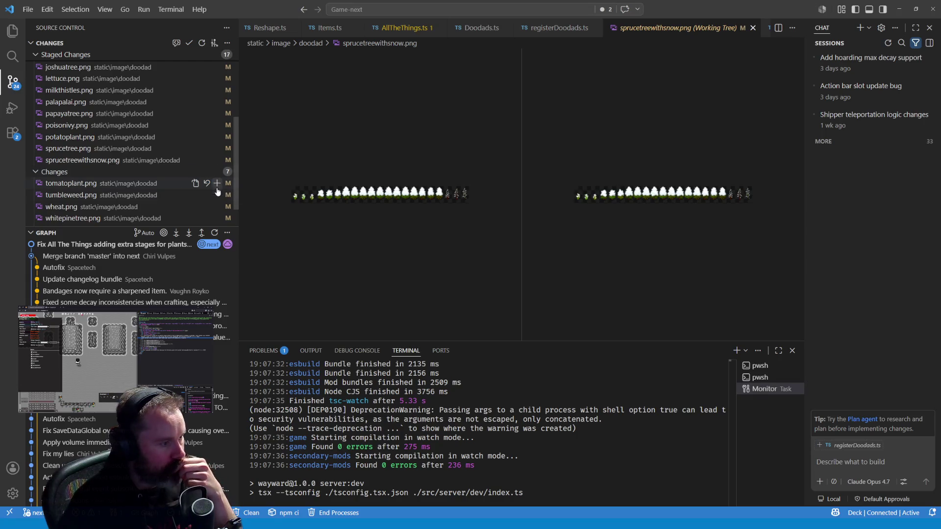
pyautogui.click(217, 184)
pyautogui.click(216, 196)
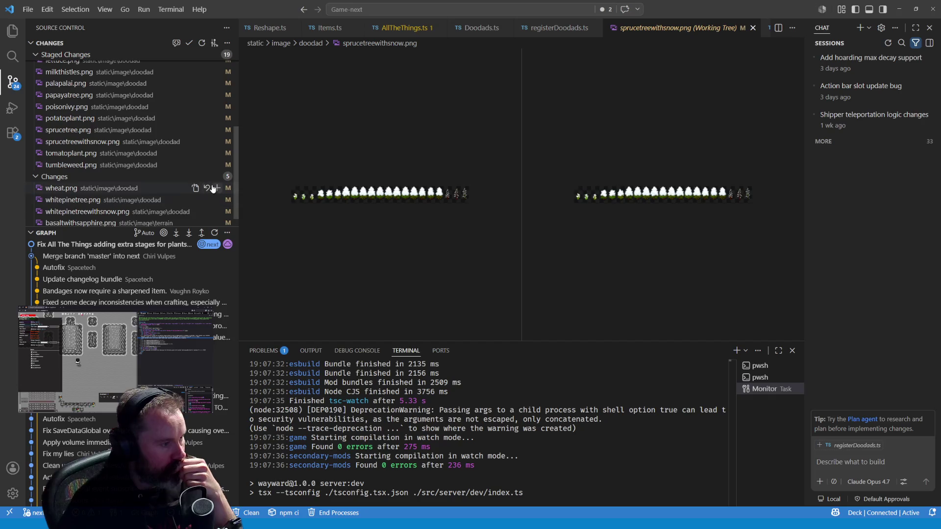
pyautogui.click(217, 188)
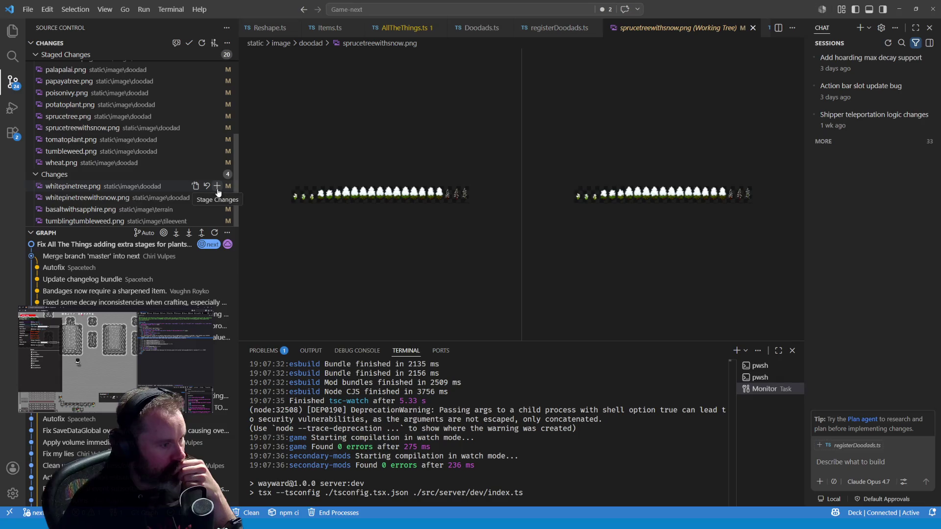
pyautogui.click(216, 186)
pyautogui.click(219, 198)
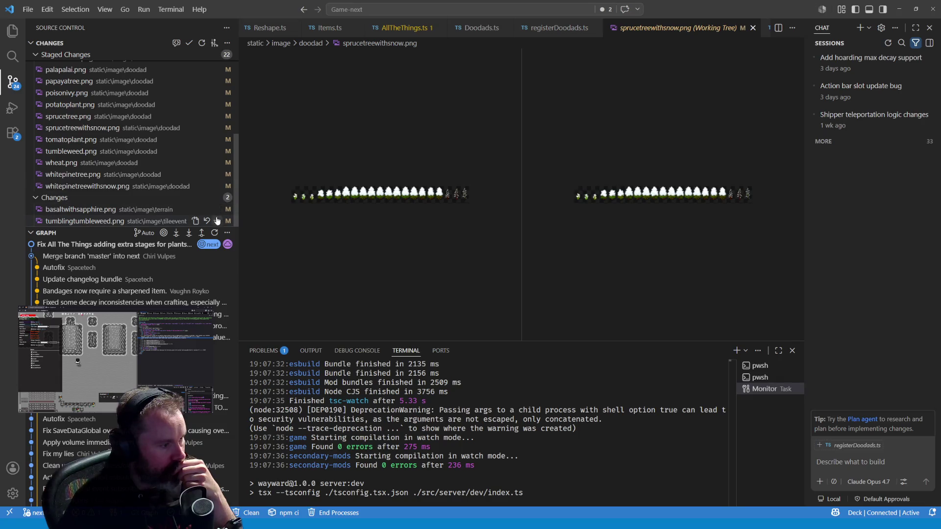
pyautogui.click(217, 222)
pyautogui.scroll(10, 179, 147)
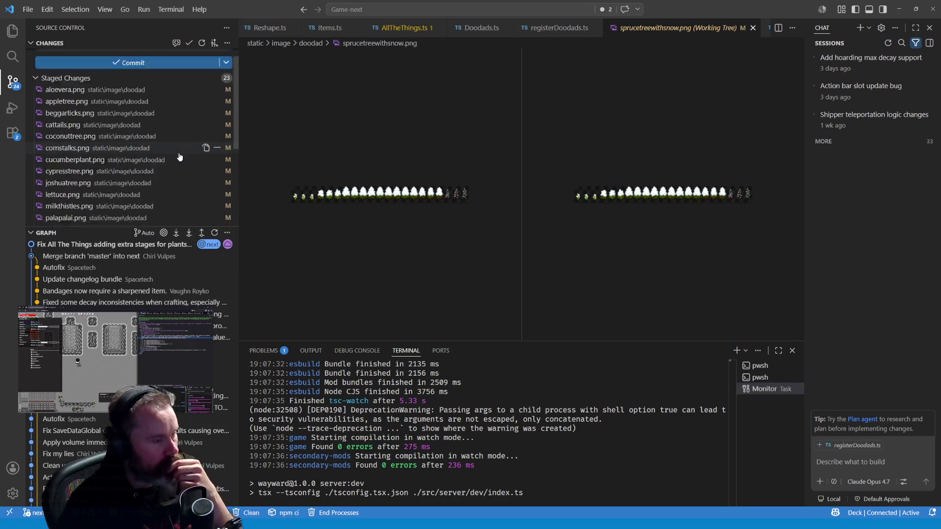
pyautogui.click(161, 76)
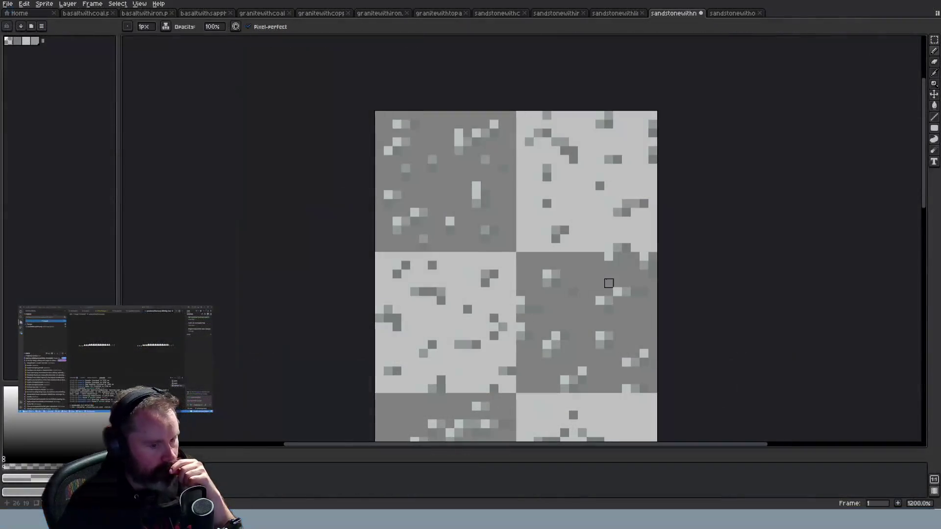
# Undo the latest light speckle pixels on the sandstone ore sheet
pyautogui.scroll(-2, 608, 272)
pyautogui.scroll(-1, 608, 272)
pyautogui.scroll(3, 647, 253)
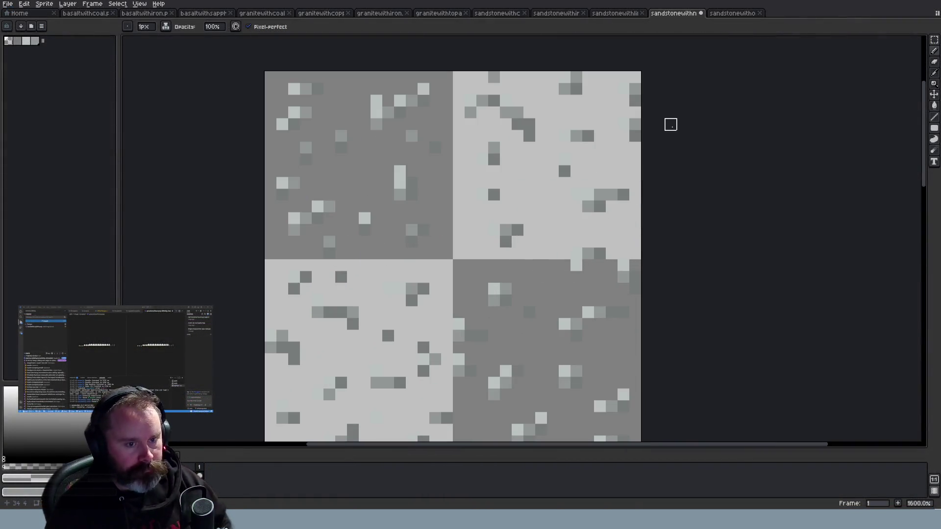
pyautogui.scroll(-1, 527, 215)
pyautogui.hotkey('ctrl', 'z')
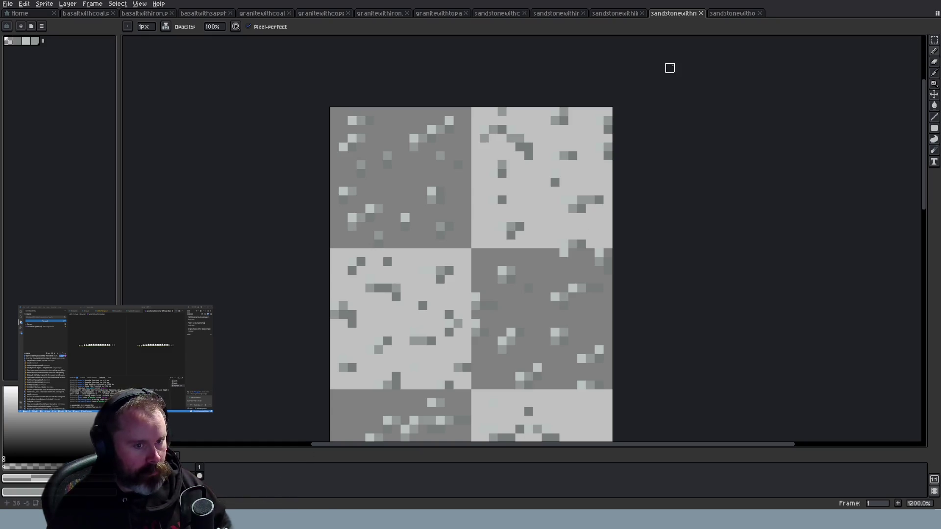
# Close the small sandstonewithli ore sheet
pyautogui.click(620, 15)
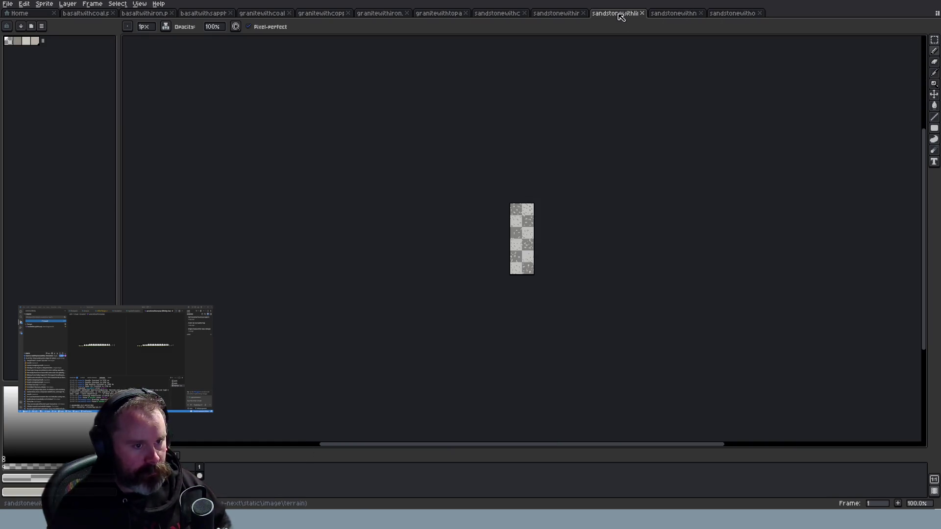
pyautogui.scroll(5, 557, 223)
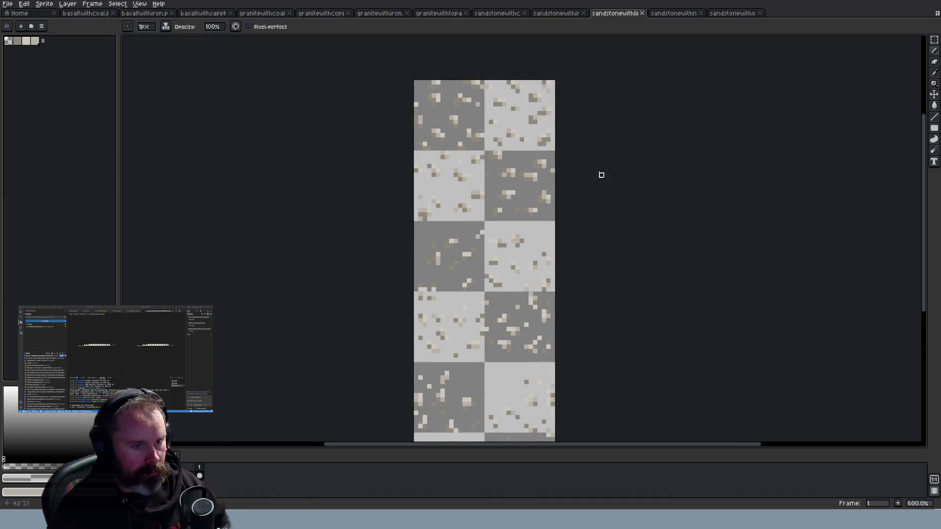
pyautogui.click(639, 17)
pyautogui.click(677, 17)
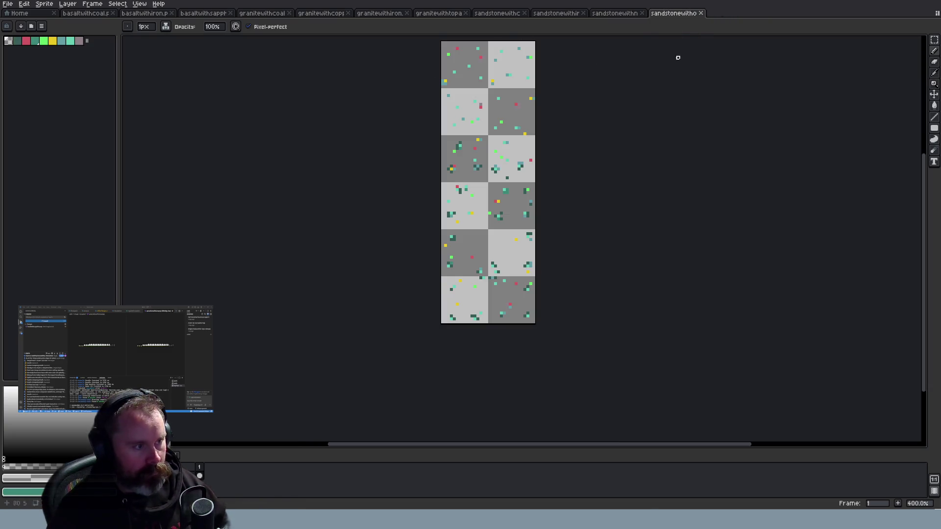
pyautogui.scroll(3, 681, 57)
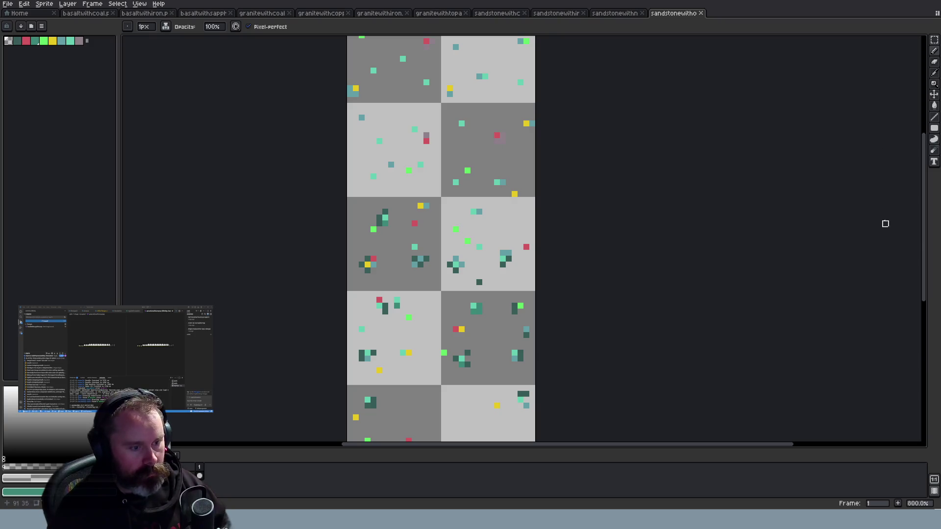
pyautogui.scroll(-3, 696, 131)
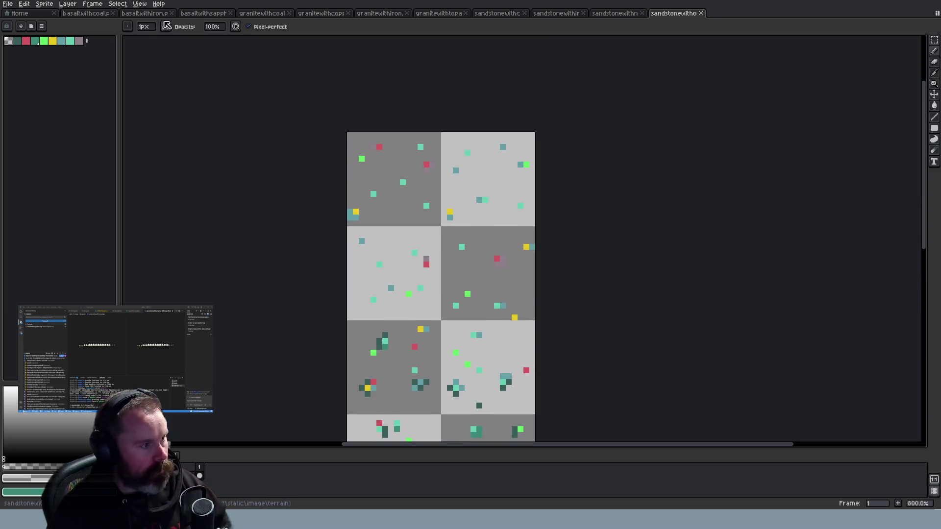
# Review the basalt and granite ore sprites, ending on the sandstone gem ore sheet
pyautogui.click(141, 16)
pyautogui.click(87, 16)
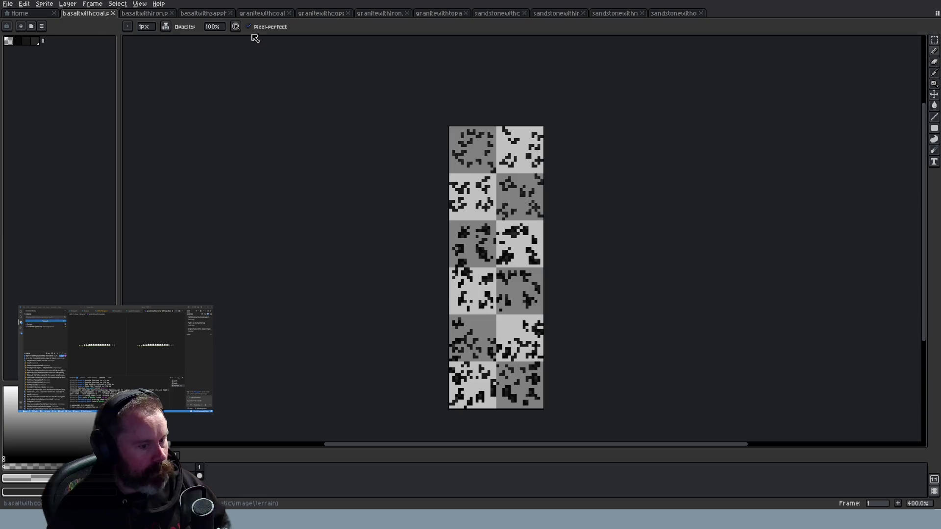
pyautogui.click(446, 17)
pyautogui.click(482, 17)
pyautogui.click(388, 17)
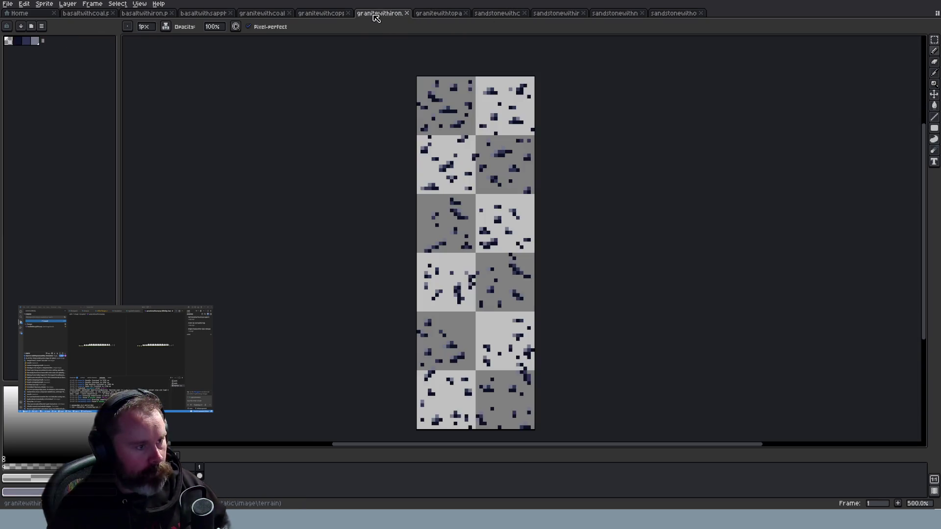
pyautogui.click(323, 16)
pyautogui.click(265, 16)
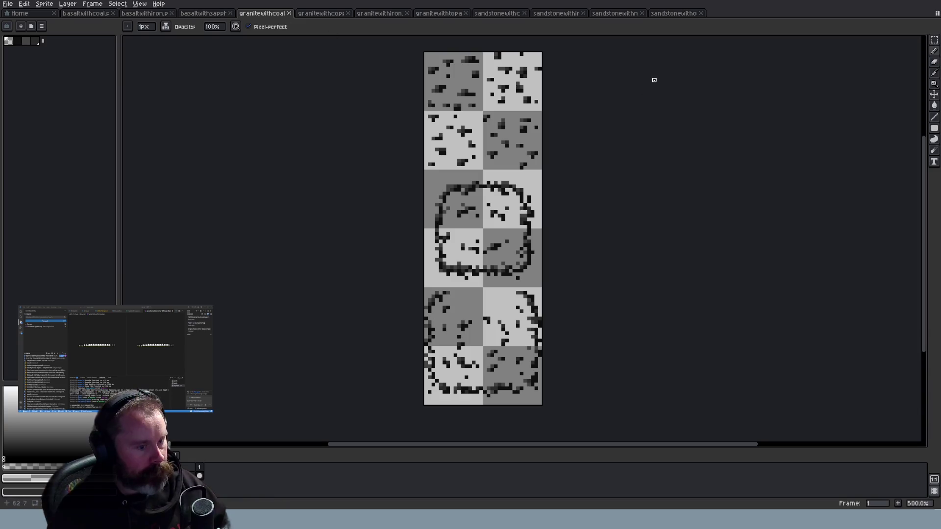
pyautogui.click(205, 15)
pyautogui.scroll(5, 815, 81)
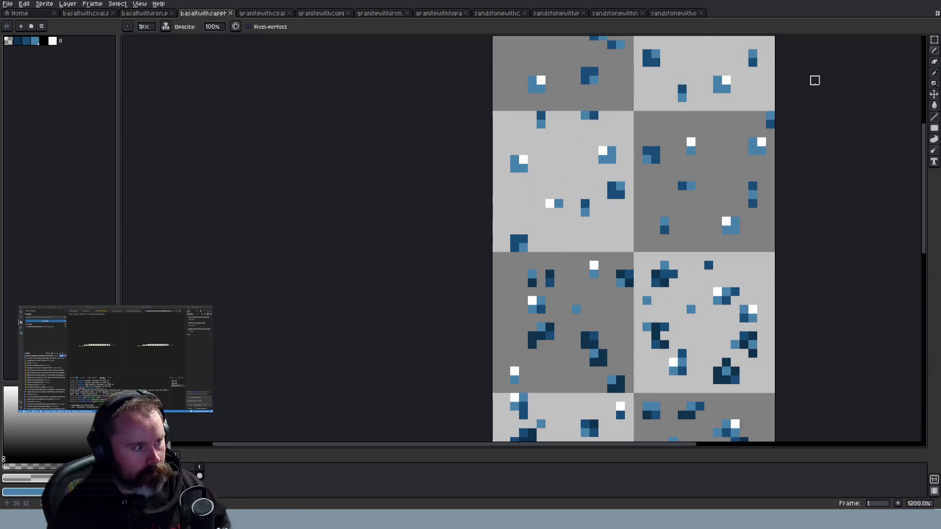
pyautogui.click(674, 13)
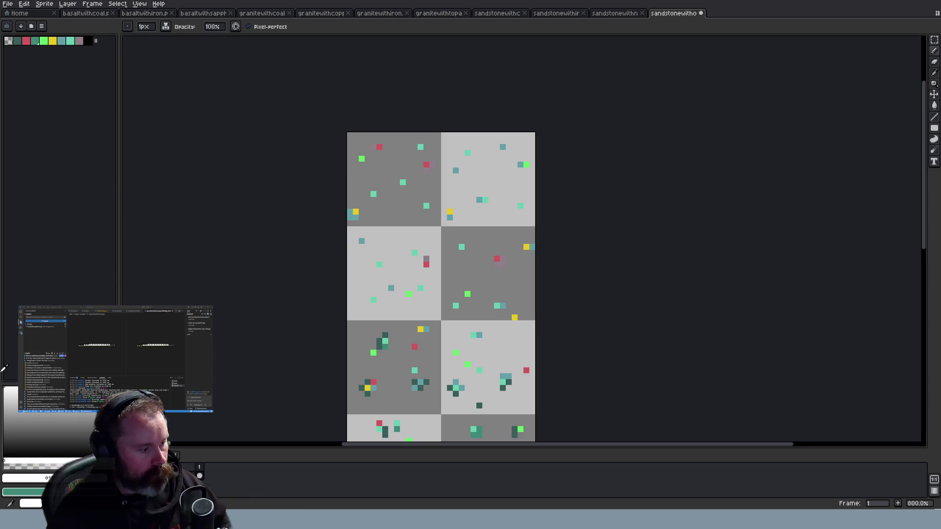
# Choose white and dot highlight pixels beside ore specks in the upper tiles
pyautogui.click(10, 390)
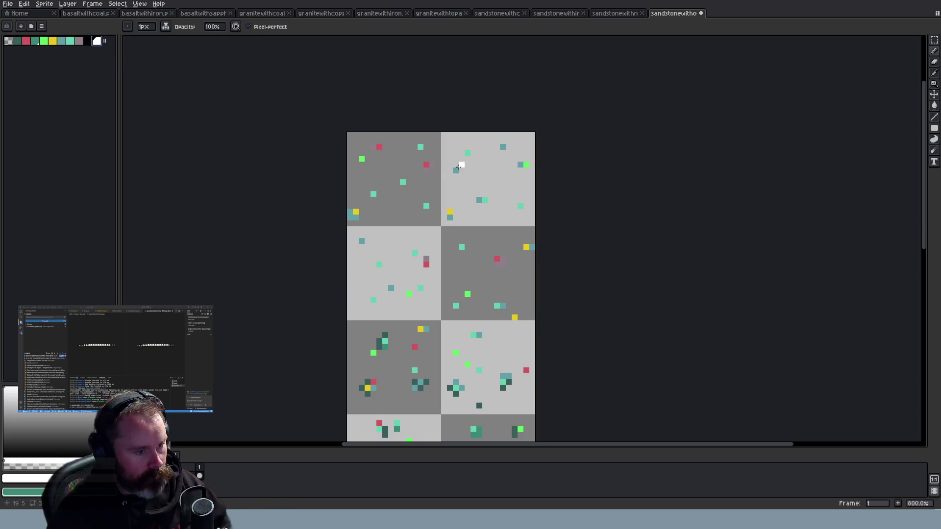
pyautogui.moveTo(456, 170); pyautogui.dragTo(465, 173)
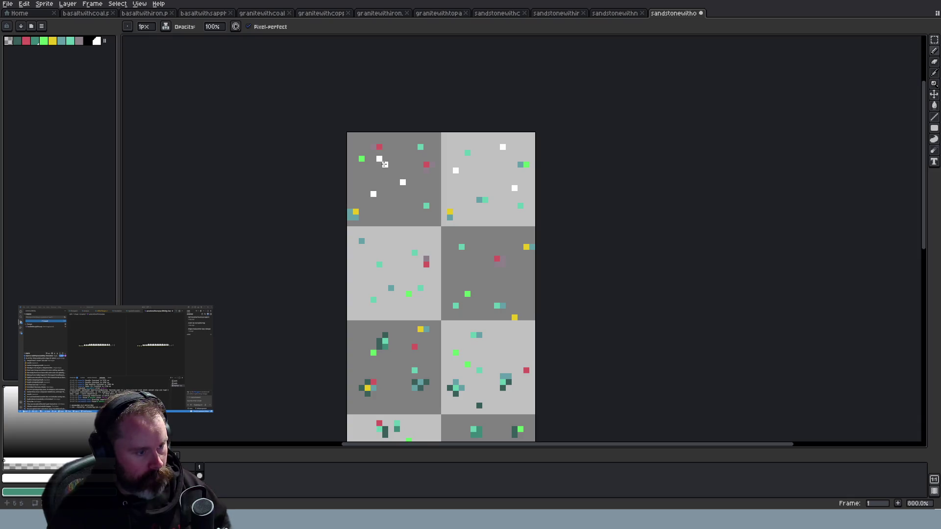
pyautogui.scroll(-1, 444, 248)
pyautogui.scroll(3, 427, 314)
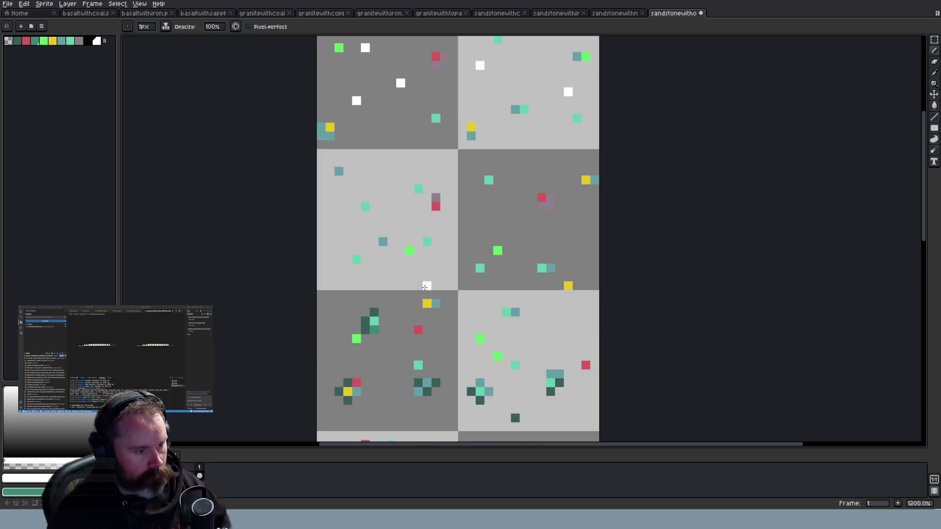
pyautogui.click(465, 266)
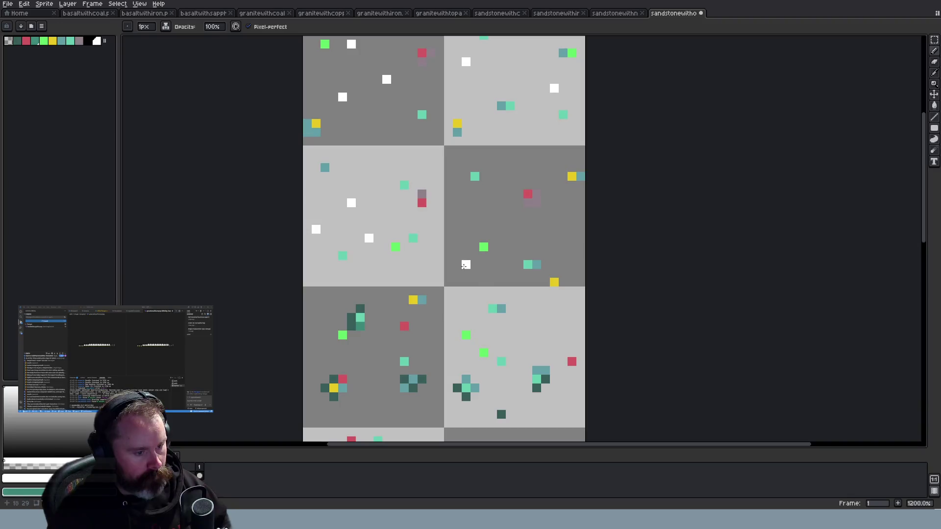
pyautogui.scroll(-4, 569, 204)
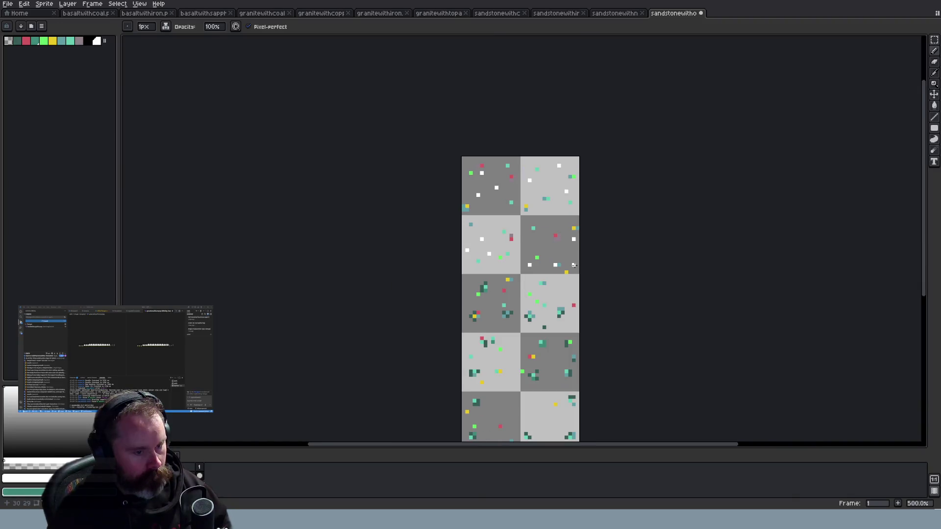
pyautogui.scroll(4, 528, 332)
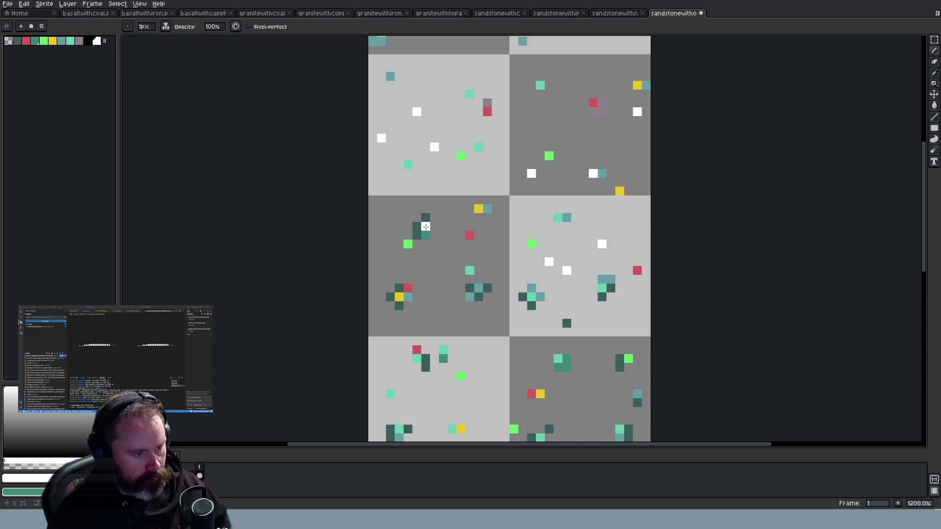
# Undo the last white pencil stroke, then ready the Eraser and Eyedropper
pyautogui.hotkey('ctrl', 'z')
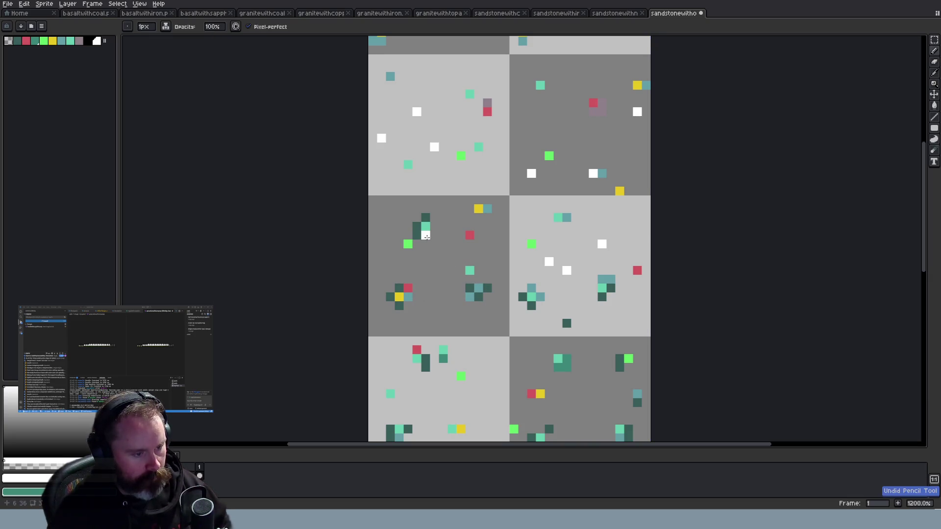
pyautogui.scroll(-3, 496, 299)
pyautogui.scroll(1, 496, 301)
pyautogui.scroll(2, 508, 344)
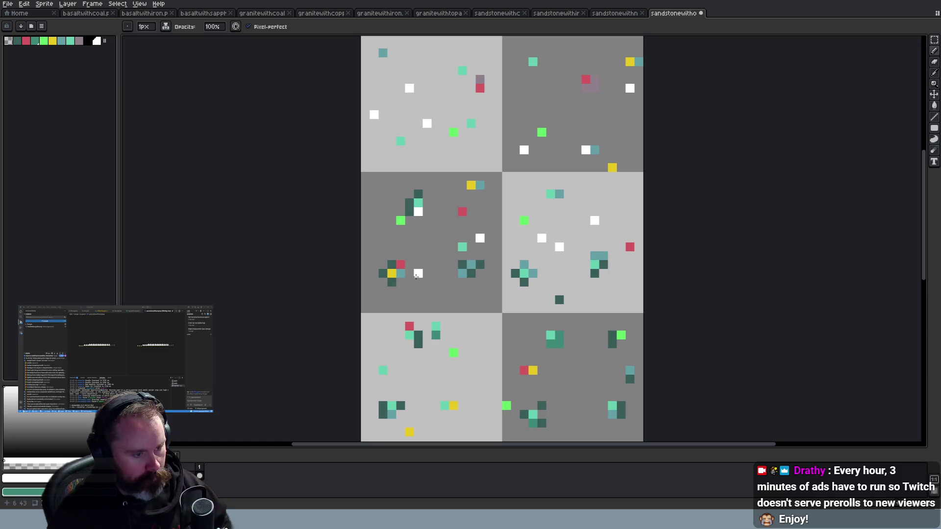
pyautogui.scroll(-4, 508, 271)
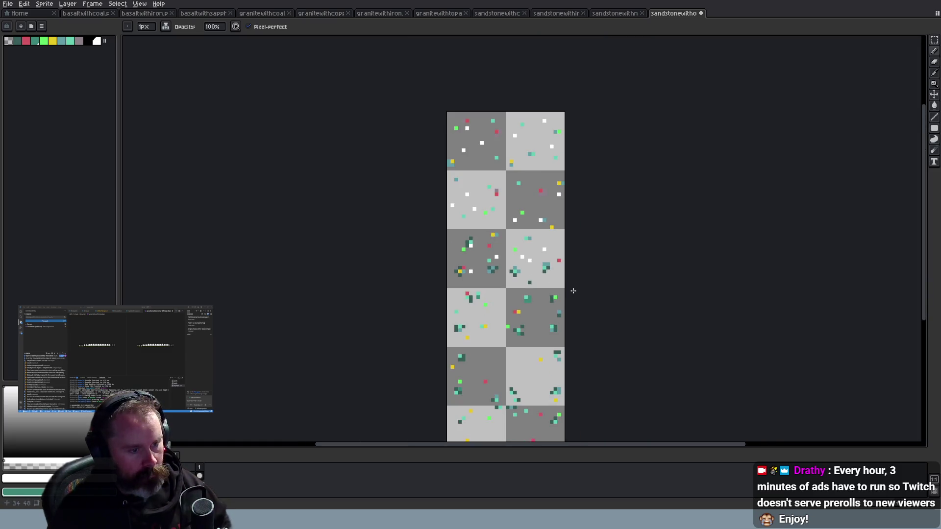
pyautogui.scroll(4, 563, 315)
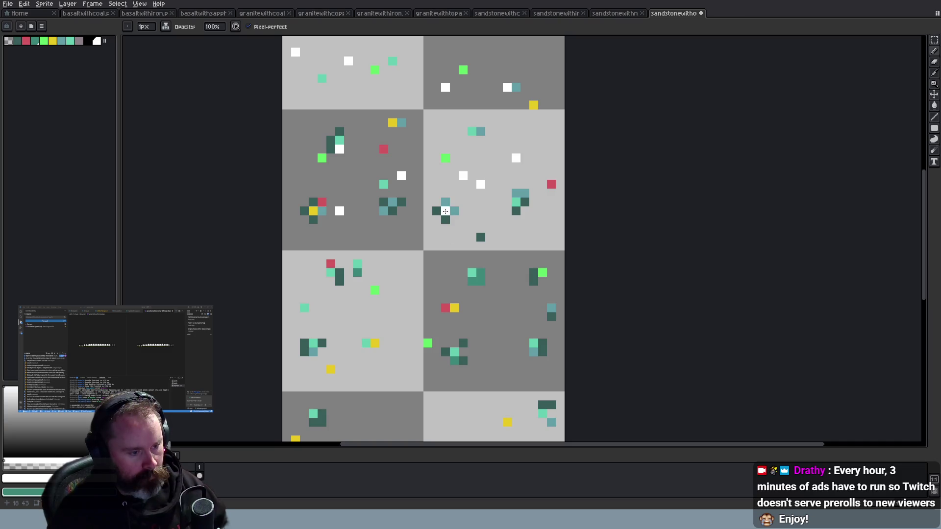
pyautogui.scroll(-2, 456, 220)
pyautogui.scroll(2, 490, 214)
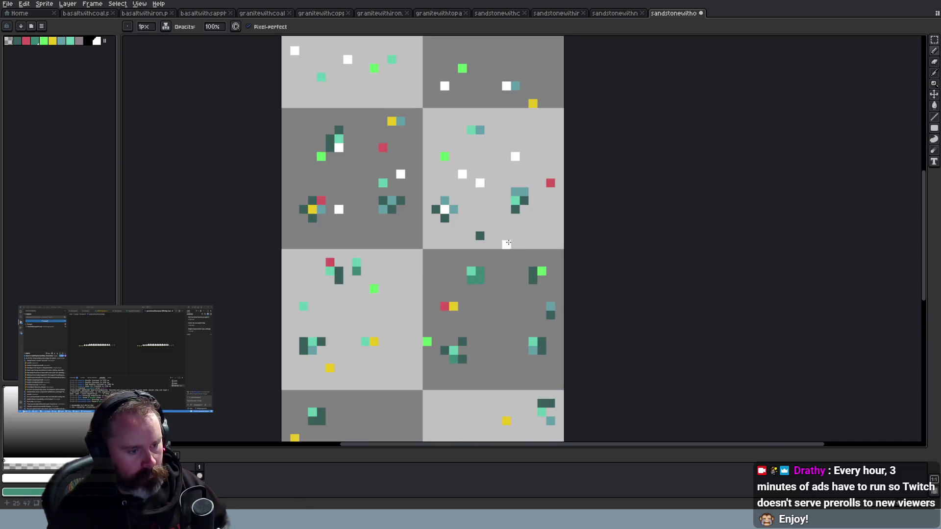
pyautogui.press('e')
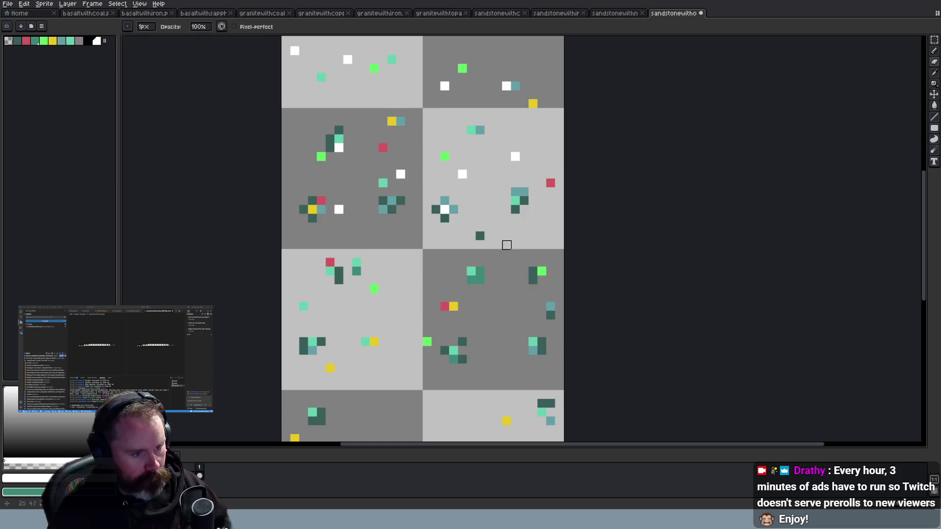
pyautogui.scroll(-2, 498, 245)
pyautogui.scroll(1, 456, 225)
pyautogui.press('i')
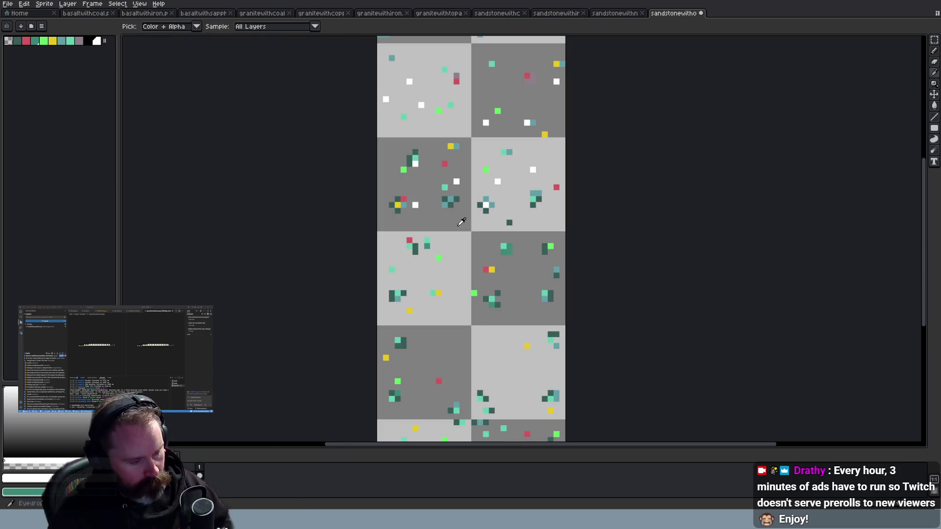
pyautogui.scroll(1, 502, 312)
# With the Pencil, add white highlight pixels to the gem specks, whitening one teal speck
pyautogui.press('b')
pyautogui.click(559, 280)
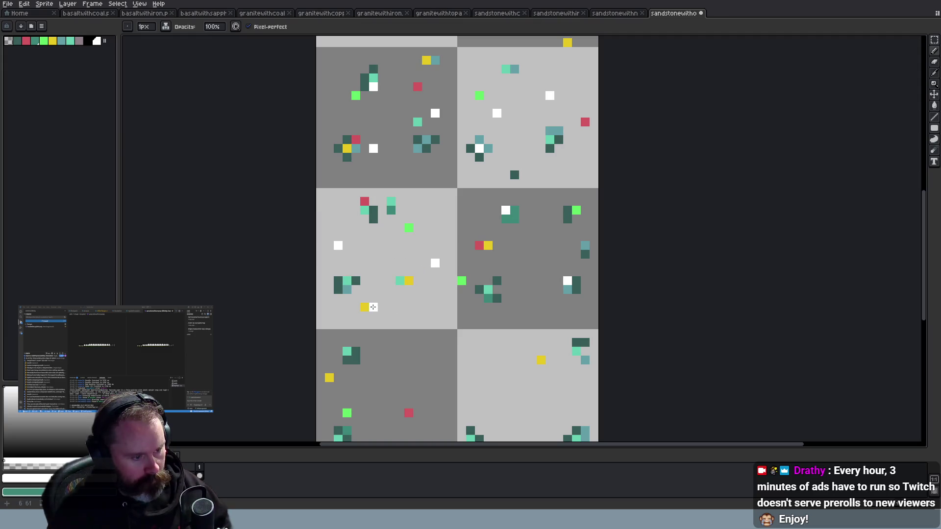
pyautogui.scroll(-2, 427, 316)
pyautogui.scroll(2, 486, 292)
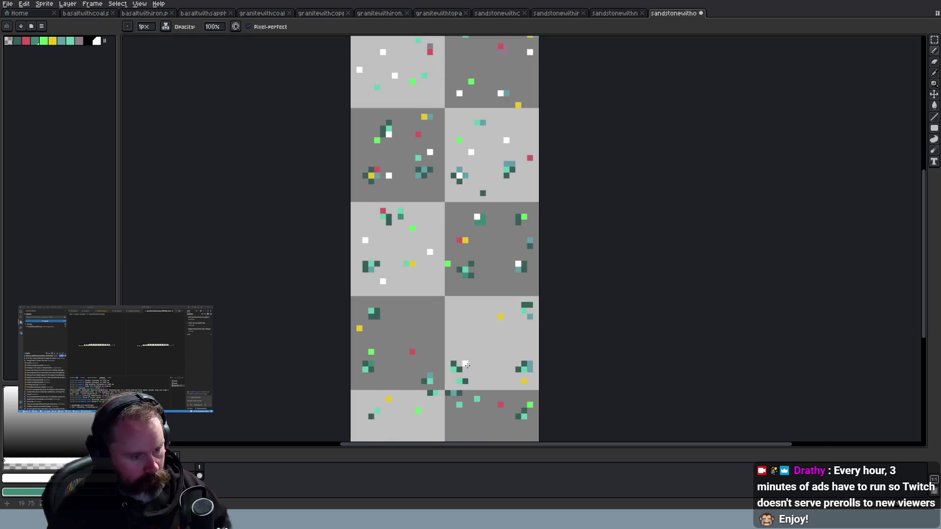
pyautogui.click(484, 295)
pyautogui.click(554, 208)
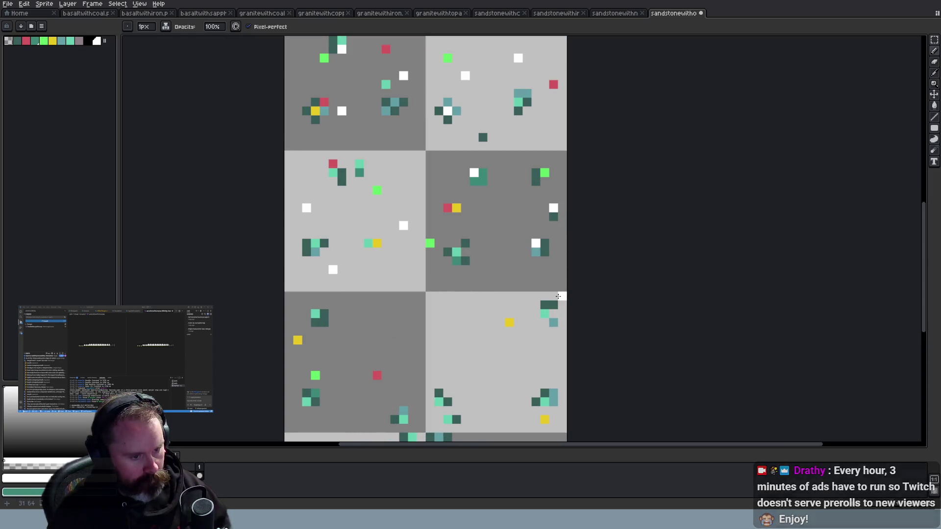
# Sample the teal from the canvas and repaint two dark teal pixels in lighter teal
pyautogui.scroll(1, 558, 296)
pyautogui.keyDown('alt'); pyautogui.click(528, 235); pyautogui.keyUp('alt')
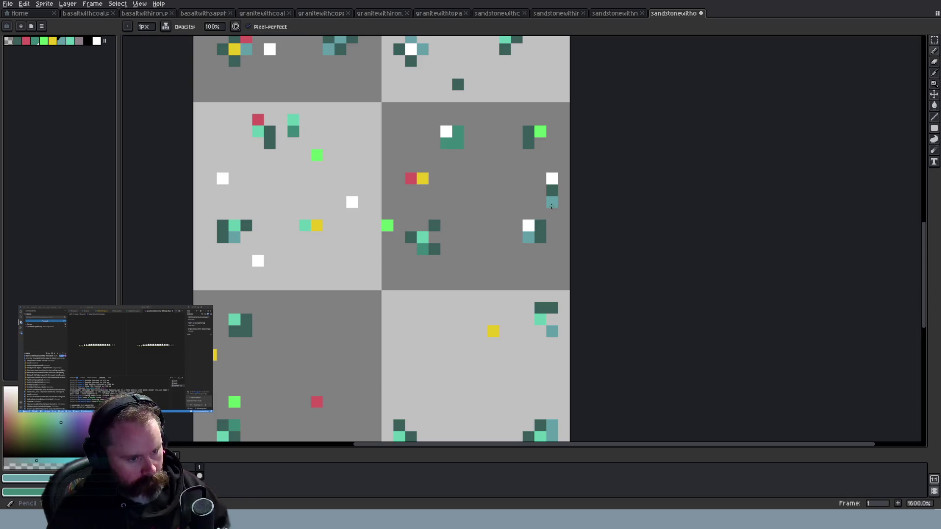
pyautogui.click(552, 194)
pyautogui.click(540, 225)
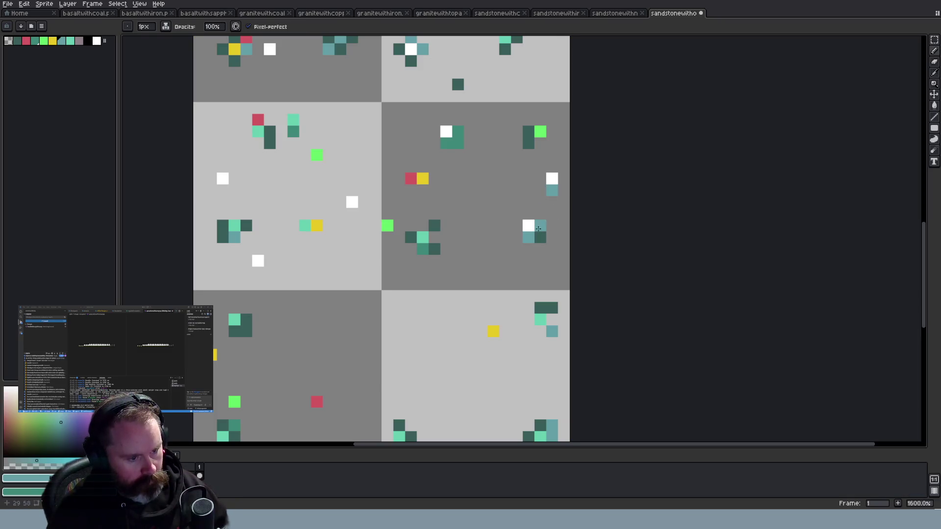
# Pick the mint teal from the canvas and repaint two speck pixels mint
pyautogui.press('alt')
pyautogui.keyDown('alt'); pyautogui.click(423, 238); pyautogui.keyUp('alt')
pyautogui.click(457, 131)
pyautogui.click(446, 143)
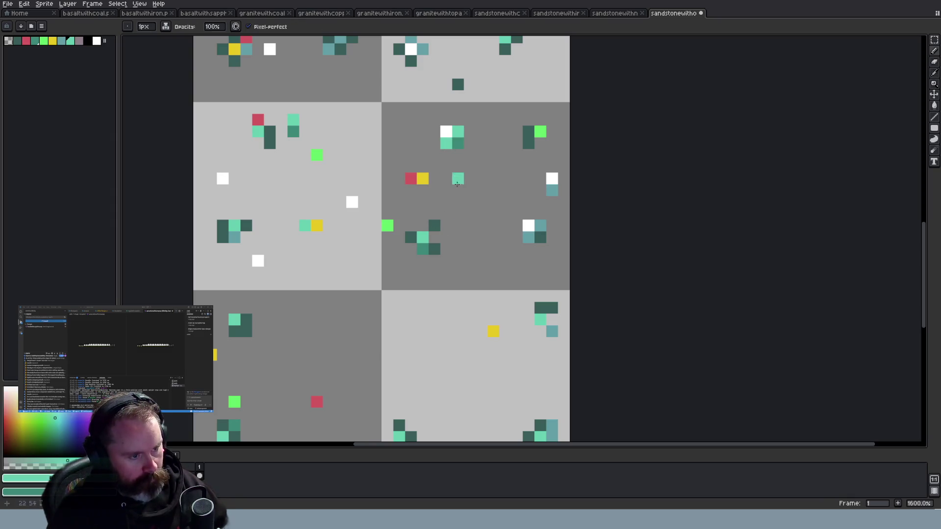
pyautogui.scroll(-1, 269, 215)
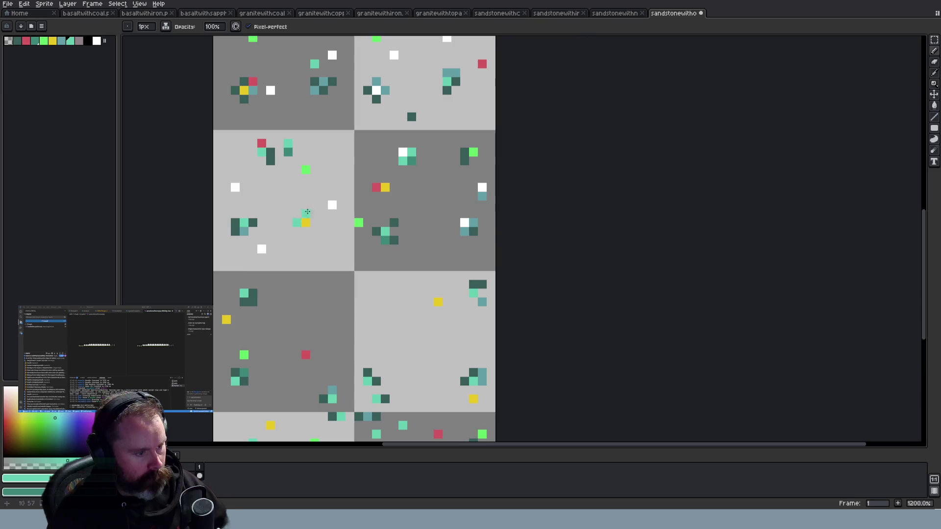
pyautogui.scroll(3, 291, 122)
pyautogui.scroll(-1, 292, 119)
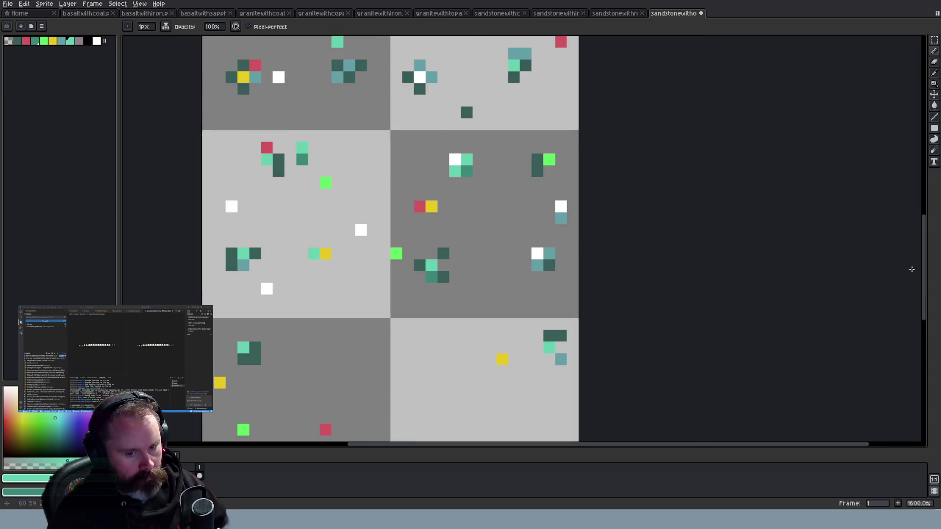
pyautogui.moveTo(924, 269); pyautogui.dragTo(921, 226)
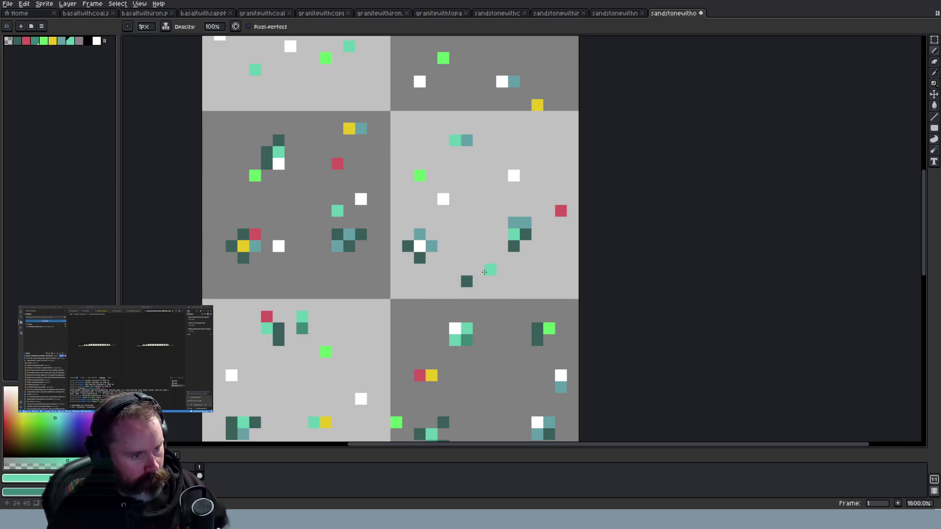
# Recolour the cross cluster's left arm with a medium teal sampled from the canvas
pyautogui.keyDown('alt'); pyautogui.click(432, 245); pyautogui.keyUp('alt')
pyautogui.click(408, 246)
pyautogui.scroll(-3, 488, 262)
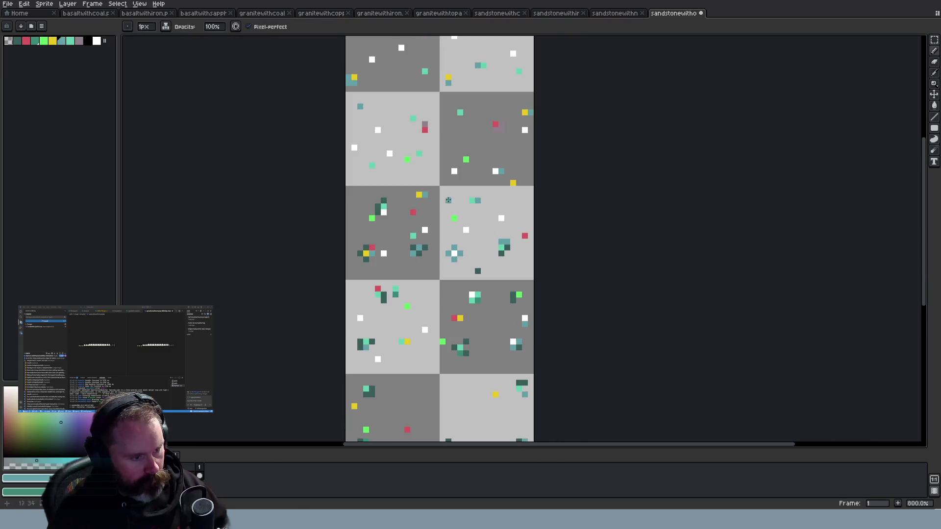
pyautogui.scroll(3, 396, 181)
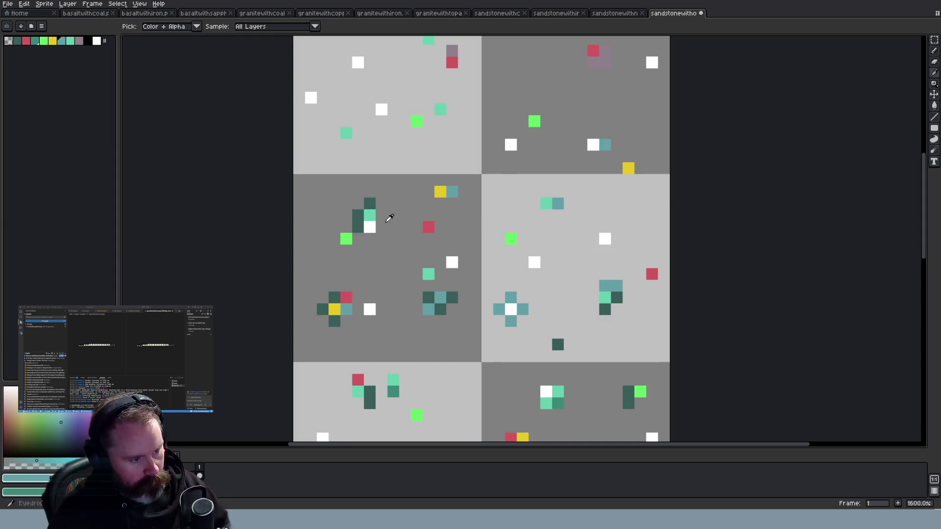
# Paint a short run of mint pixels in the left middle tile
pyautogui.keyDown('alt'); pyautogui.click(369, 216); pyautogui.keyUp('alt')
pyautogui.moveTo(358, 216); pyautogui.dragTo(358, 227)
pyautogui.scroll(-2, 500, 251)
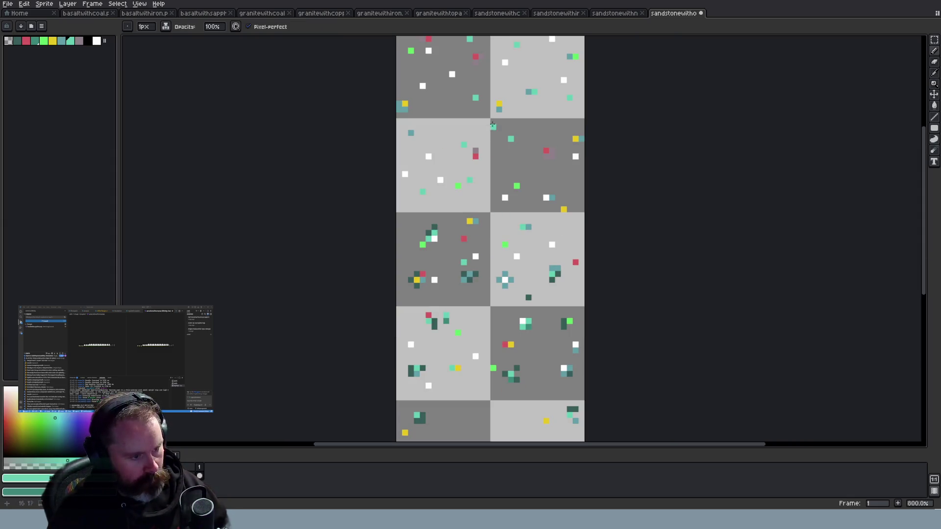
pyautogui.scroll(2, 553, 126)
pyautogui.moveTo(926, 251)
pyautogui.mouseDown()
pyautogui.moveTo(922, 194)
pyautogui.moveTo(918, 368)
pyautogui.mouseUp()
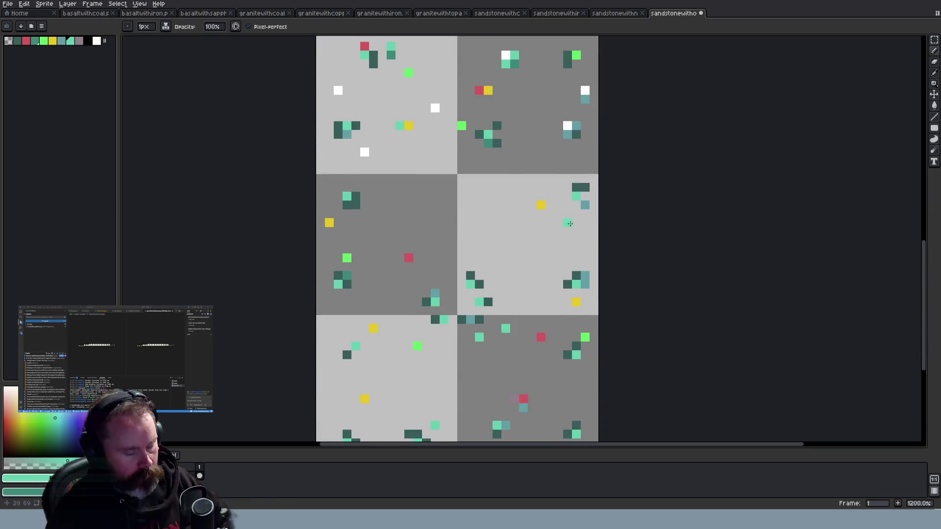
# Turn several teal, green and yellow speck pixels white and add a white highlight
pyautogui.press('i')
pyautogui.press('b')
pyautogui.click(347, 196)
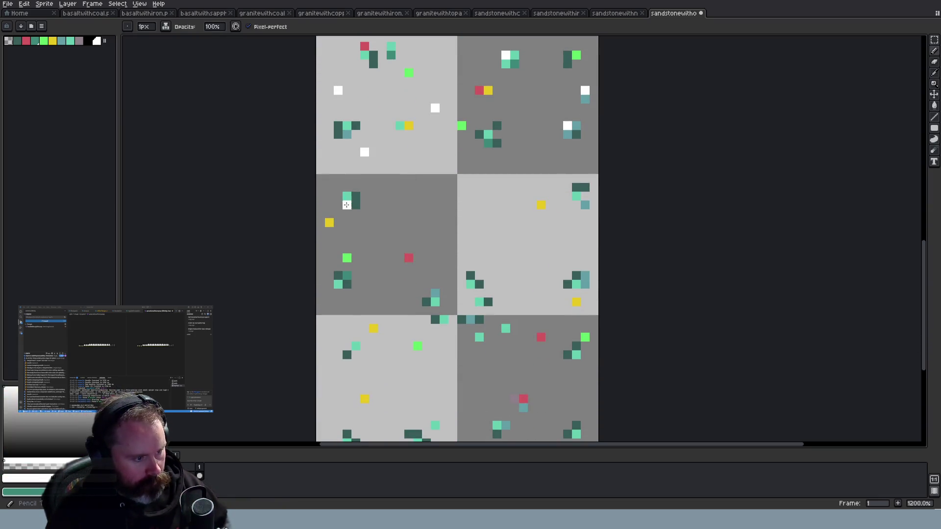
pyautogui.click(346, 258)
pyautogui.click(417, 214)
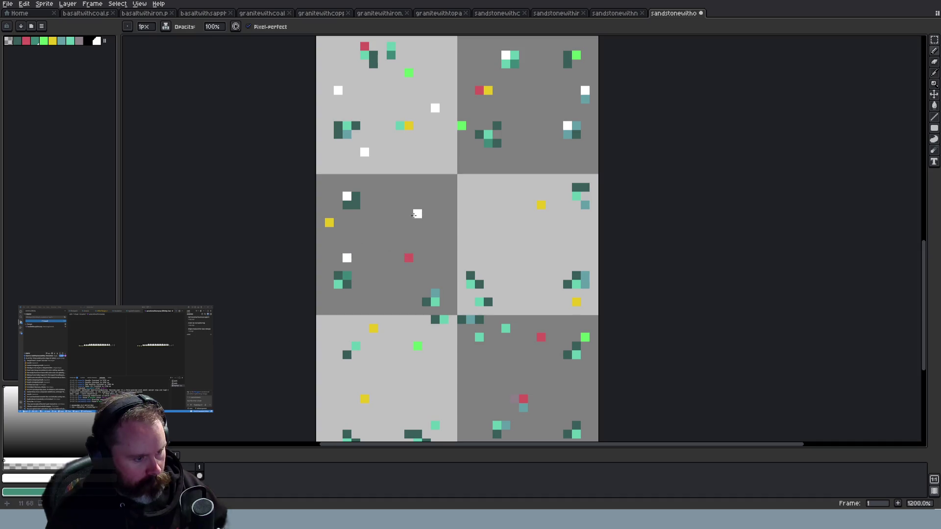
pyautogui.click(541, 205)
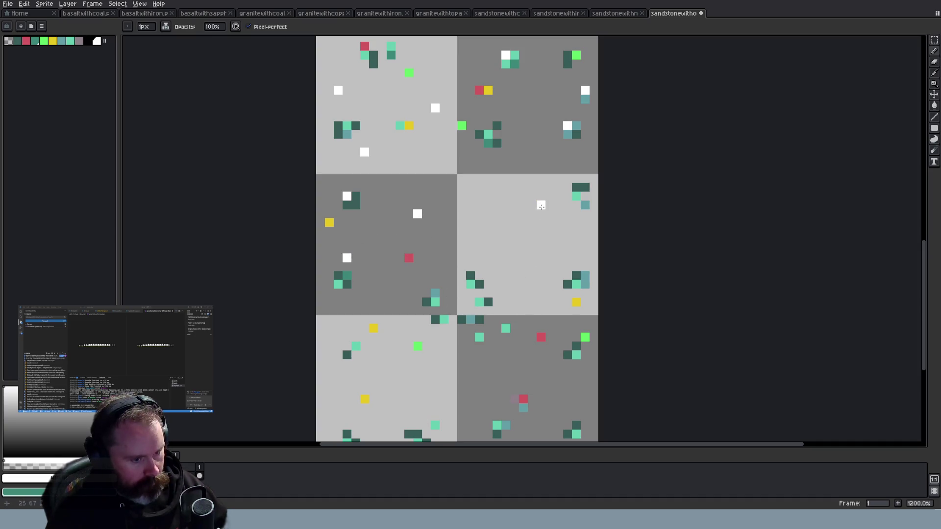
pyautogui.click(577, 284)
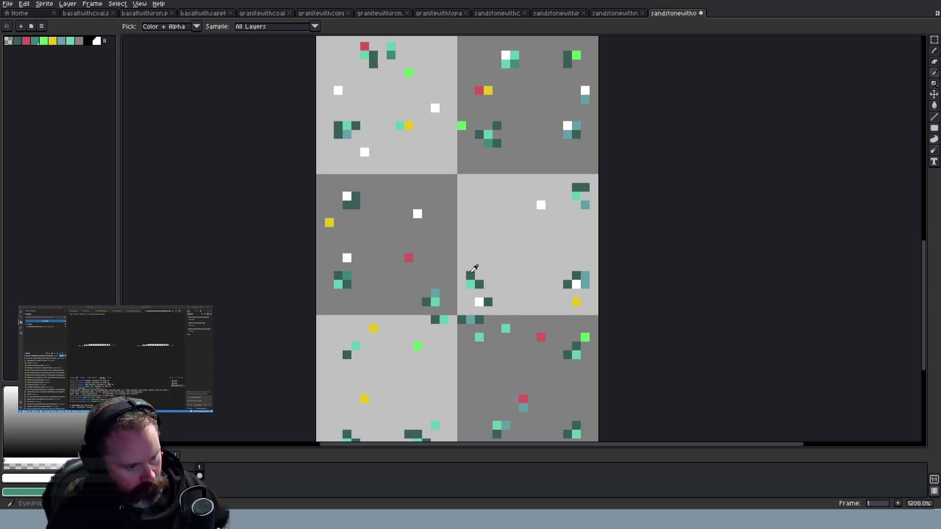
# Recolour gem pixels mint and slate teal, then sample the grey stone colour
pyautogui.keyDown('alt'); pyautogui.click(471, 284); pyautogui.keyUp('alt')
pyautogui.click(488, 303)
pyautogui.click(579, 285)
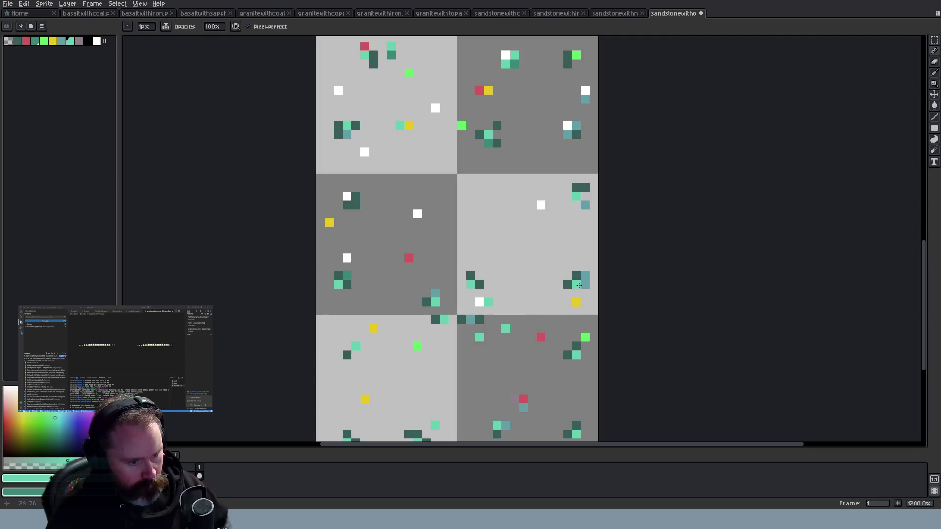
pyautogui.keyDown('alt'); pyautogui.click(586, 279); pyautogui.keyUp('alt')
pyautogui.click(574, 278)
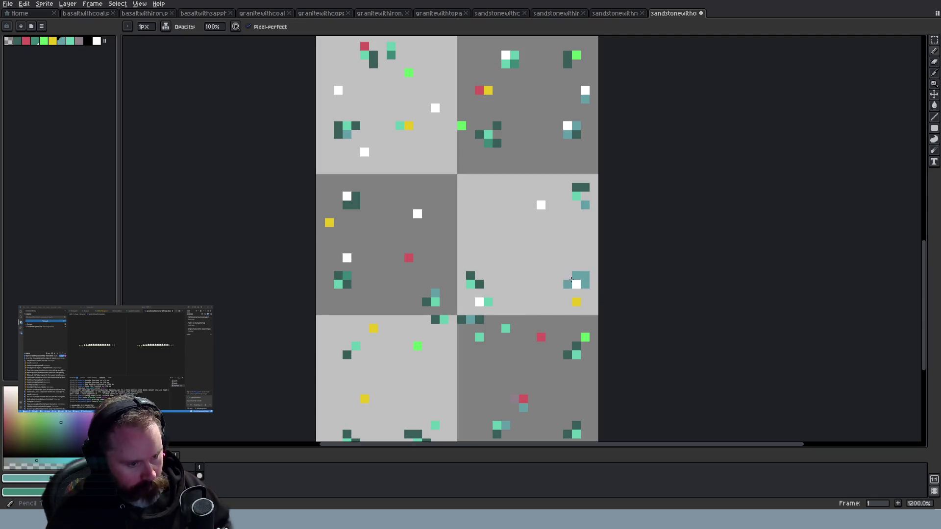
pyautogui.keyDown('alt'); pyautogui.click(578, 141); pyautogui.keyUp('alt')
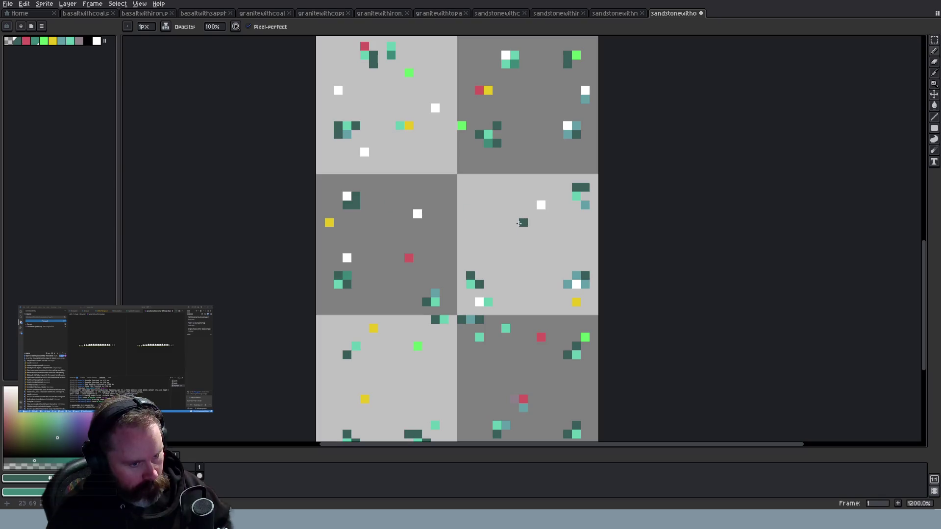
# Paint mint pixels onto the upper-left gem cluster
pyautogui.keyDown('alt'); pyautogui.click(574, 195); pyautogui.keyUp('alt')
pyautogui.click(357, 197)
pyautogui.click(356, 205)
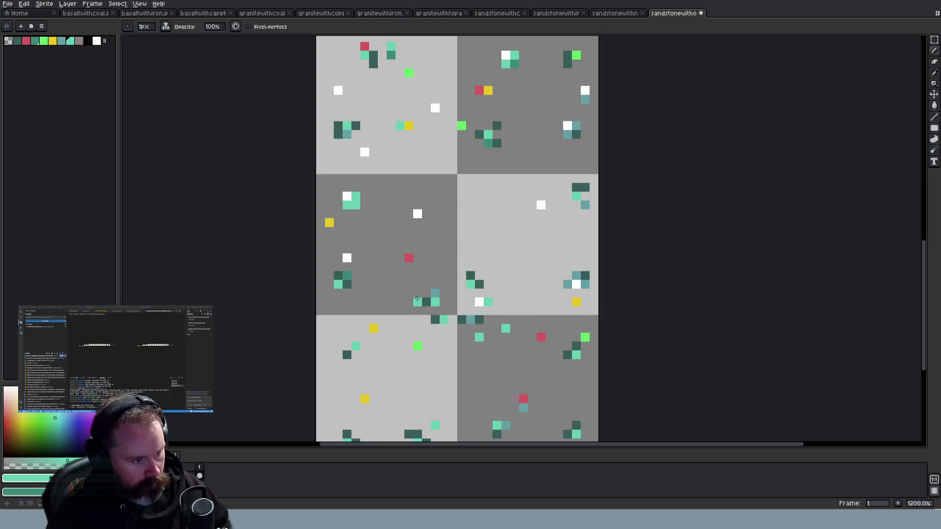
pyautogui.scroll(-3, 391, 295)
pyautogui.scroll(4, 391, 295)
pyautogui.scroll(-5, 392, 295)
pyautogui.scroll(1, 479, 347)
pyautogui.scroll(-3, 479, 347)
pyautogui.scroll(4, 479, 346)
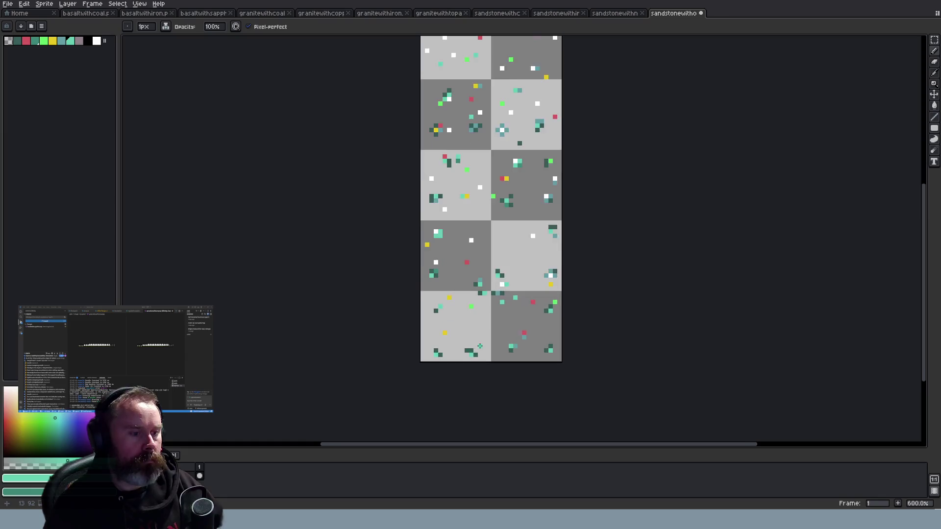
pyautogui.scroll(1, 471, 348)
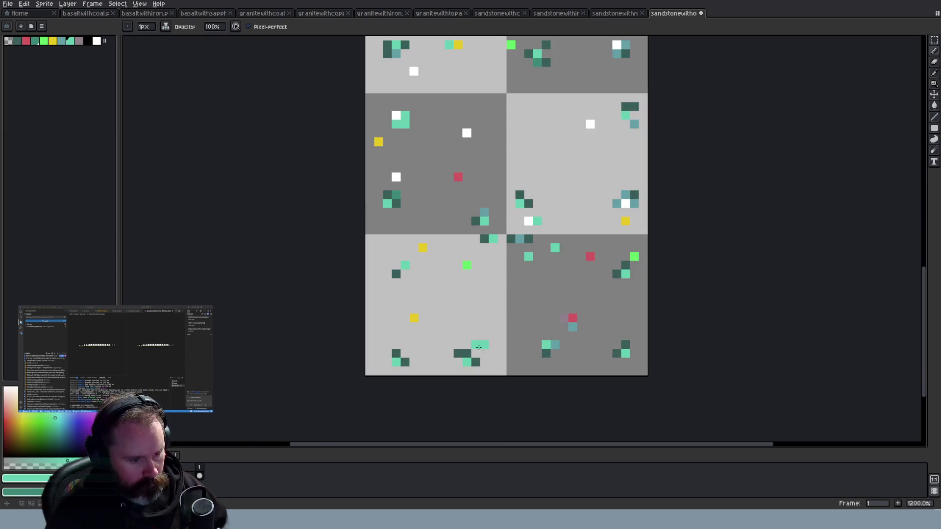
# Pick white and add highlight pixels to five teal gems, including a bottom-right gem
pyautogui.press('i')
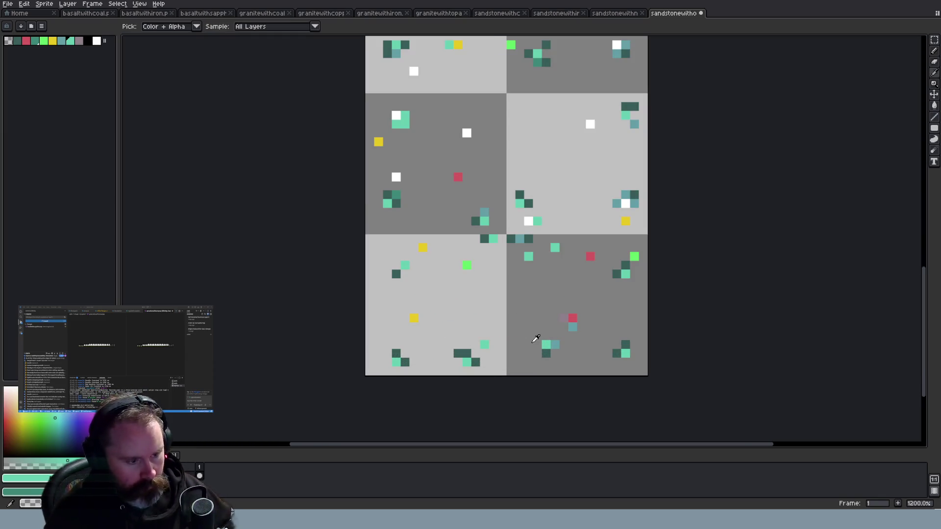
pyautogui.click(530, 221)
pyautogui.press('v')
pyautogui.press('b')
pyautogui.click(405, 265)
pyautogui.click(458, 319)
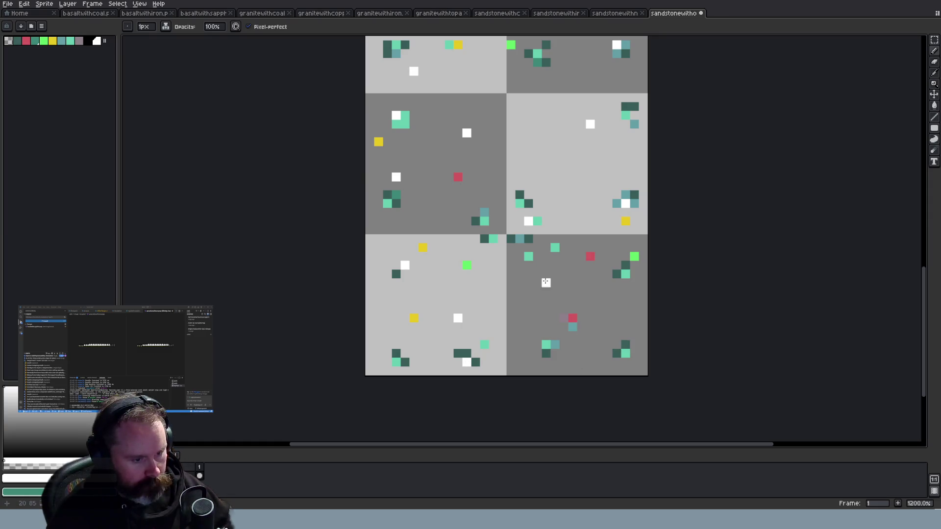
pyautogui.click(529, 256)
pyautogui.click(555, 247)
pyautogui.click(625, 353)
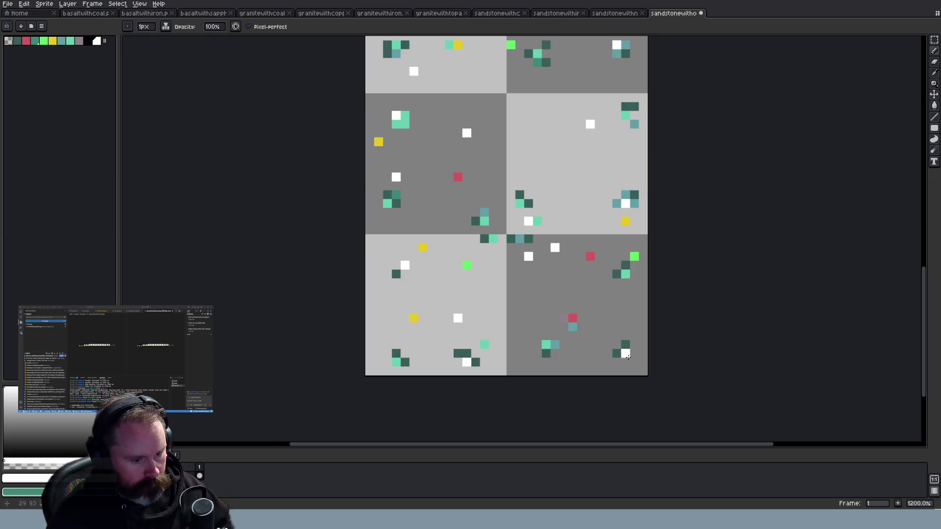
# Paint mint over dark gem pixels in the bottom-right and bottom-left tiles
pyautogui.press('i')
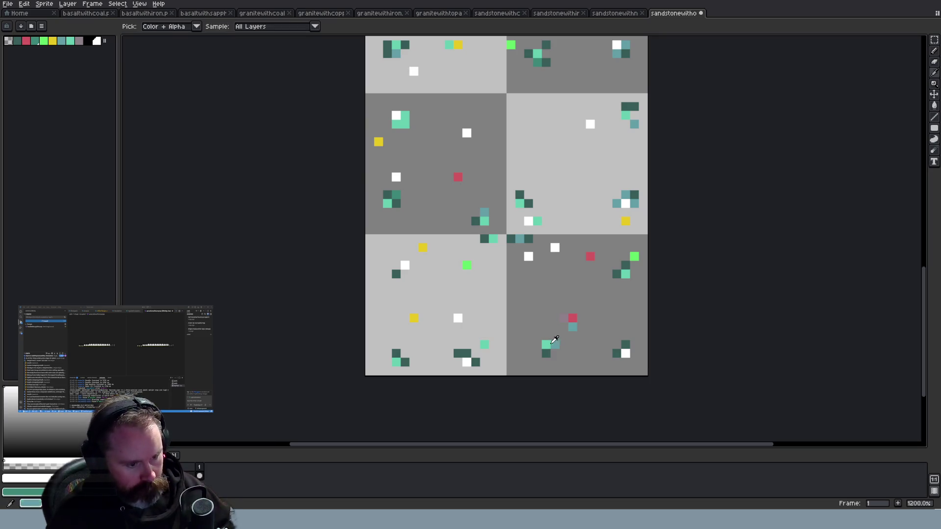
pyautogui.click(555, 343)
pyautogui.press('b')
pyautogui.click(616, 353)
pyautogui.click(626, 345)
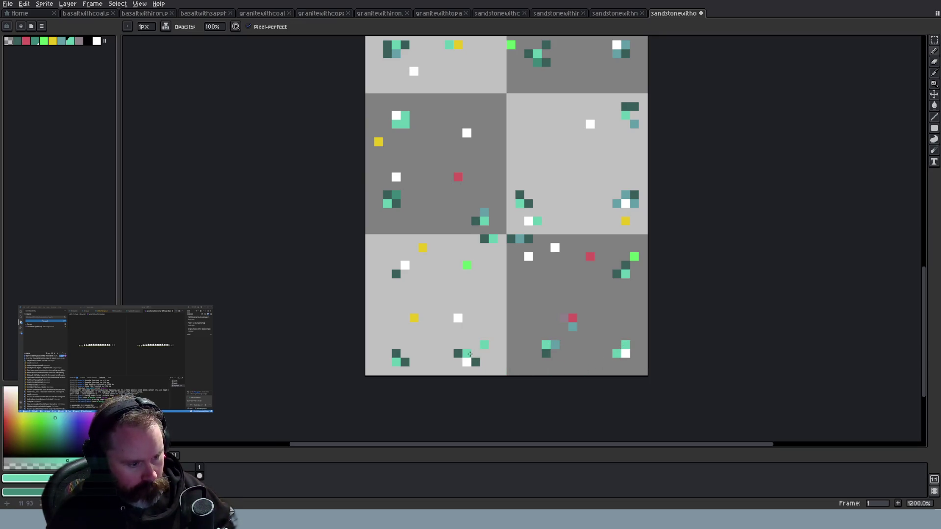
pyautogui.moveTo(482, 362); pyautogui.dragTo(488, 367)
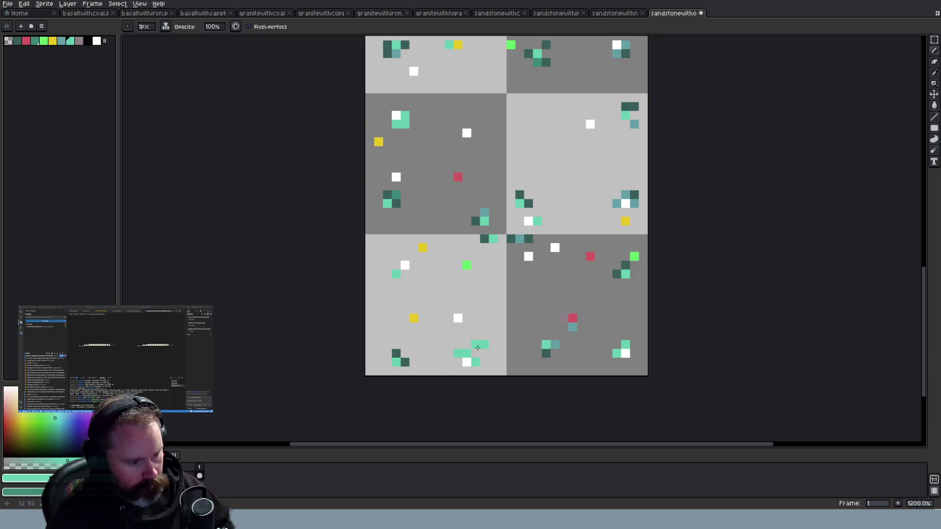
# Zoom out and save the sandstone ore sheet with Ctrl+S
pyautogui.scroll(-5, 564, 324)
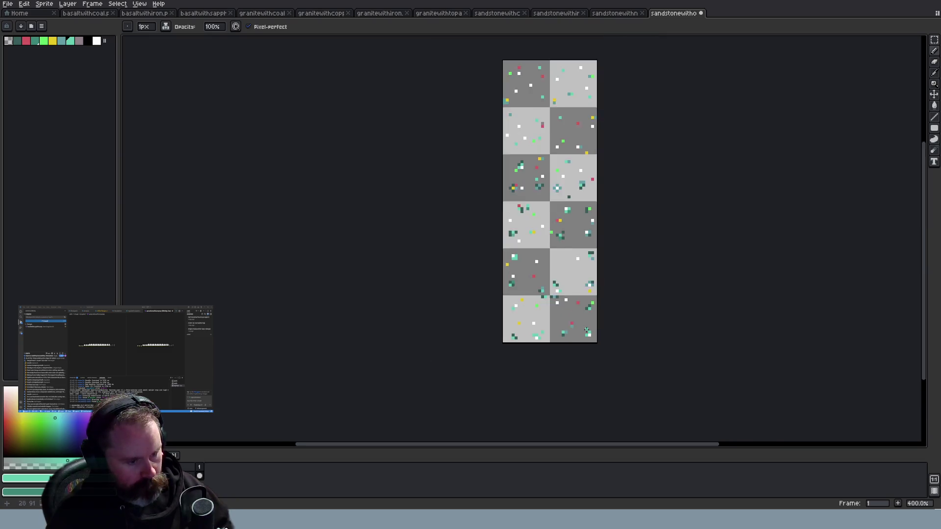
pyautogui.scroll(-1, 587, 332)
pyautogui.hotkey('ctrl', 's')
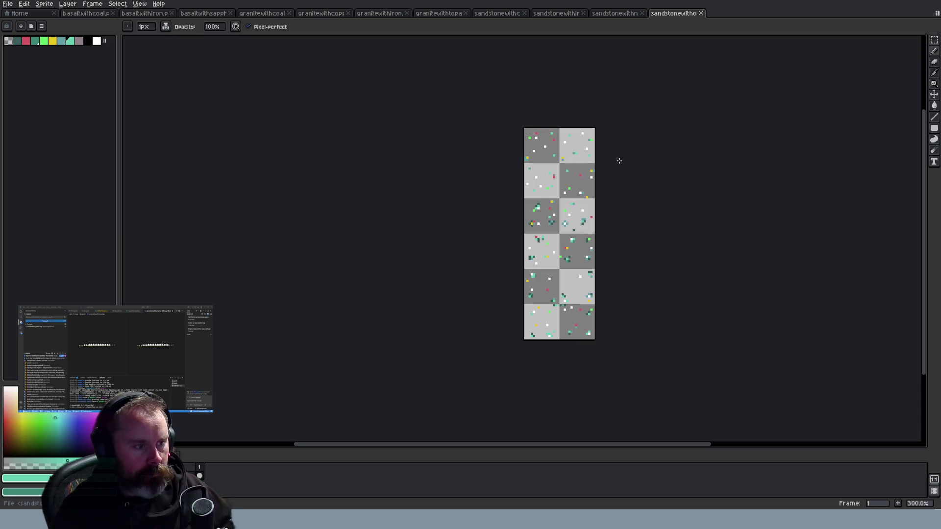
# Close the sandstone and basalt sapphire sheets, browsing granite tabs, and open granite topaz
pyautogui.click(703, 15)
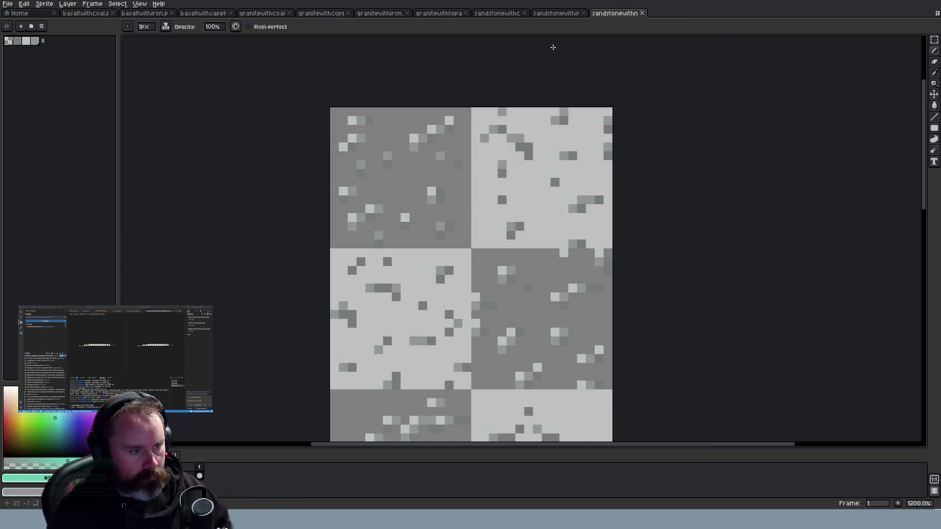
pyautogui.click(393, 15)
pyautogui.click(318, 14)
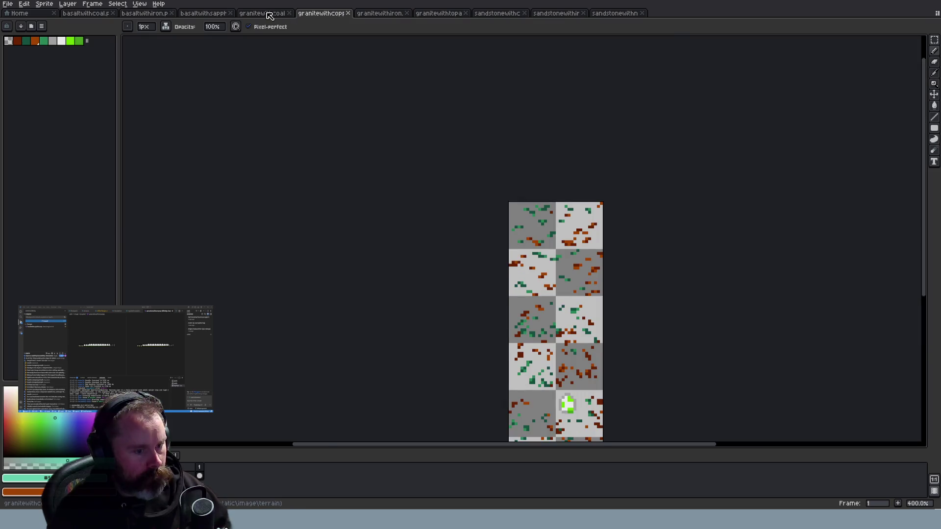
pyautogui.click(268, 15)
pyautogui.click(221, 14)
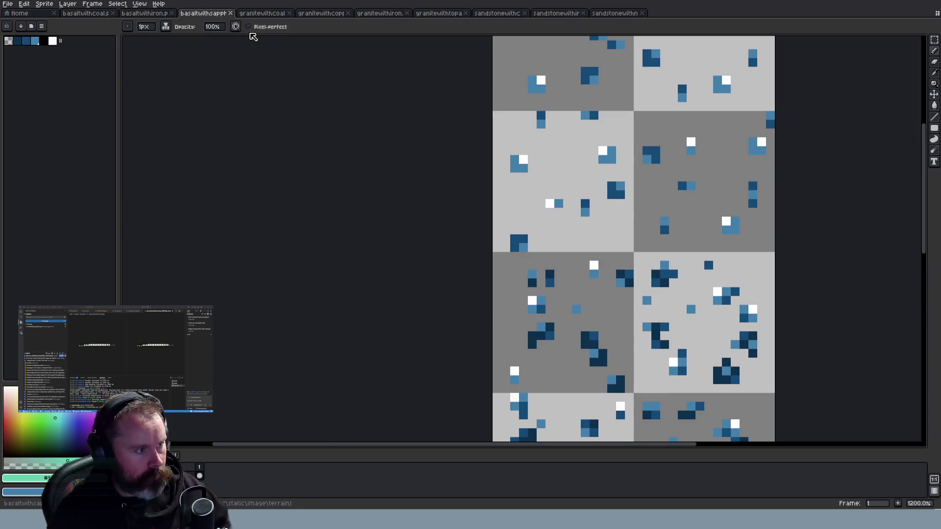
pyautogui.click(230, 13)
pyautogui.click(376, 15)
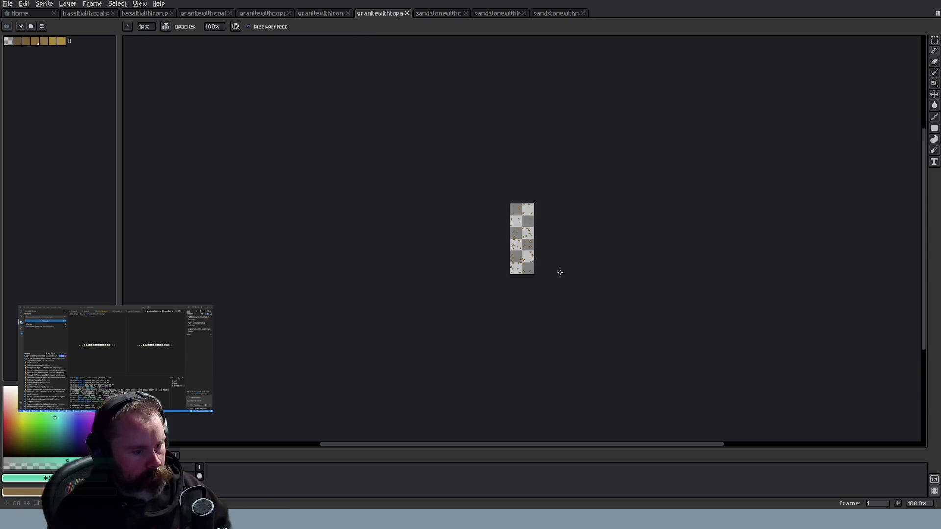
# Zoom in to review the granite topaz ore sheet, then switch to the browser
pyautogui.scroll(6, 546, 213)
pyautogui.scroll(2, 522, 198)
pyautogui.scroll(-5, 508, 204)
pyautogui.scroll(3, 530, 213)
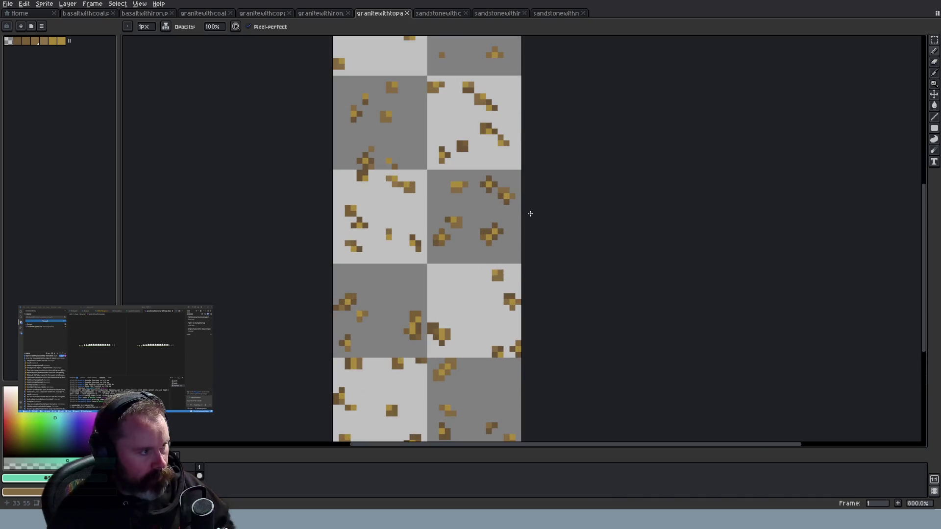
pyautogui.moveTo(928, 297)
pyautogui.mouseDown()
pyautogui.moveTo(930, 212)
pyautogui.moveTo(930, 221)
pyautogui.mouseUp()
pyautogui.scroll(-4, 447, 181)
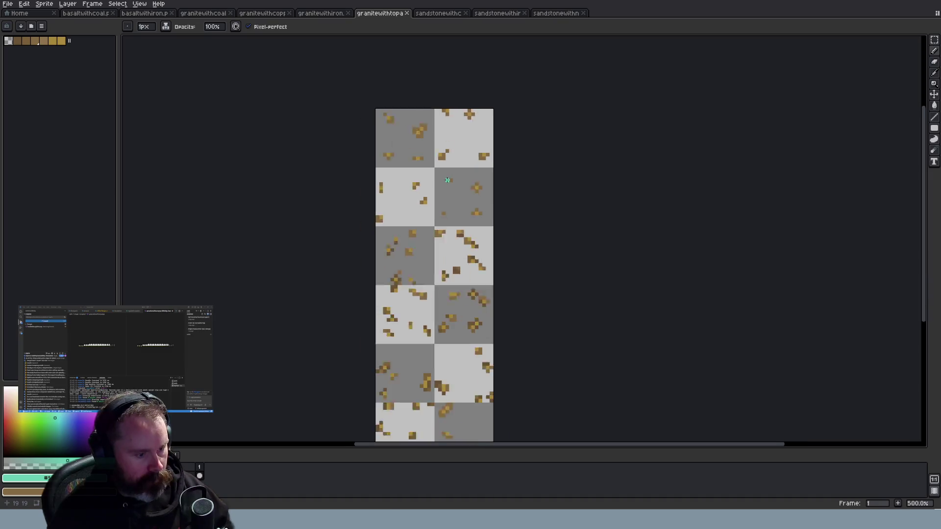
pyautogui.scroll(2, 447, 181)
pyautogui.scroll(1, 444, 180)
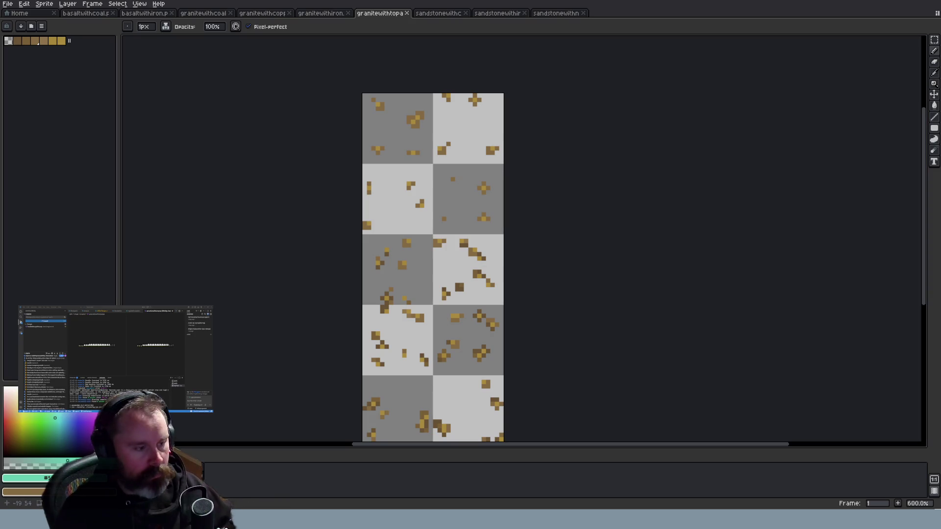
pyautogui.hotkey('alt', 'Tab')
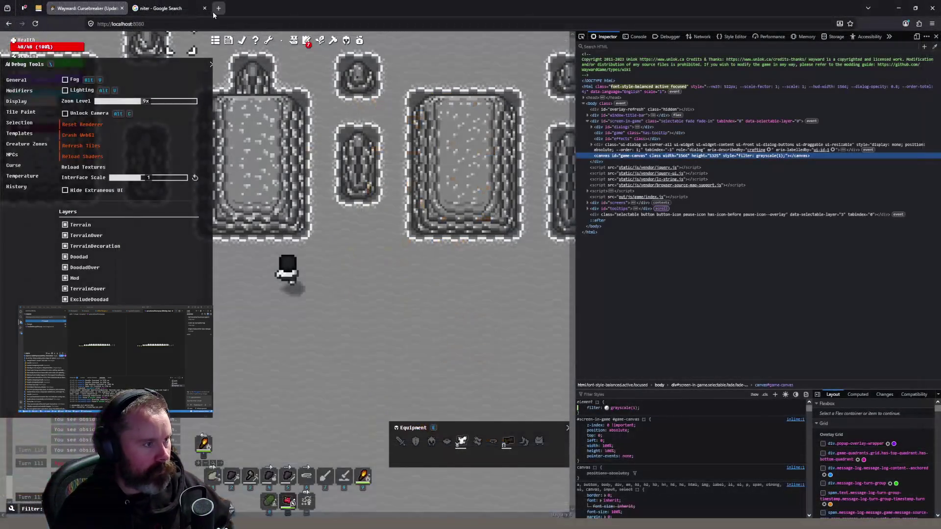
# Run a new Google Images search for "gem clarity chart"
pyautogui.click(181, 12)
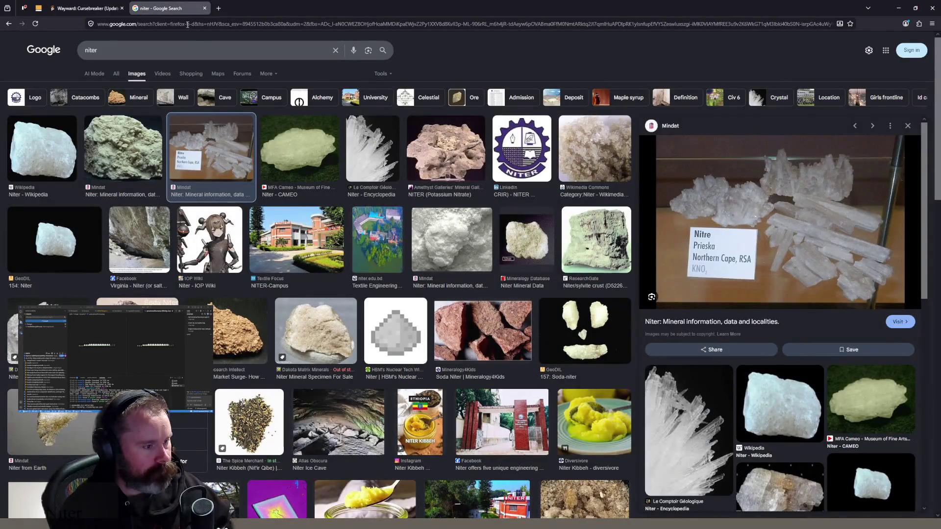
pyautogui.click(194, 51)
pyautogui.write('g')
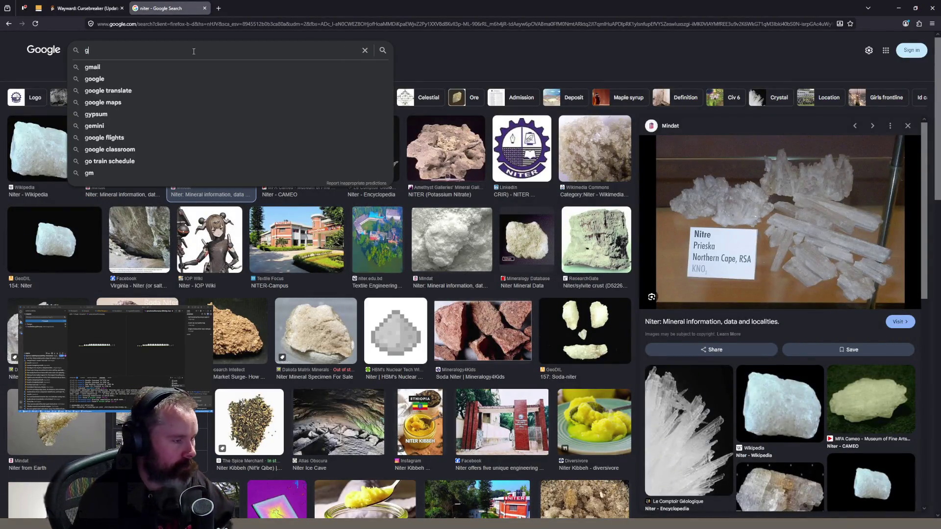
pyautogui.write('em cla')
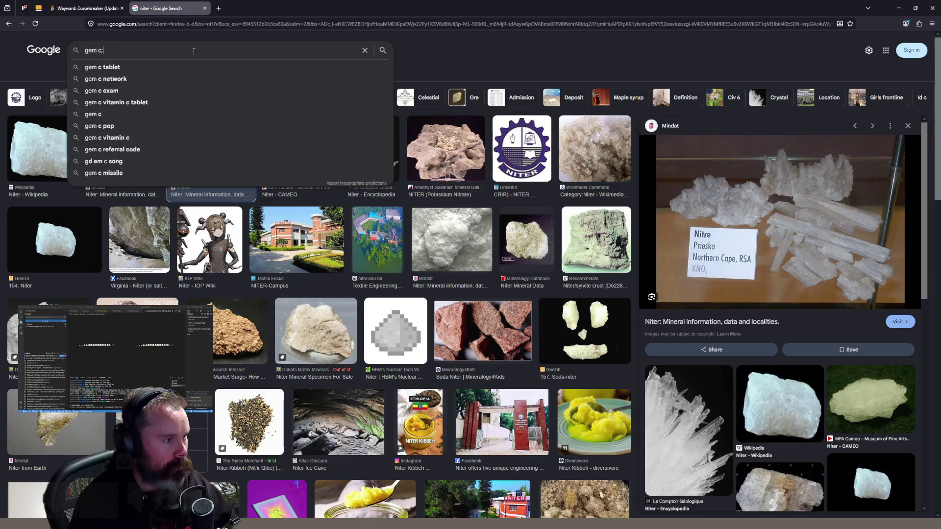
pyautogui.press('Down')
pyautogui.press('Return')
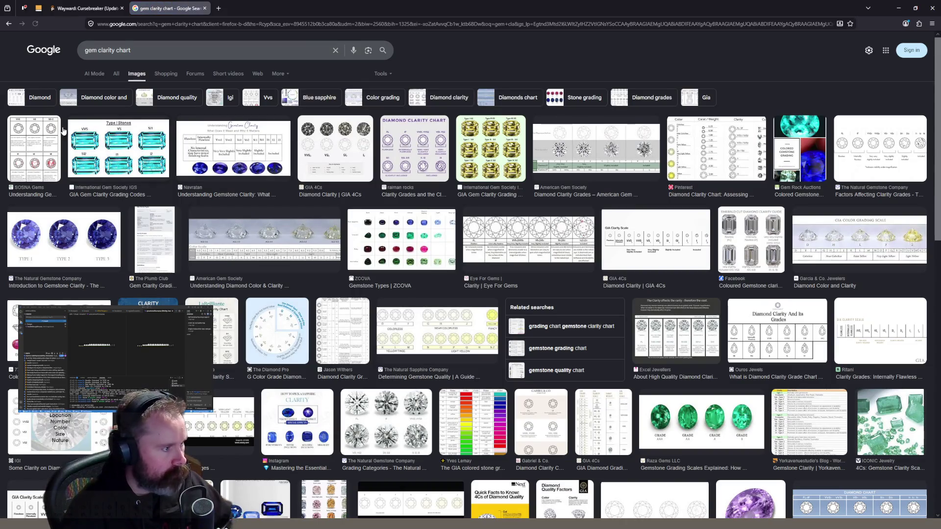
# Preview several clarity charts, ending with Ting Diamond, then return to Aseprite
pyautogui.click(236, 156)
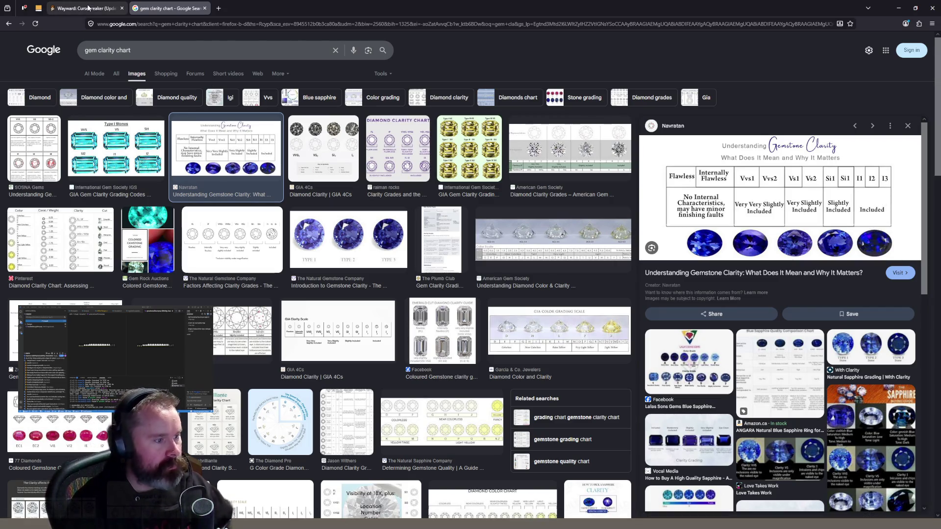
pyautogui.click(370, 235)
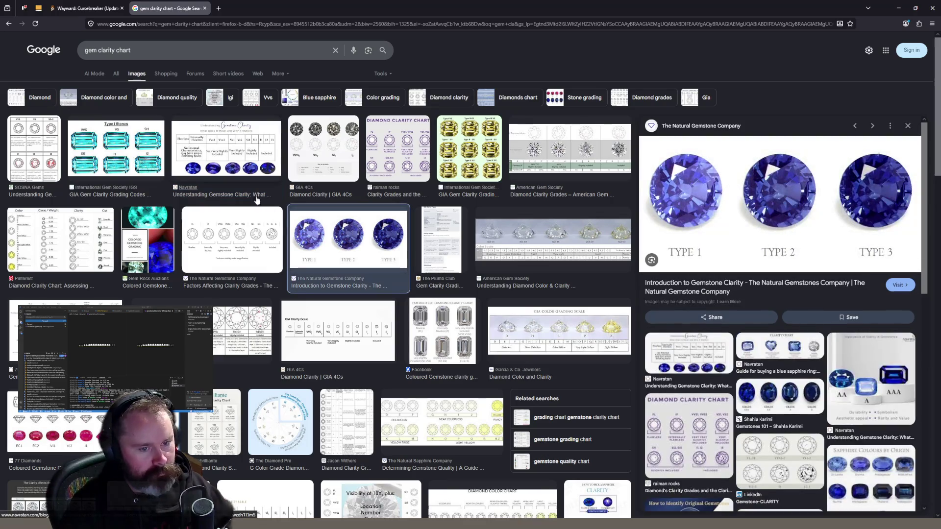
pyautogui.click(475, 159)
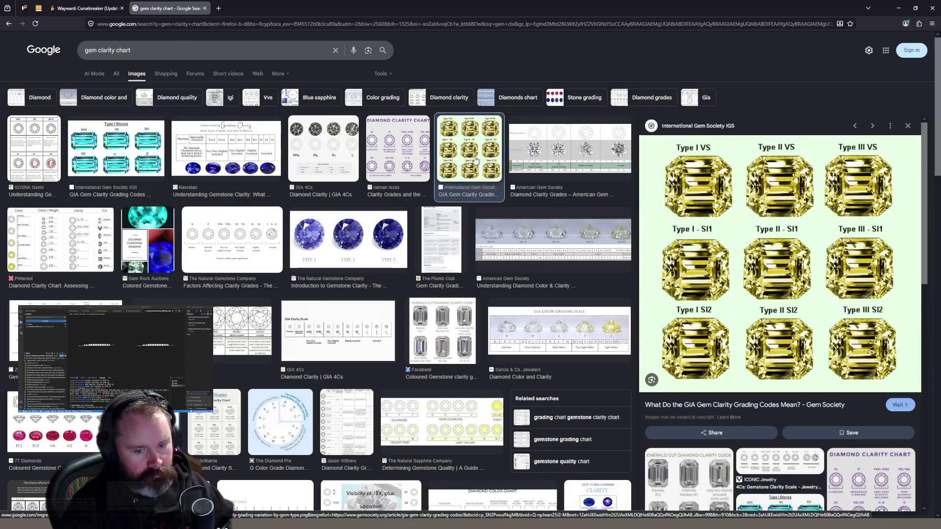
pyautogui.click(400, 165)
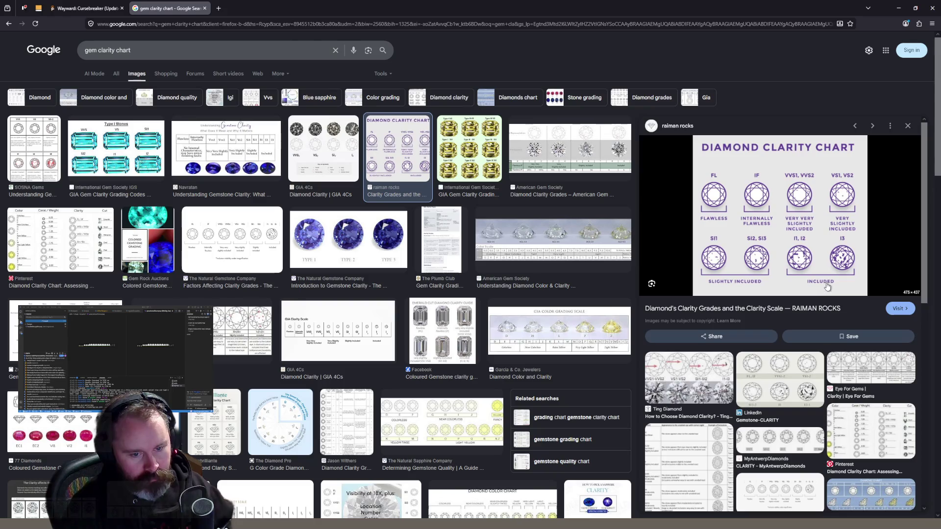
pyautogui.click(695, 389)
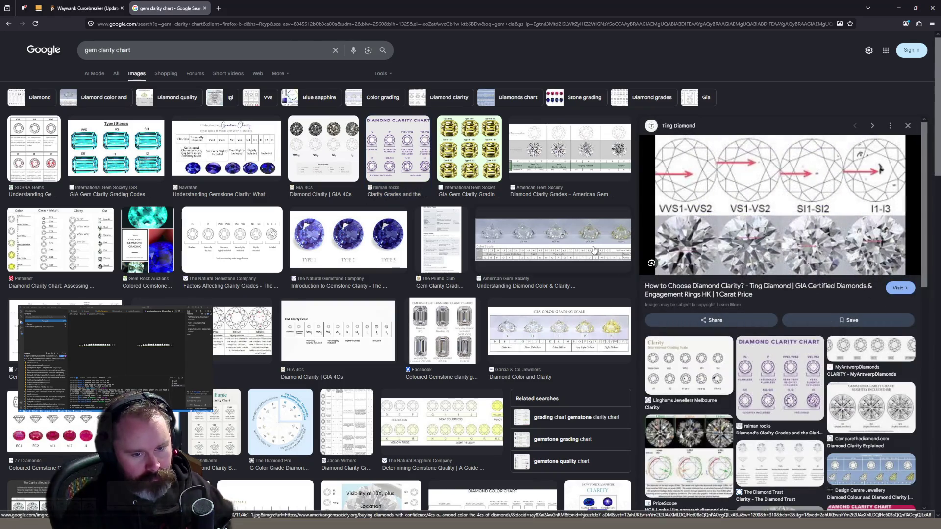
pyautogui.click(86, 7)
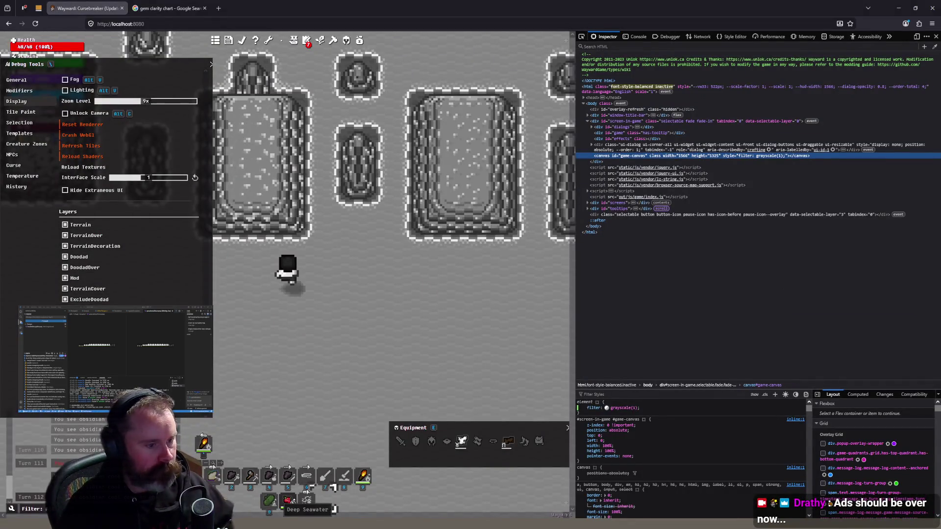
pyautogui.click(318, 519)
# Zoom in and out on the granite topaz ore sheet to inspect it
pyautogui.scroll(2, 444, 239)
pyautogui.scroll(-2, 427, 242)
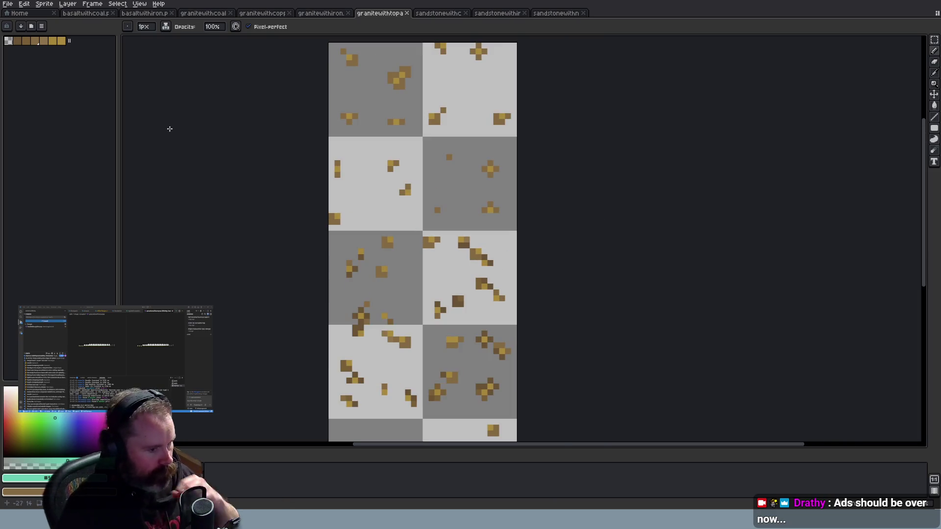
pyautogui.scroll(-1, 415, 210)
pyautogui.scroll(3, 412, 234)
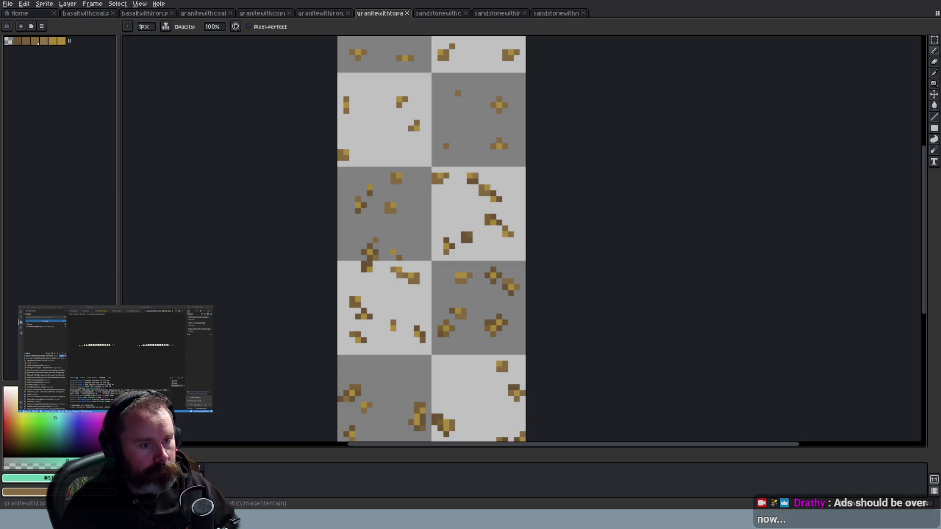
pyautogui.scroll(-4, 536, 194)
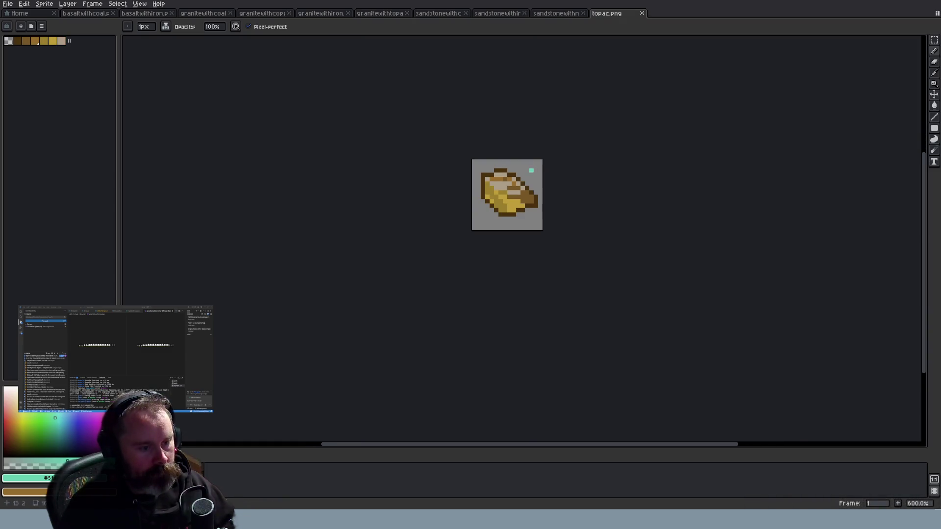
# Close topaz.png and browse the coal, copper and iron ore sheets to granite topaz
pyautogui.scroll(3, 539, 161)
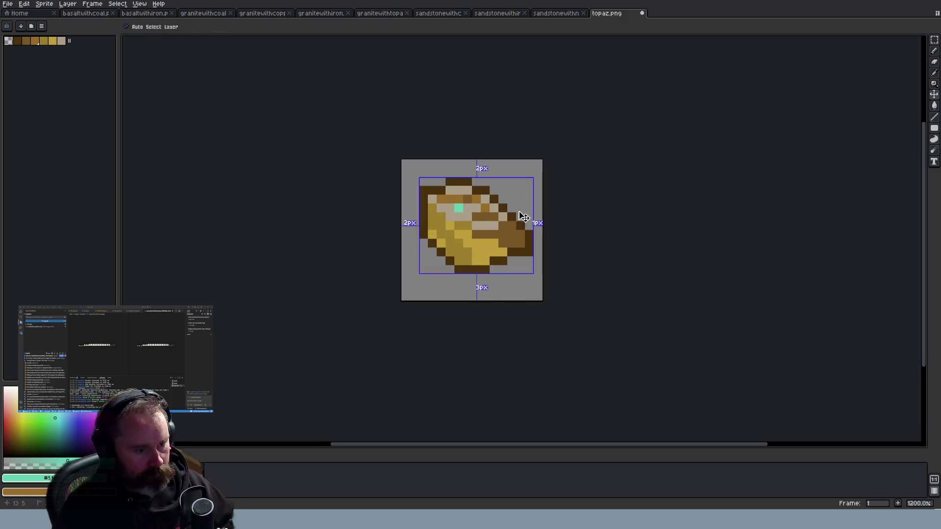
pyautogui.press('alt')
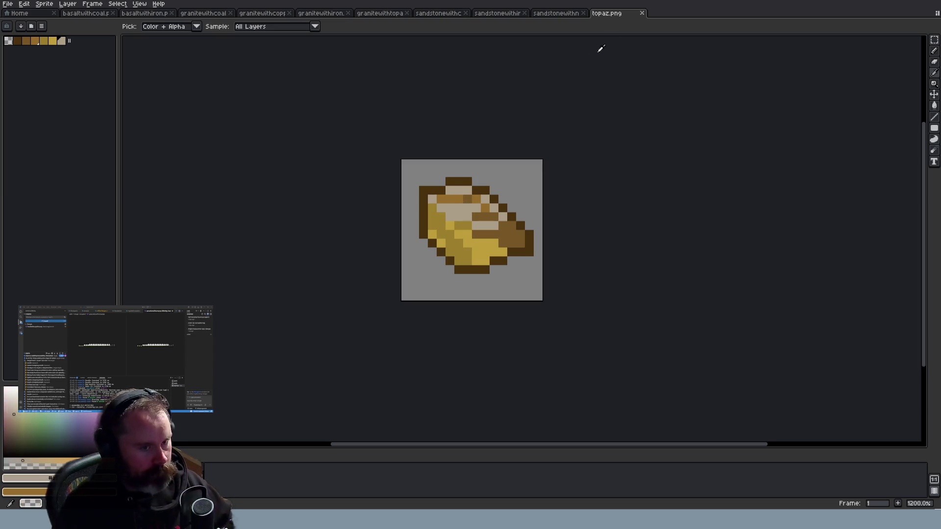
pyautogui.click(642, 13)
pyautogui.click(283, 14)
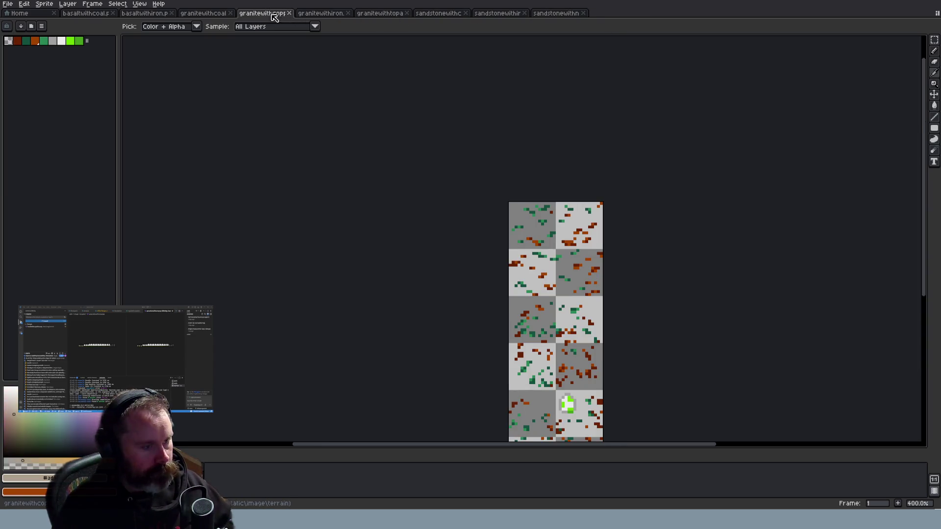
pyautogui.click(214, 15)
pyautogui.click(165, 14)
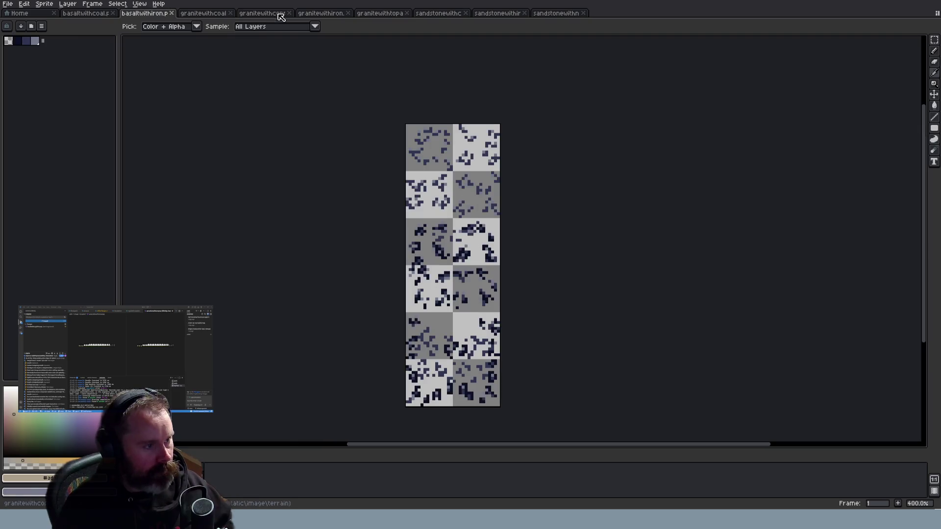
pyautogui.click(281, 14)
pyautogui.click(333, 18)
pyautogui.click(378, 18)
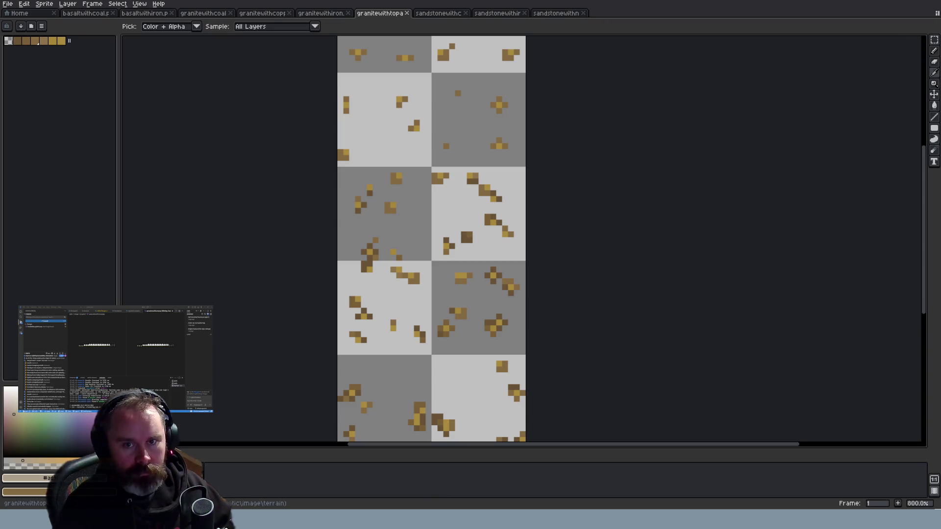
# Close the sapphire.png, topaz.png and topaz_8.png references and return to granite topaz
pyautogui.scroll(3, 463, 277)
pyautogui.scroll(-1, 463, 277)
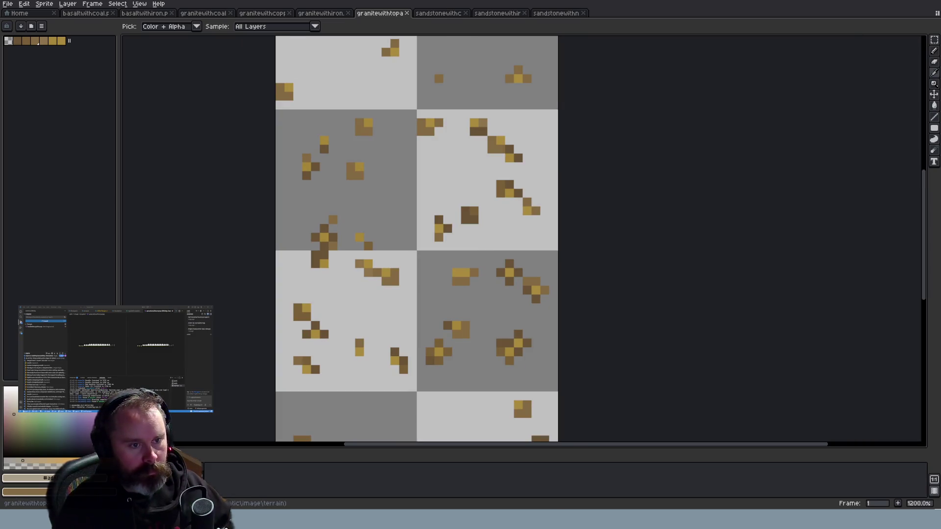
pyautogui.scroll(4, 523, 234)
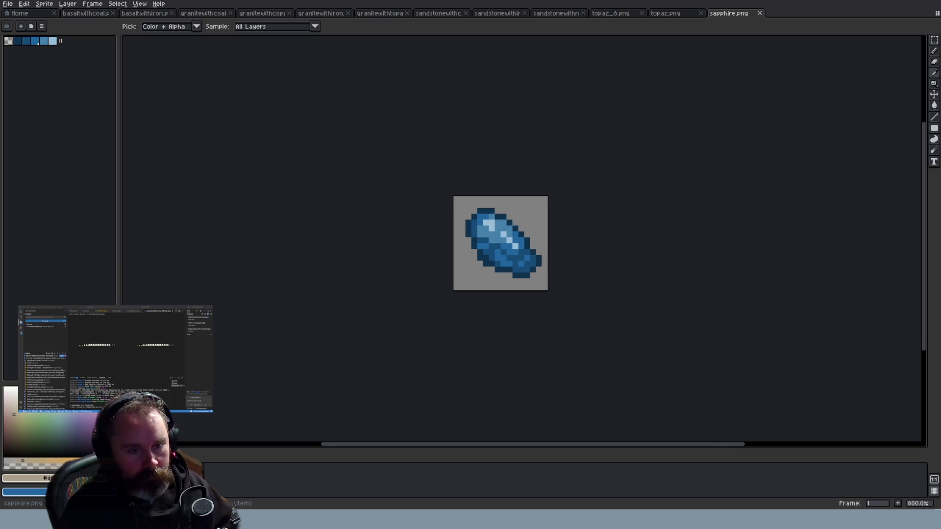
pyautogui.click(759, 13)
pyautogui.click(701, 13)
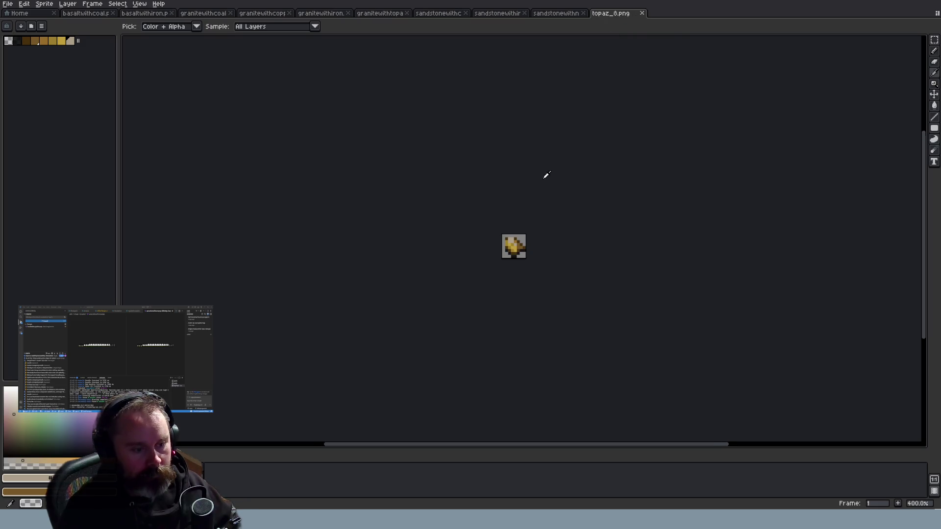
pyautogui.middleClick(618, 15)
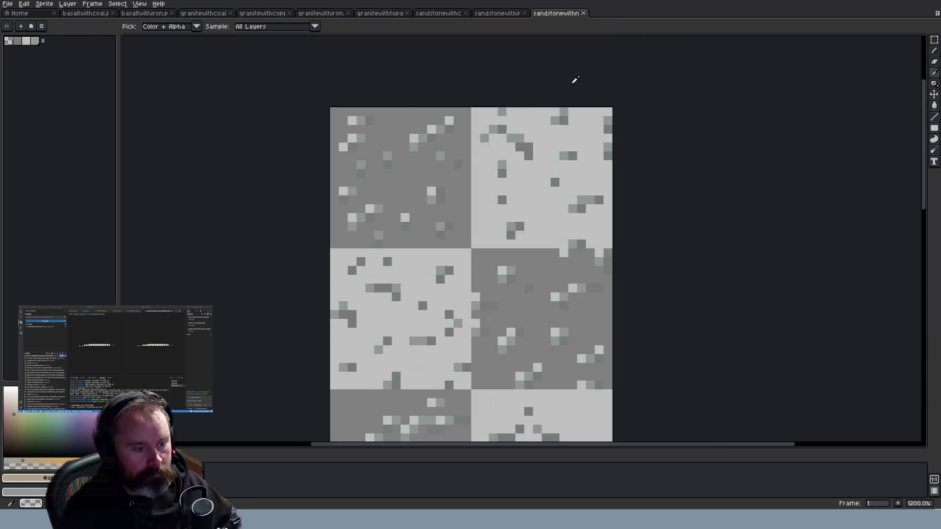
pyautogui.scroll(-3, 573, 80)
pyautogui.click(485, 14)
pyautogui.click(444, 15)
pyautogui.click(382, 14)
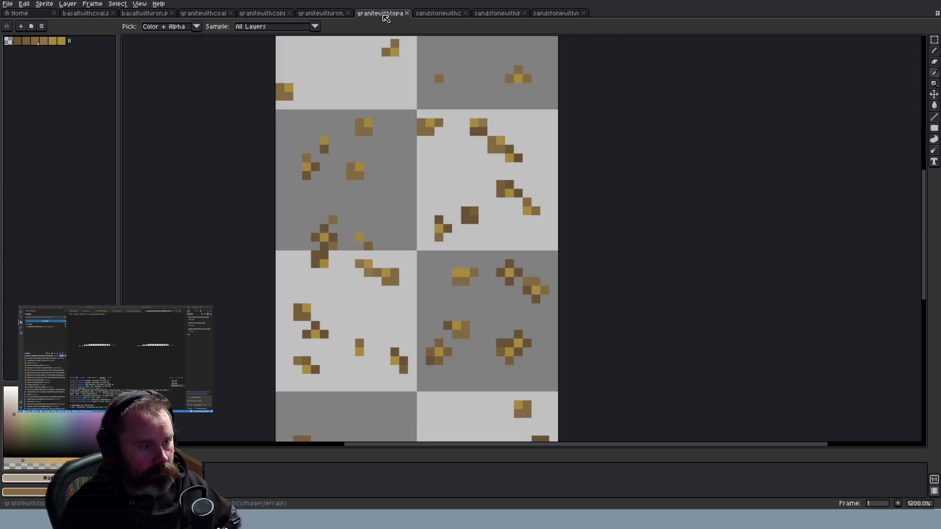
# Add white as a new colour in the granite topaz sheet's palette
pyautogui.scroll(-3, 431, 186)
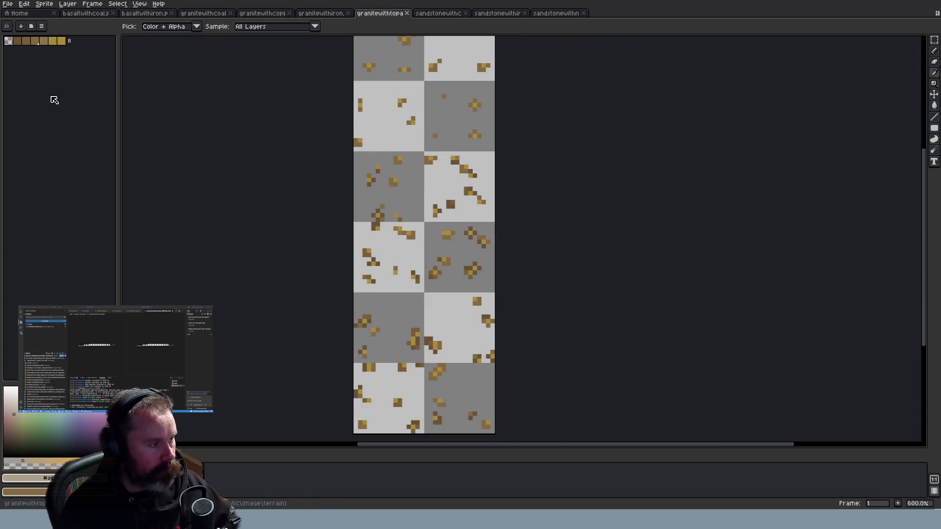
pyautogui.click(70, 42)
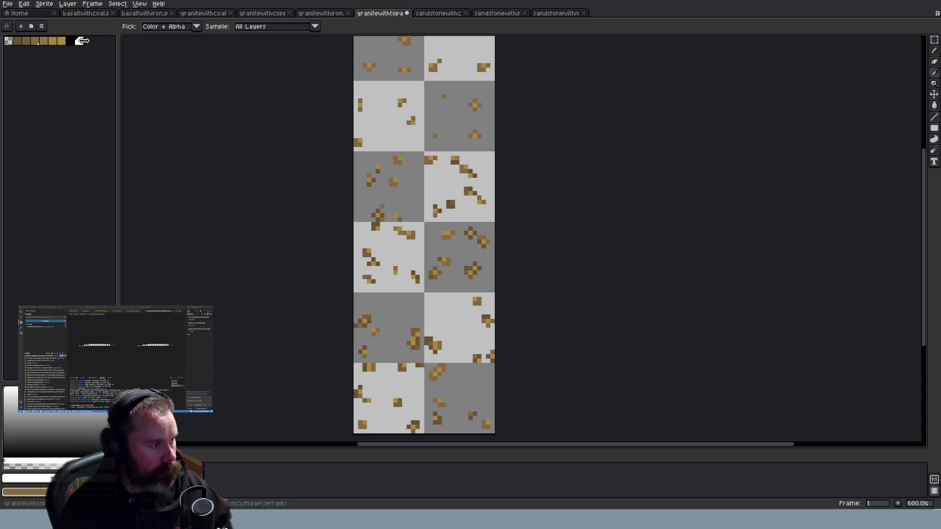
pyautogui.scroll(1, 436, 149)
pyautogui.press('b')
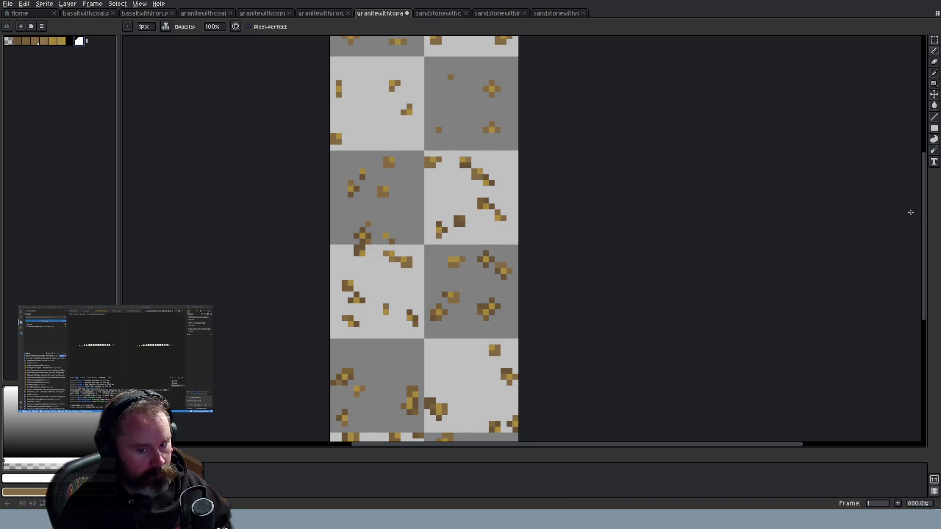
# Paint single white highlight pixels onto six topaz and gold ore clusters
pyautogui.moveTo(925, 210); pyautogui.dragTo(925, 132)
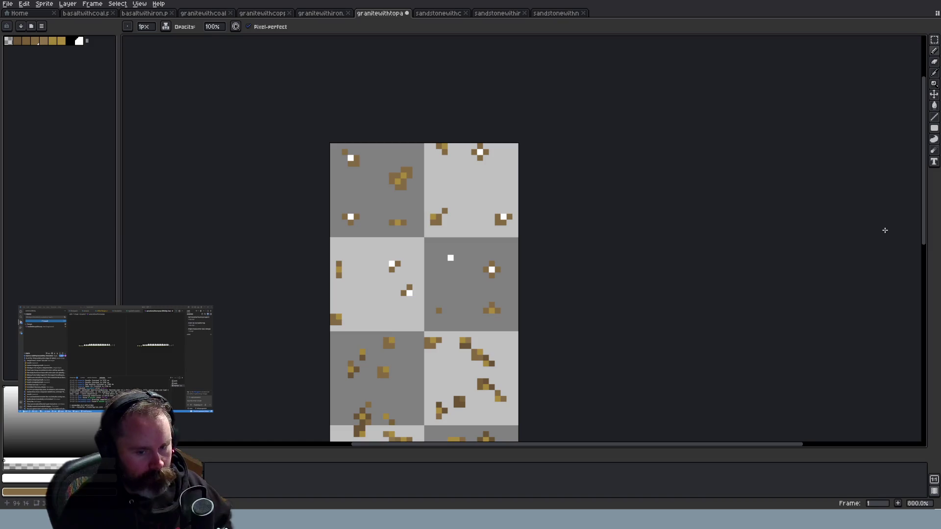
pyautogui.moveTo(926, 240); pyautogui.dragTo(926, 304)
pyautogui.click(392, 179)
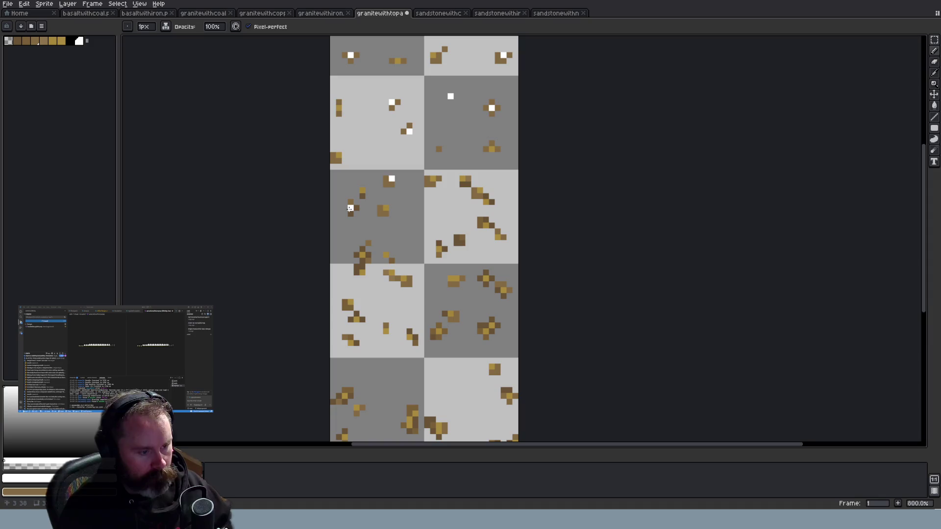
pyautogui.click(462, 237)
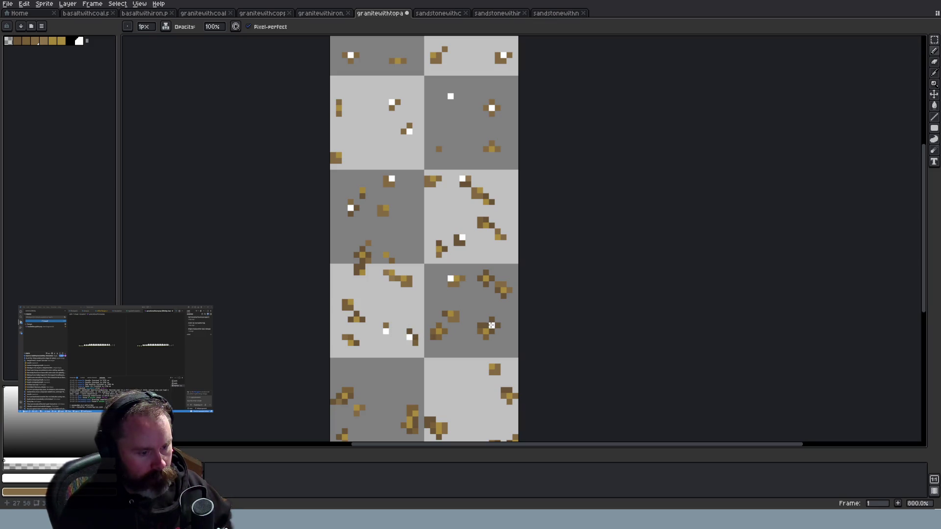
pyautogui.scroll(-2, 607, 307)
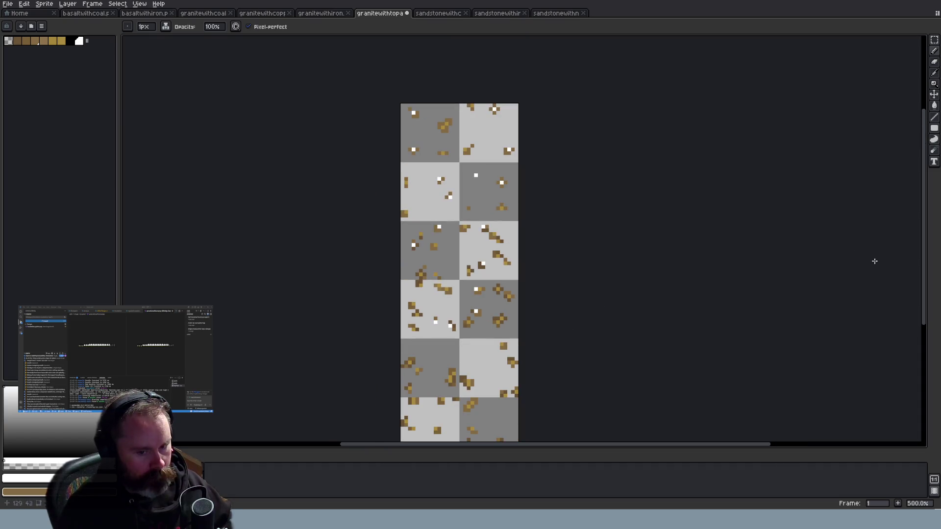
pyautogui.scroll(-2, 515, 264)
pyautogui.scroll(4, 515, 264)
pyautogui.click(488, 174)
pyautogui.click(498, 297)
pyautogui.click(286, 235)
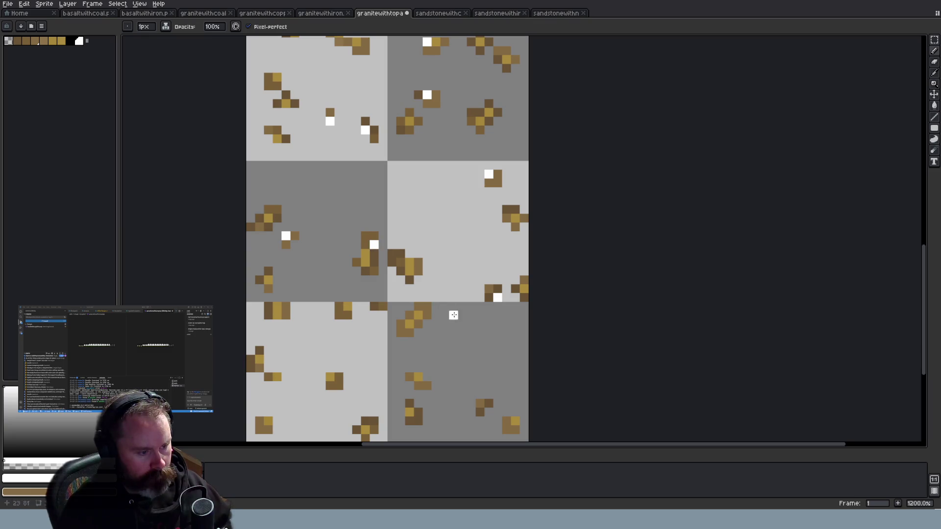
pyautogui.click(347, 306)
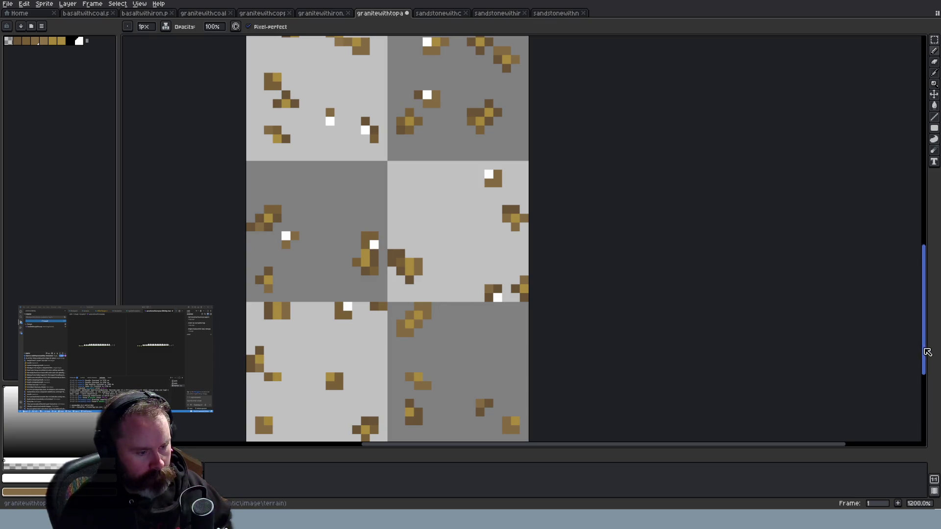
# Add white highlights to four more clusters, including the dark grey tile, then zoom out to review
pyautogui.moveTo(928, 352); pyautogui.dragTo(928, 380)
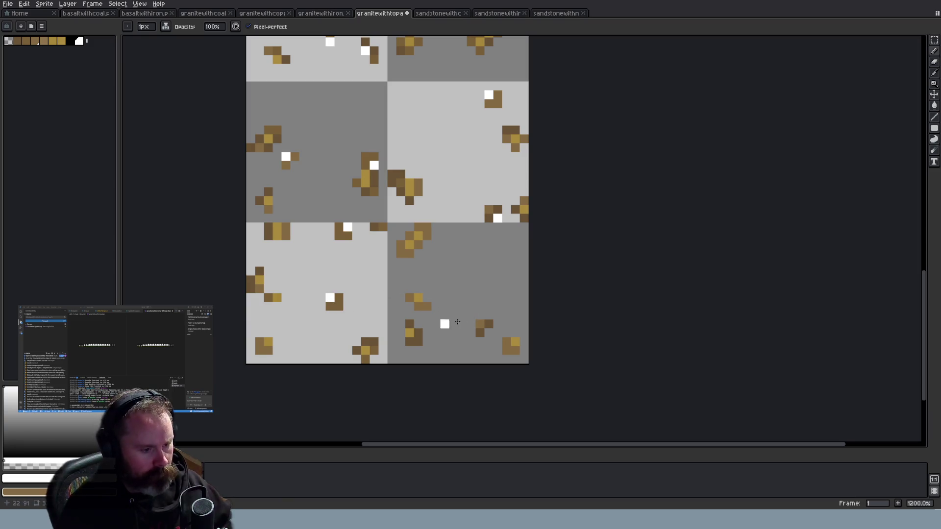
pyautogui.scroll(-3, 529, 338)
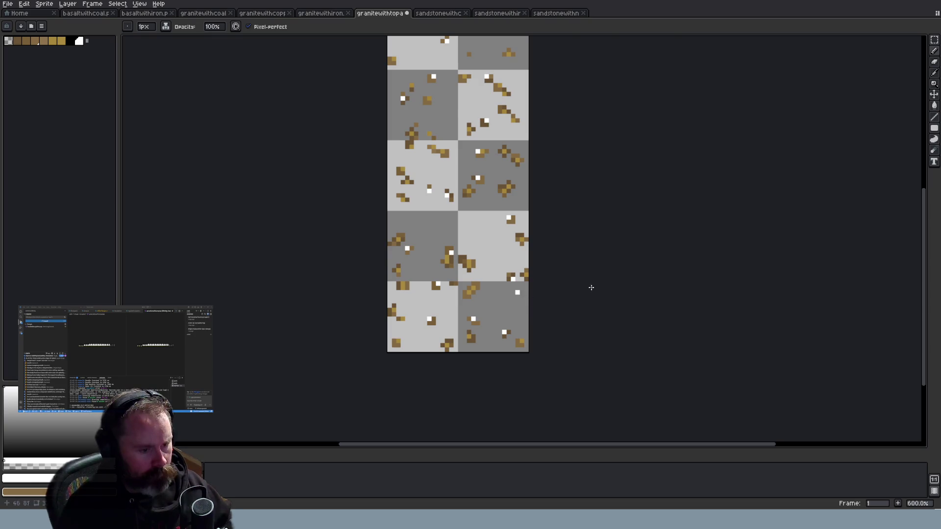
pyautogui.scroll(1, 530, 256)
pyautogui.click(397, 209)
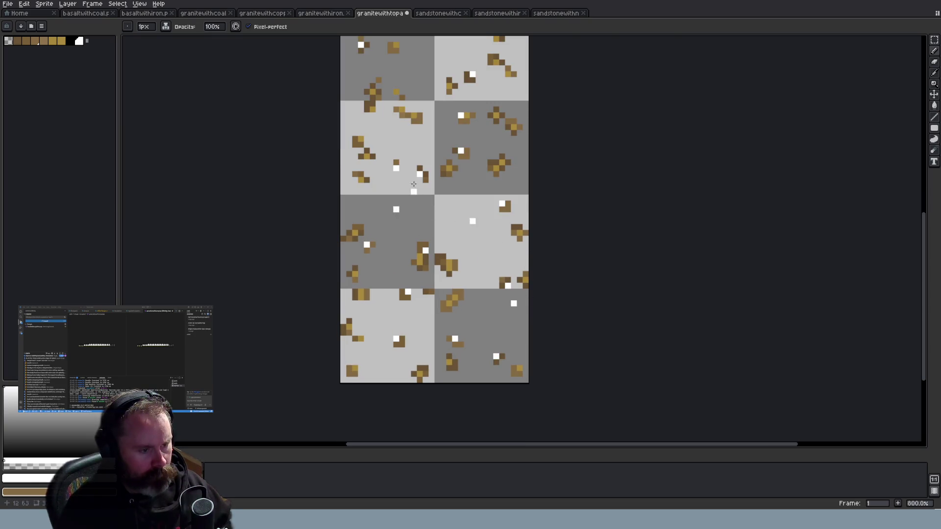
pyautogui.scroll(1, 616, 174)
pyautogui.scroll(-1, 615, 174)
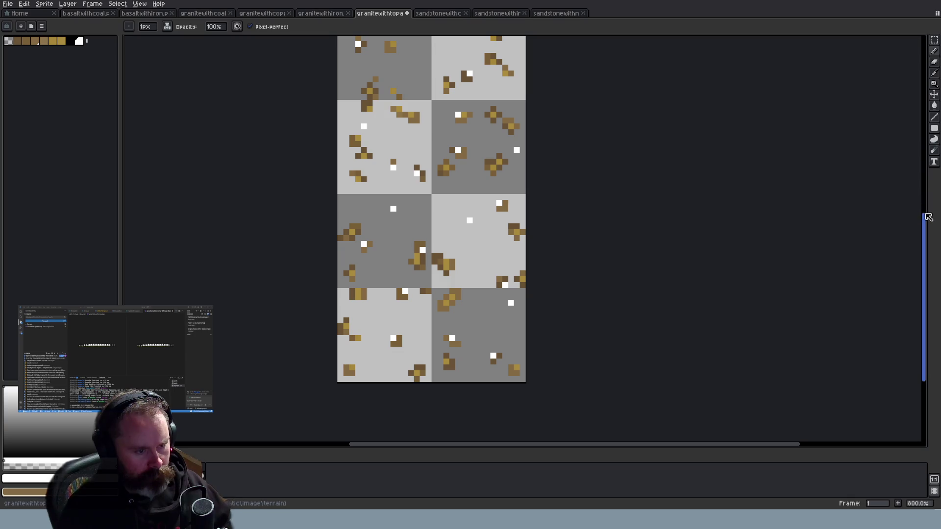
pyautogui.moveTo(926, 221); pyautogui.dragTo(927, 165)
pyautogui.click(511, 165)
pyautogui.click(410, 224)
pyautogui.click(494, 141)
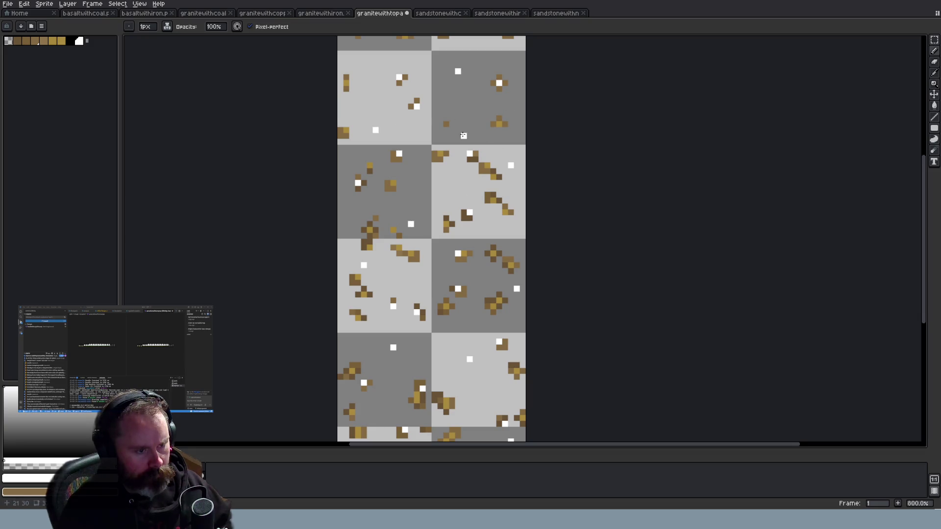
pyautogui.scroll(2, 647, 166)
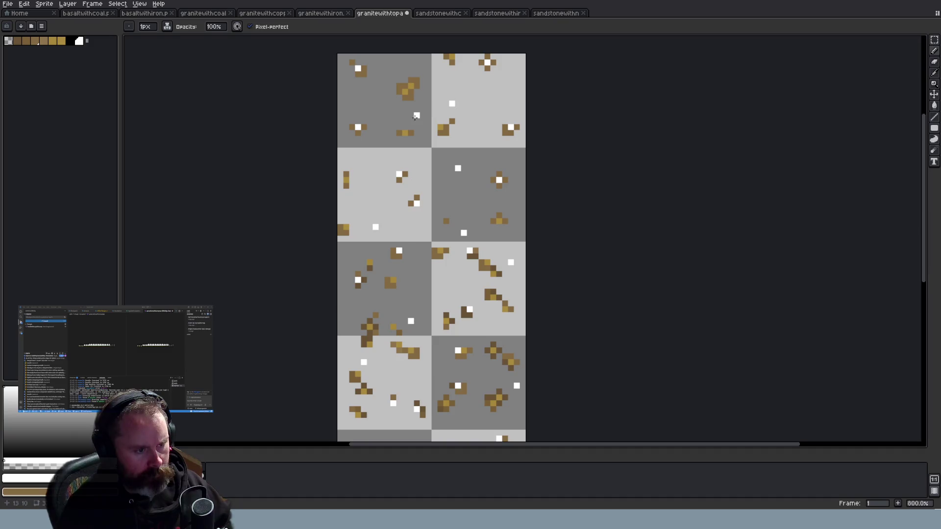
pyautogui.scroll(-4, 532, 172)
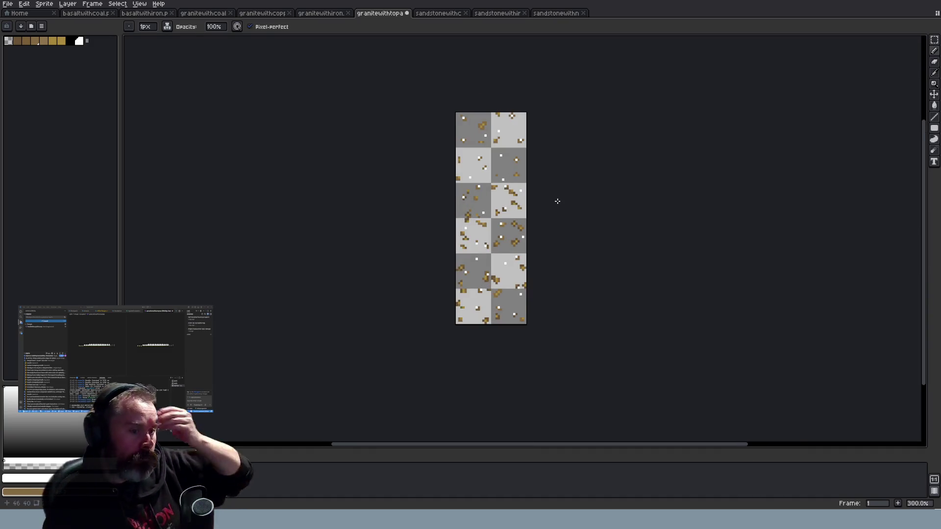
pyautogui.scroll(6, 558, 201)
# With the Pencil, recolour brown pixels gold in the top, lower and right ore clusters
pyautogui.moveTo(931, 181); pyautogui.dragTo(925, 137)
pyautogui.press('u')
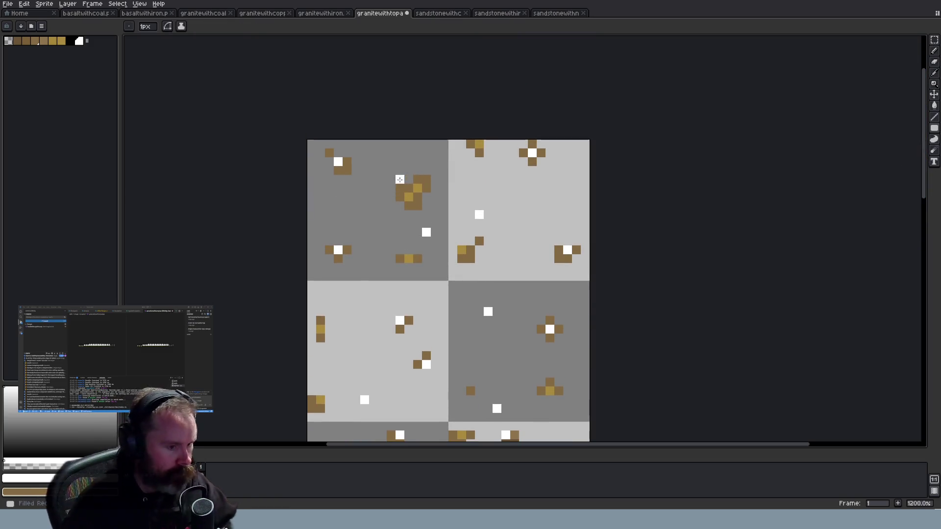
pyautogui.press('b')
pyautogui.keyDown('alt'); pyautogui.click(417, 188); pyautogui.keyUp('alt')
pyautogui.click(345, 169)
pyautogui.hotkey('ctrl', 'z')
pyautogui.click(347, 161)
pyautogui.click(338, 170)
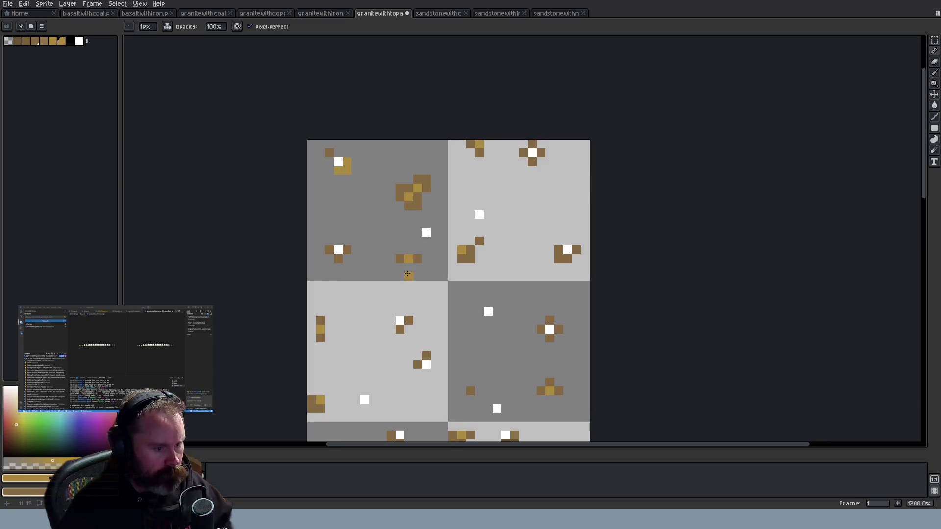
pyautogui.click(347, 250)
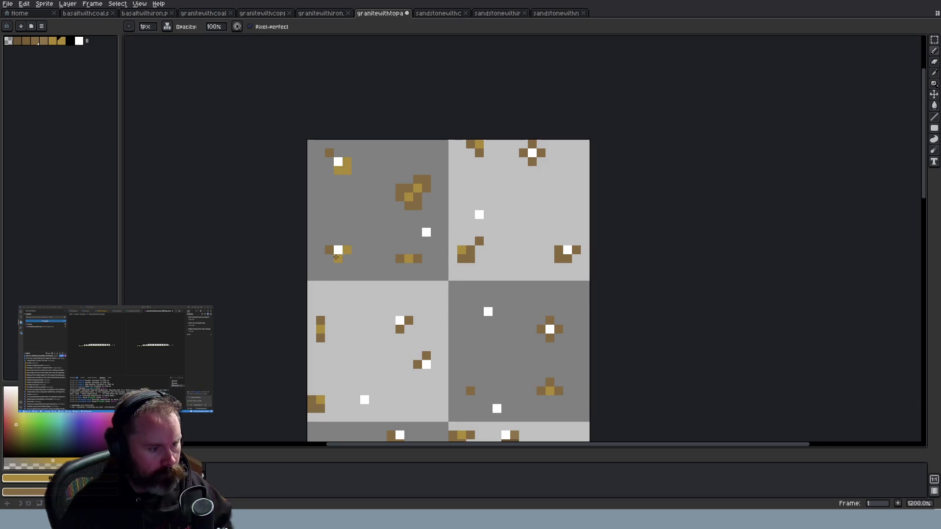
pyautogui.click(532, 162)
pyautogui.click(541, 153)
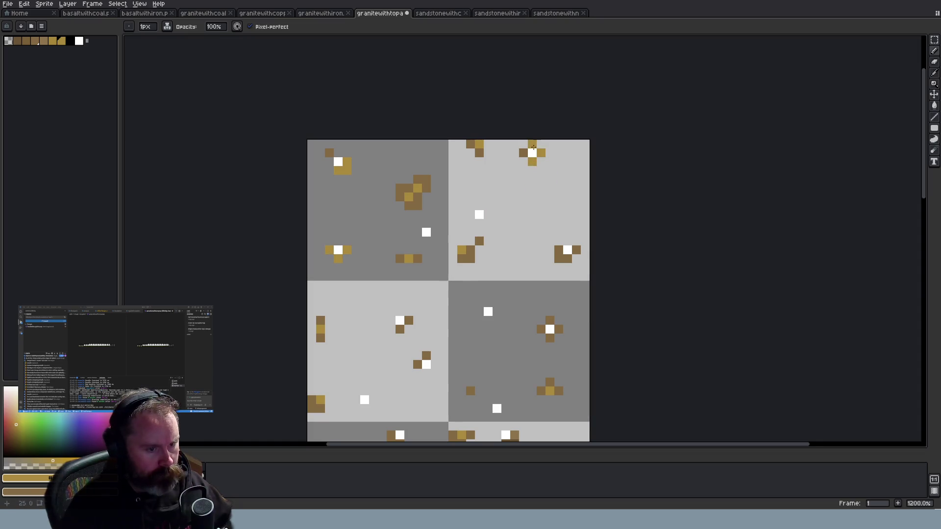
pyautogui.click(559, 250)
pyautogui.click(576, 250)
pyautogui.click(568, 258)
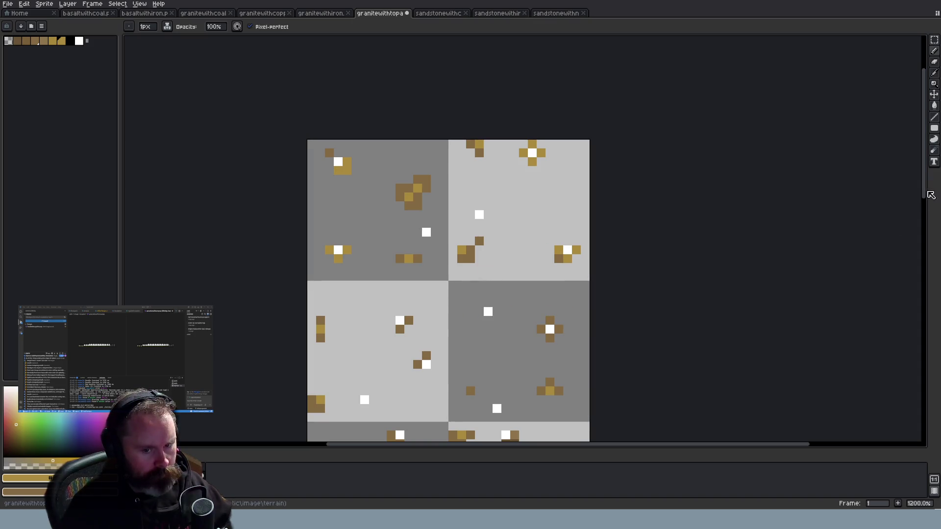
# Turn more brown pixels gold around the white specks, making one cluster centre white
pyautogui.scroll(-5, 883, 246)
pyautogui.click(426, 175)
pyautogui.click(418, 184)
pyautogui.click(400, 158)
pyautogui.click(409, 140)
pyautogui.click(550, 157)
pyautogui.click(550, 140)
pyautogui.rightClick(550, 149)
pyautogui.click(541, 148)
pyautogui.click(392, 260)
pyautogui.click(398, 262)
pyautogui.click(346, 298)
pyautogui.click(339, 305)
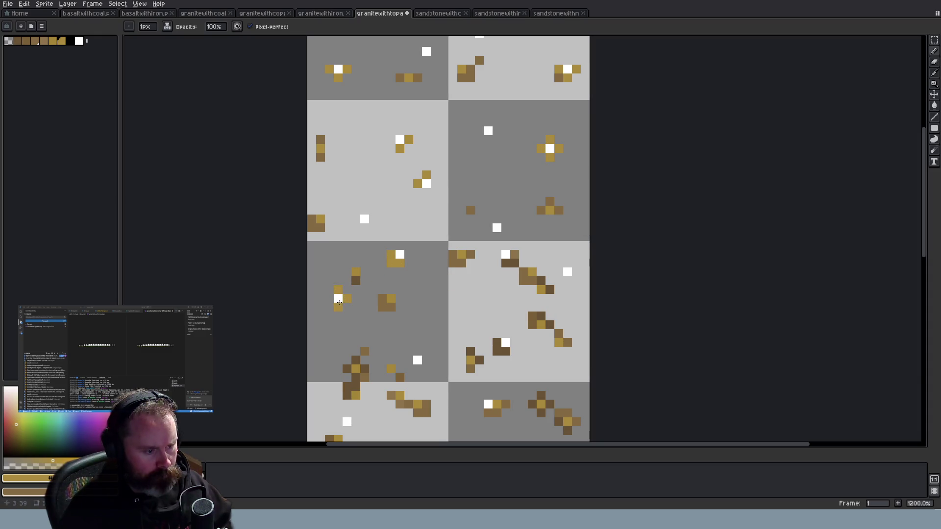
pyautogui.click(506, 263)
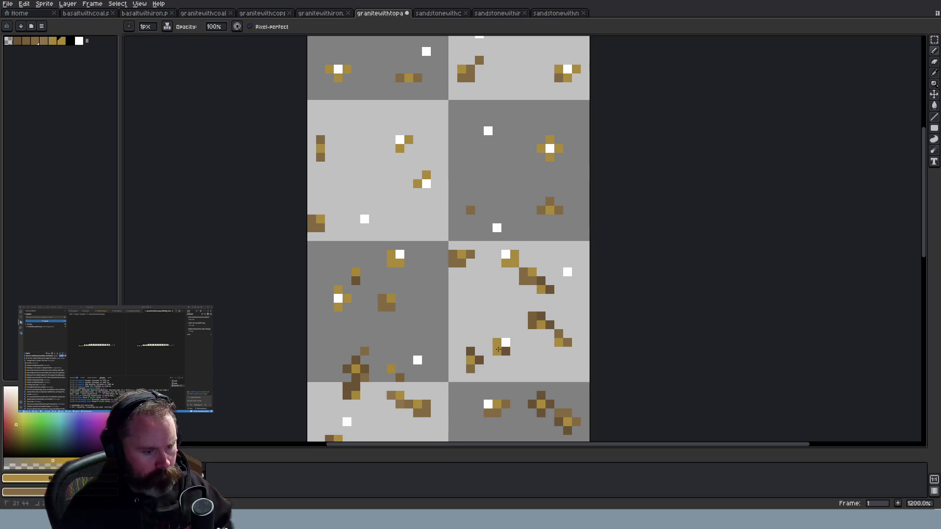
# Eyedrop darker brown to restore an over-painted pixel, then resample gold for the remaining brown cells
pyautogui.scroll(-5, 488, 218)
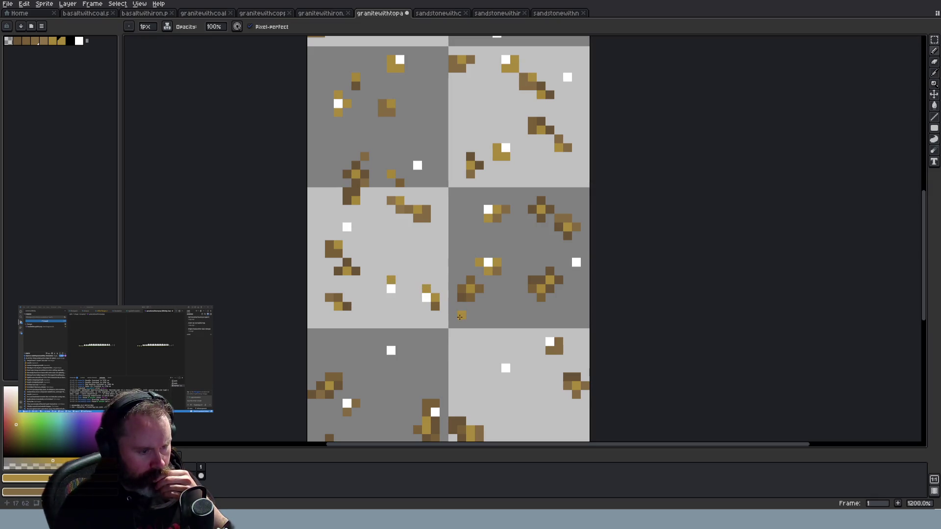
pyautogui.moveTo(926, 270); pyautogui.dragTo(927, 319)
pyautogui.click(434, 259)
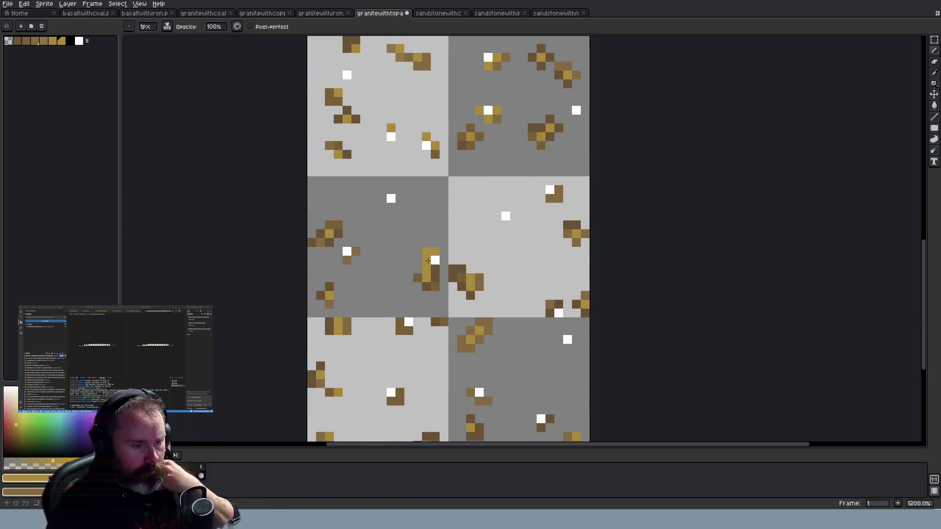
pyautogui.press('i')
pyautogui.click(438, 279)
pyautogui.press('b')
pyautogui.click(427, 278)
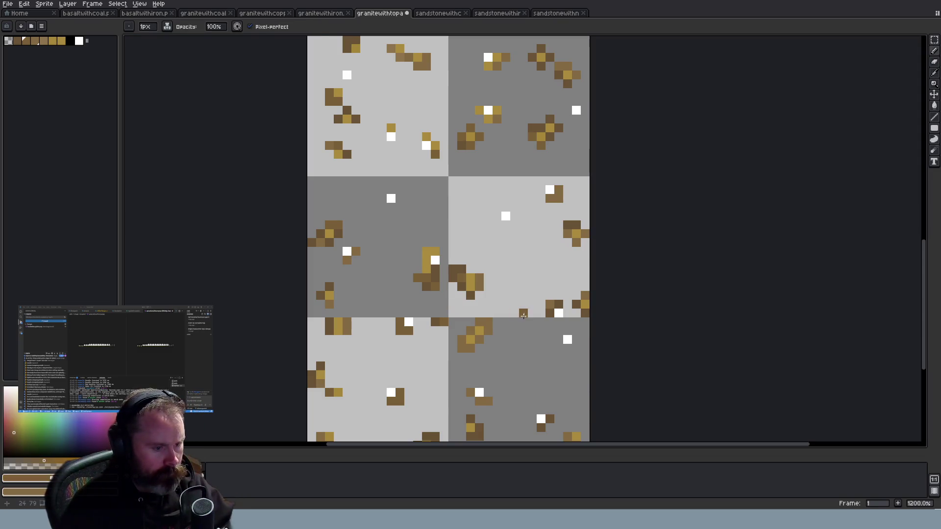
pyautogui.press('i')
pyautogui.click(431, 250)
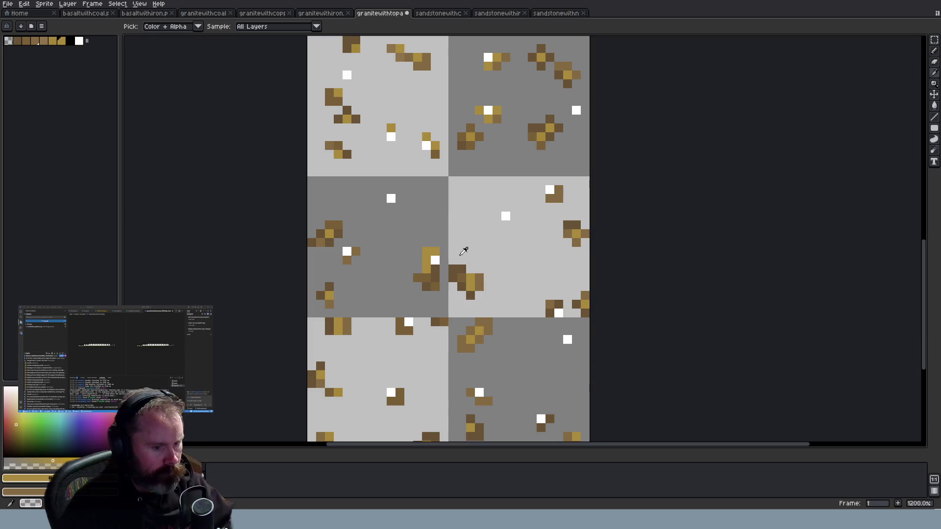
pyautogui.press('b')
pyautogui.click(559, 304)
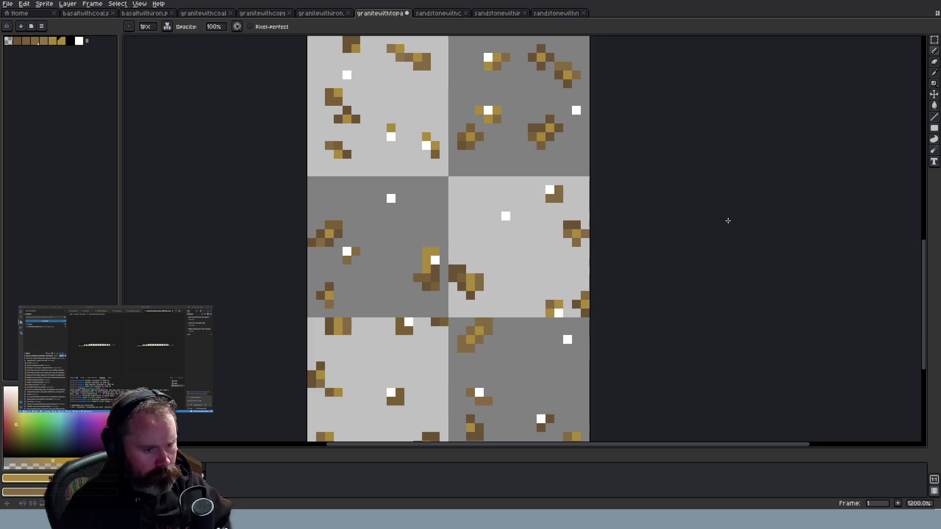
pyautogui.moveTo(559, 190); pyautogui.dragTo(552, 197)
# Paint the brown cells around the white specks gold on the lower tiles
pyautogui.scroll(-1, 683, 279)
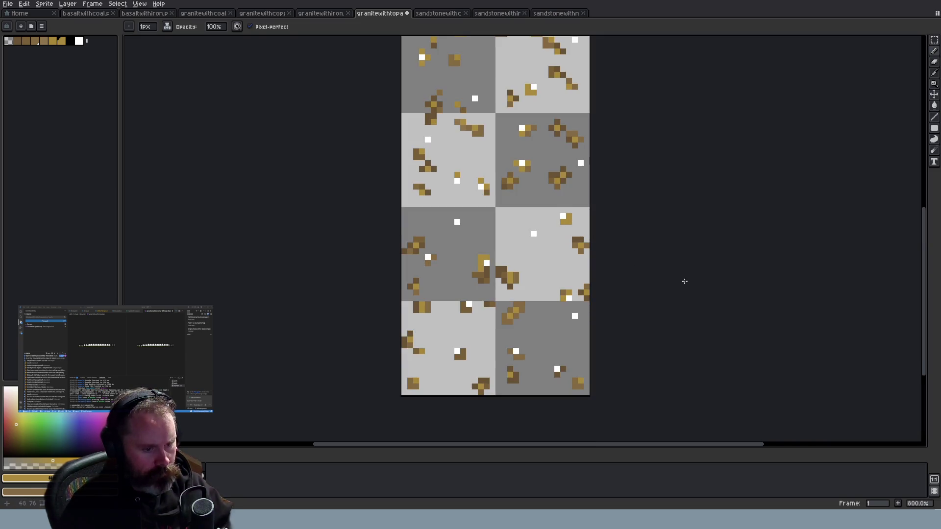
pyautogui.scroll(1, 784, 298)
pyautogui.moveTo(924, 294); pyautogui.dragTo(924, 320)
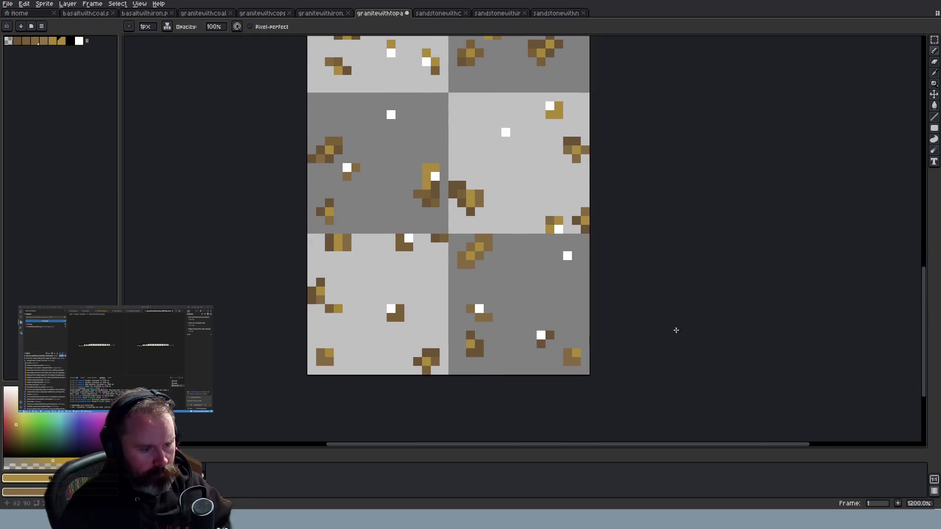
pyautogui.click(471, 309)
pyautogui.click(485, 317)
pyautogui.click(480, 317)
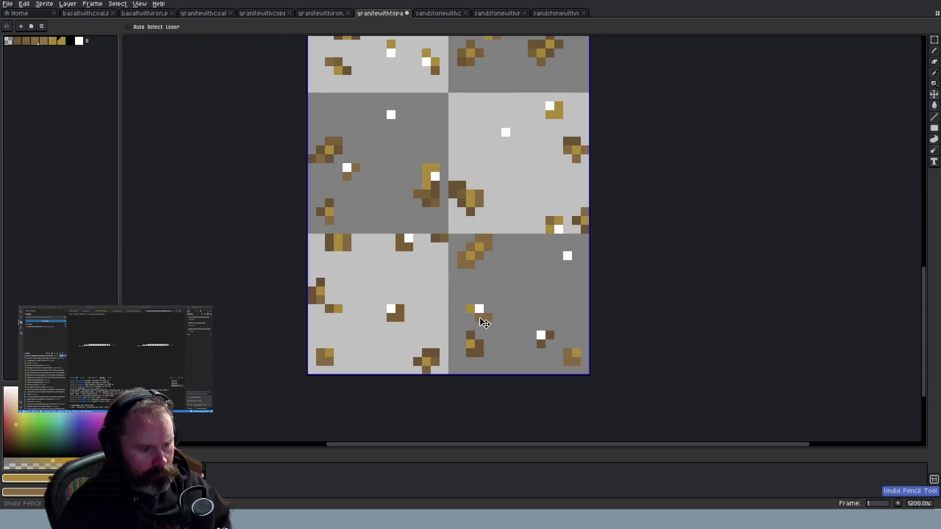
pyautogui.click(393, 318)
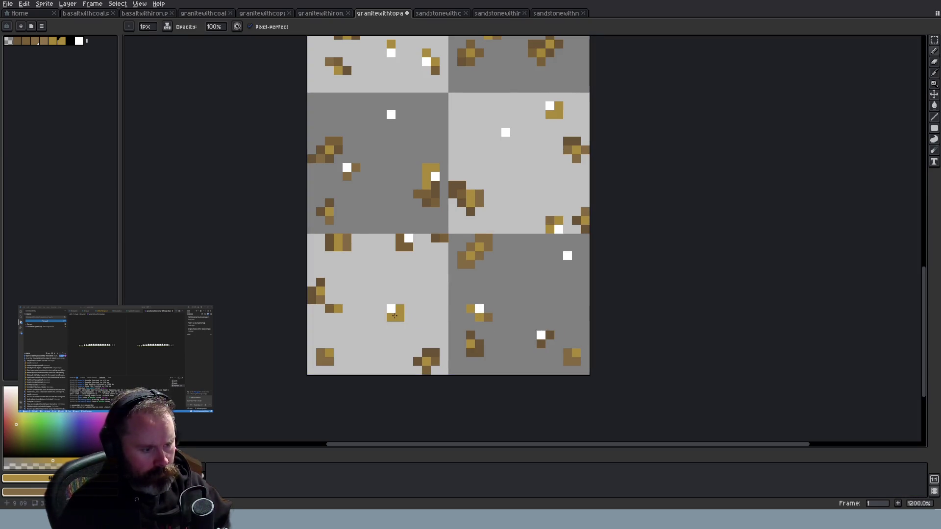
pyautogui.click(400, 239)
pyautogui.click(400, 247)
pyautogui.click(409, 248)
pyautogui.scroll(-9, 542, 341)
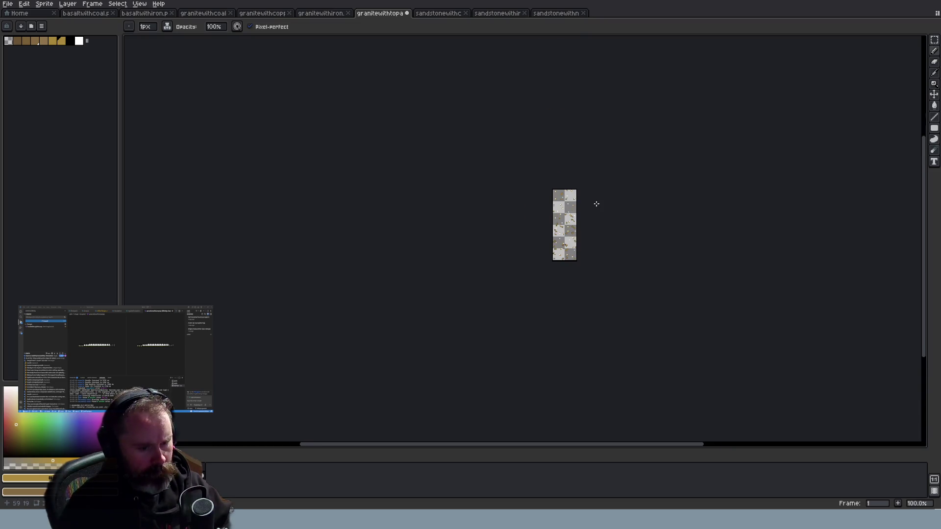
pyautogui.scroll(1, 597, 204)
pyautogui.scroll(1, 611, 225)
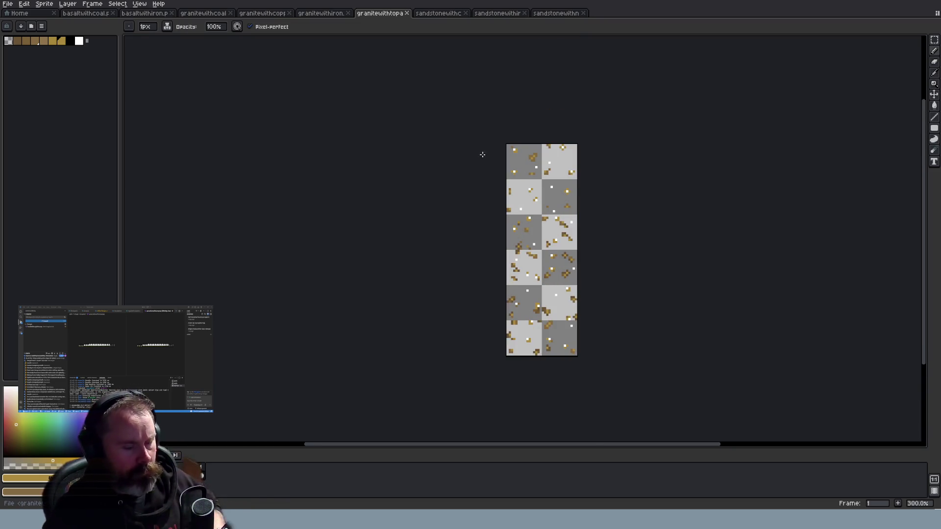
# Close the granite topaz sheet and step through the tabs to the basalt coal sheet
pyautogui.click(407, 14)
pyautogui.click(303, 16)
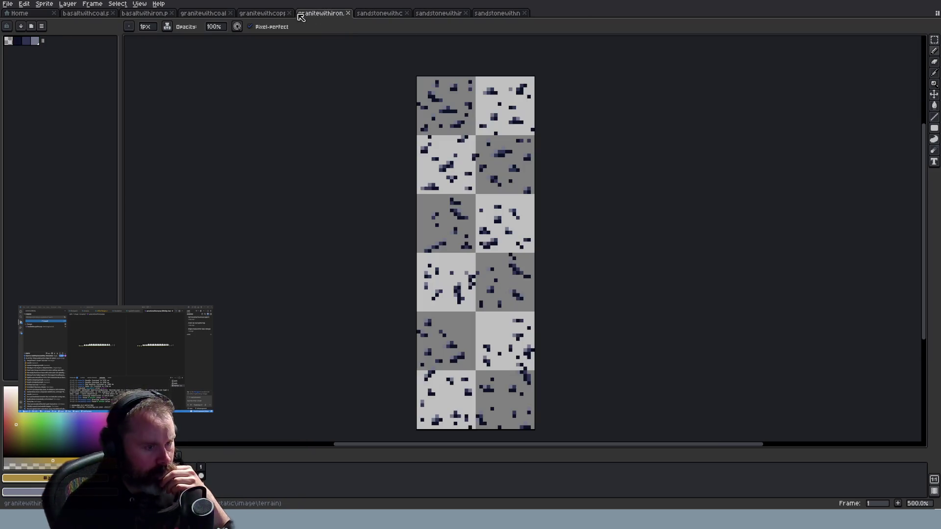
pyautogui.click(269, 14)
pyautogui.click(220, 15)
pyautogui.click(160, 15)
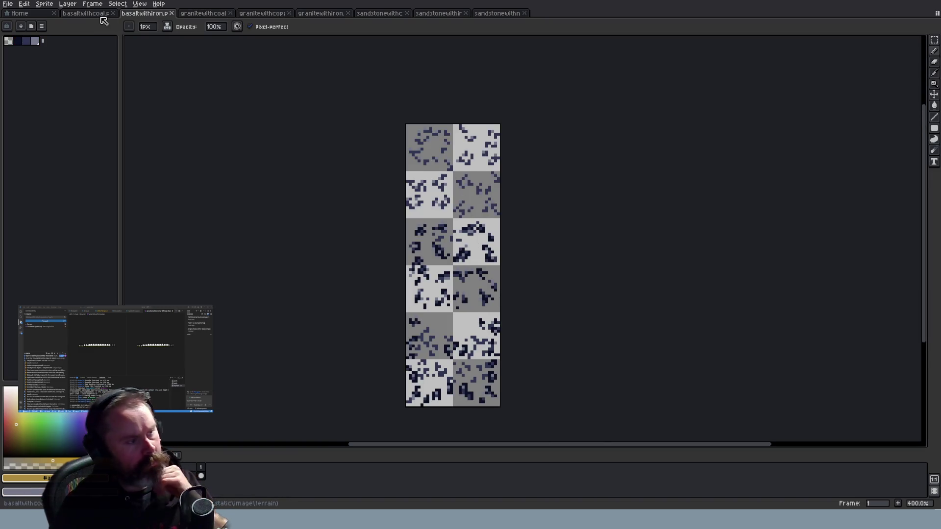
pyautogui.click(104, 16)
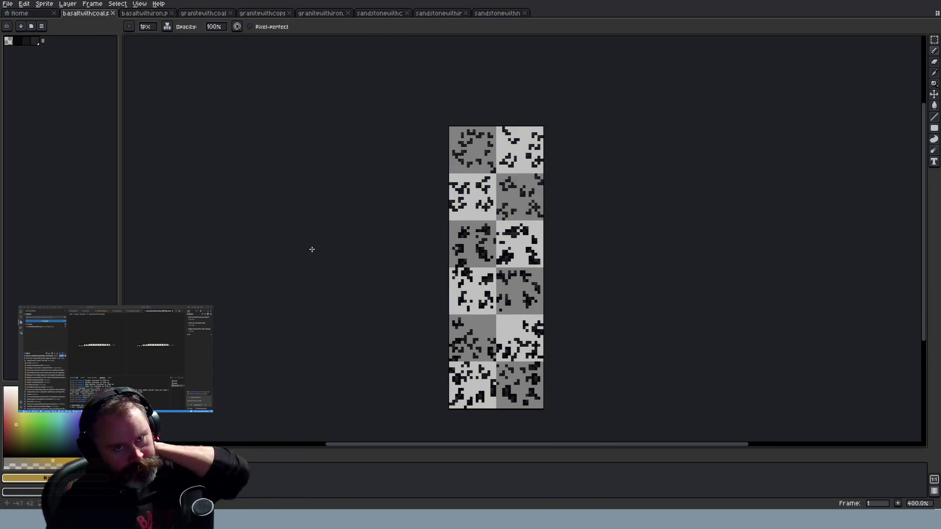
pyautogui.hotkey('alt', 'Tab')
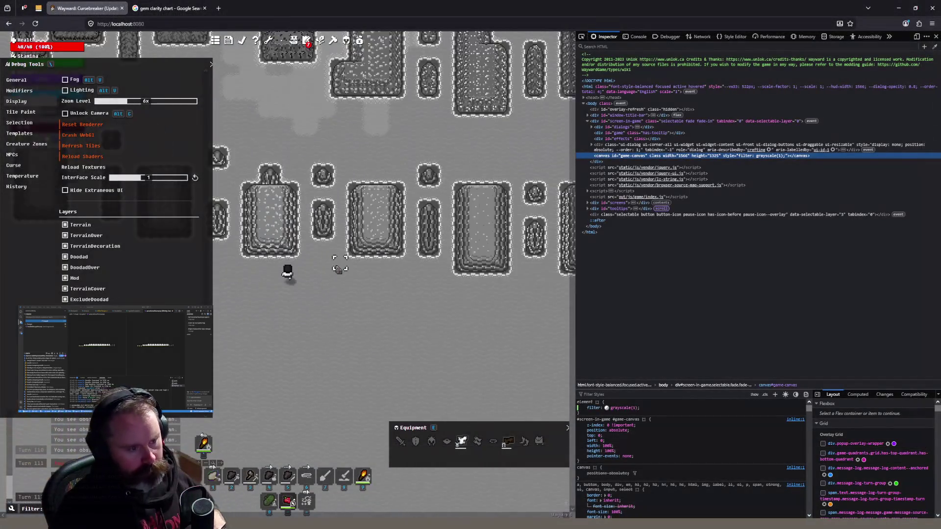
# Quit the running game and close the developer tools panel
pyautogui.scroll(-1, 338, 269)
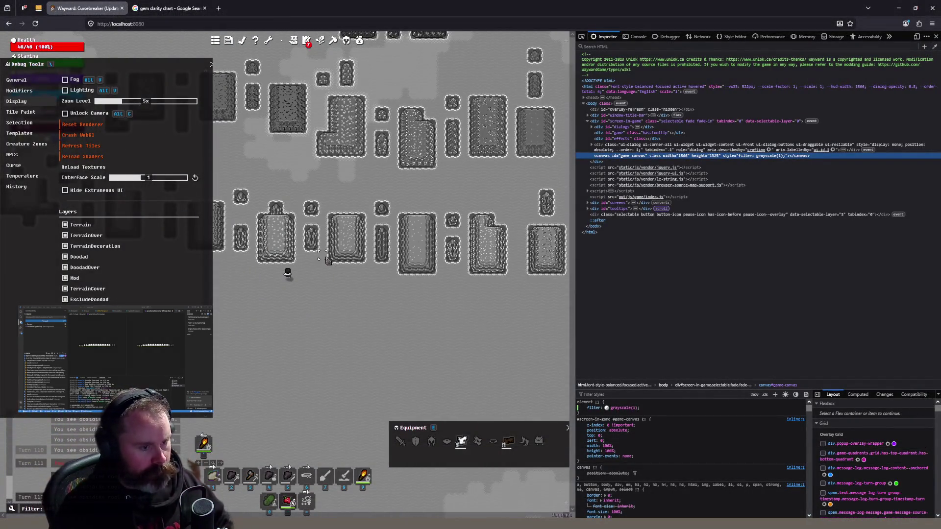
pyautogui.click(257, 296)
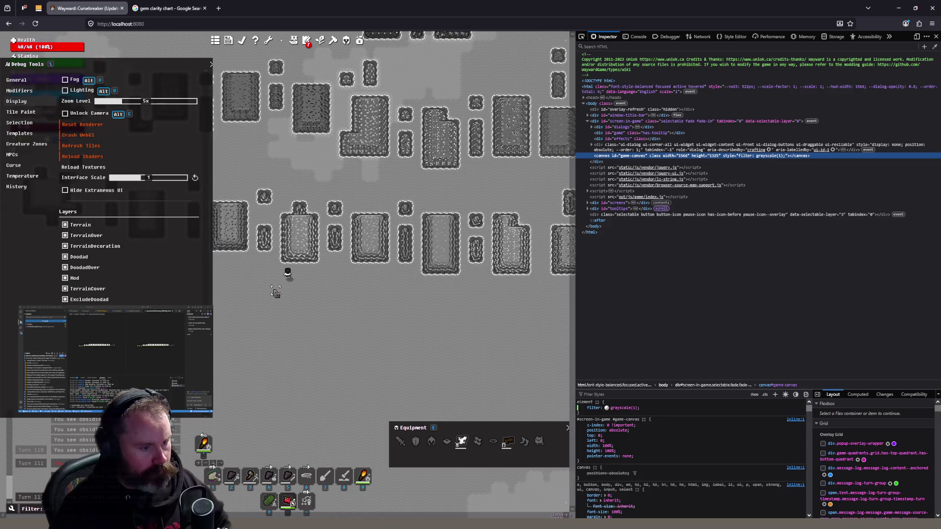
pyautogui.press('F5')
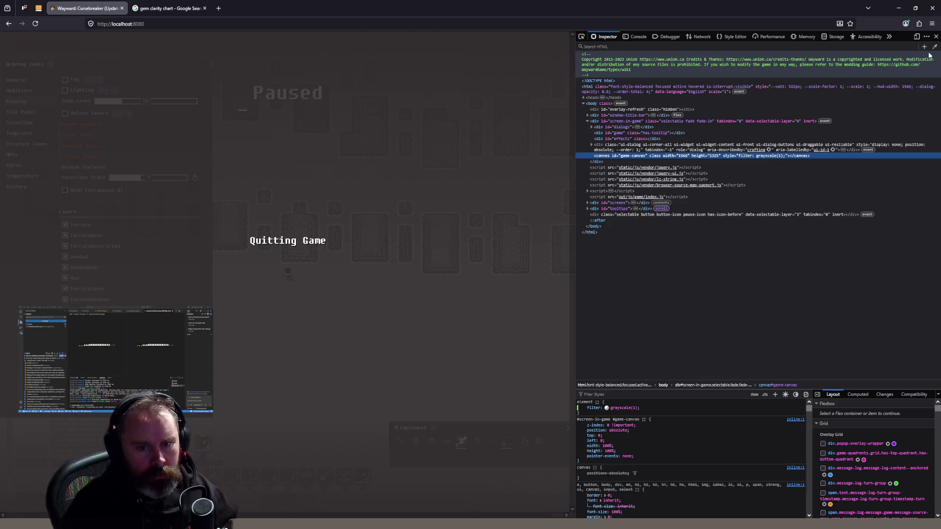
pyautogui.click(936, 37)
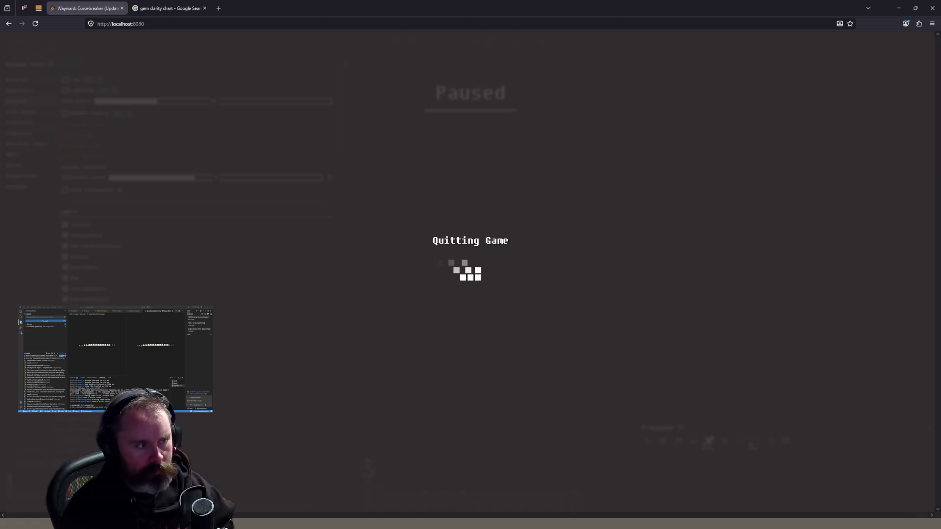
# Close the gem clarity chart tab and reload the local game page
pyautogui.click(174, 24)
pyautogui.middleClick(174, 10)
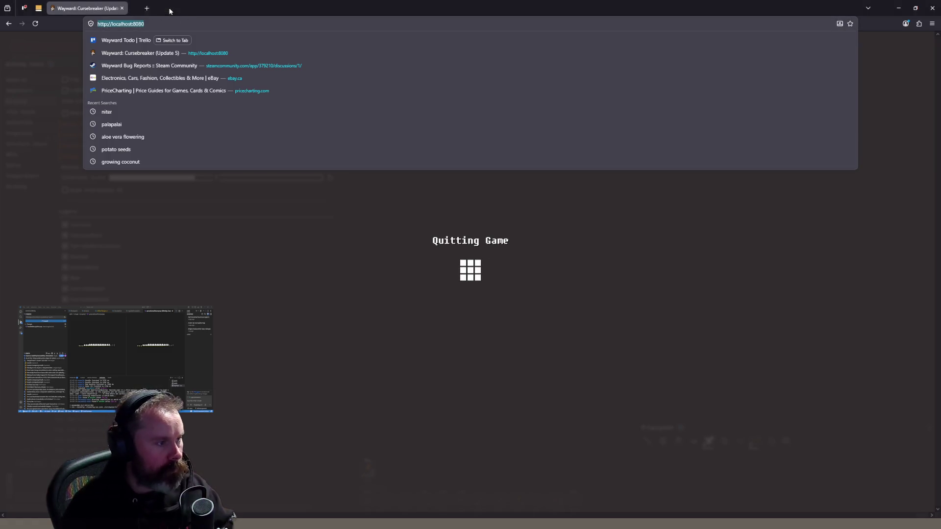
pyautogui.press('Return')
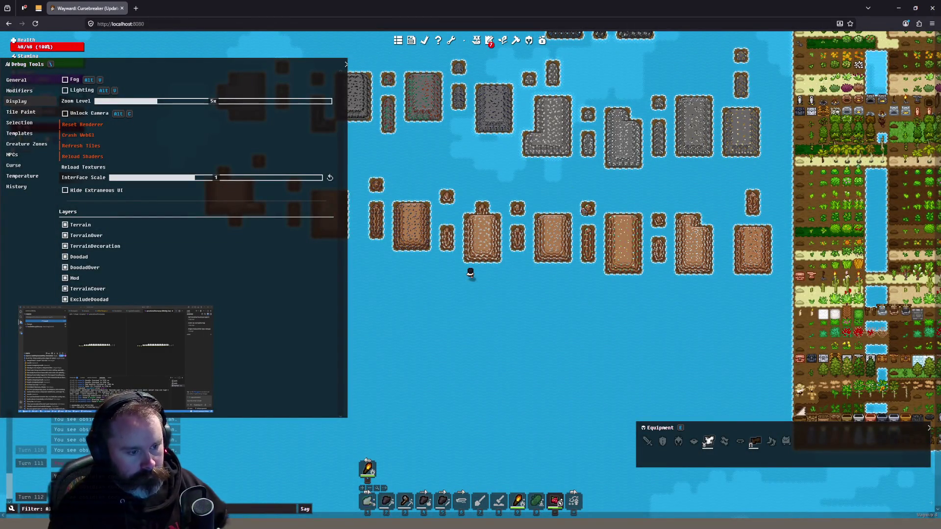
# Teleport the player twice near the rock and sandstone ore islands, then return to Aseprite's sandstone sheet
pyautogui.scroll(2, 553, 269)
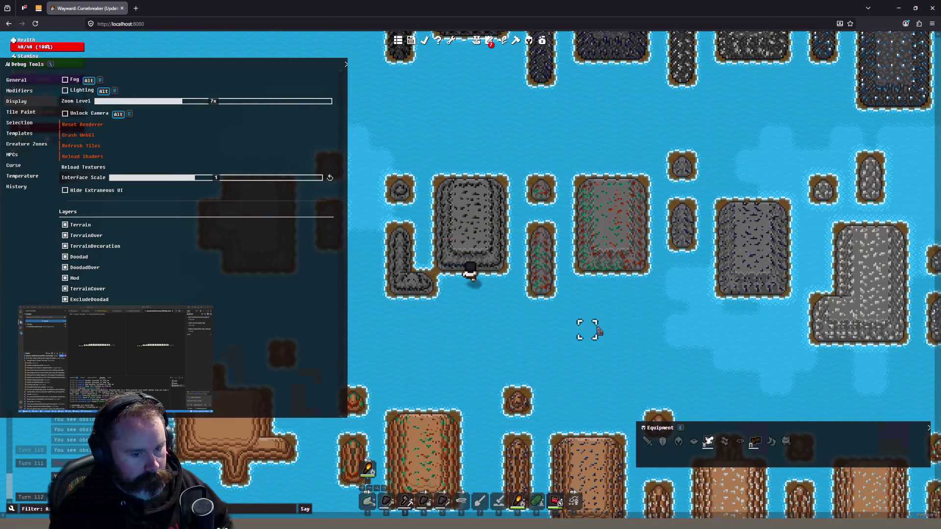
pyautogui.scroll(-1, 605, 260)
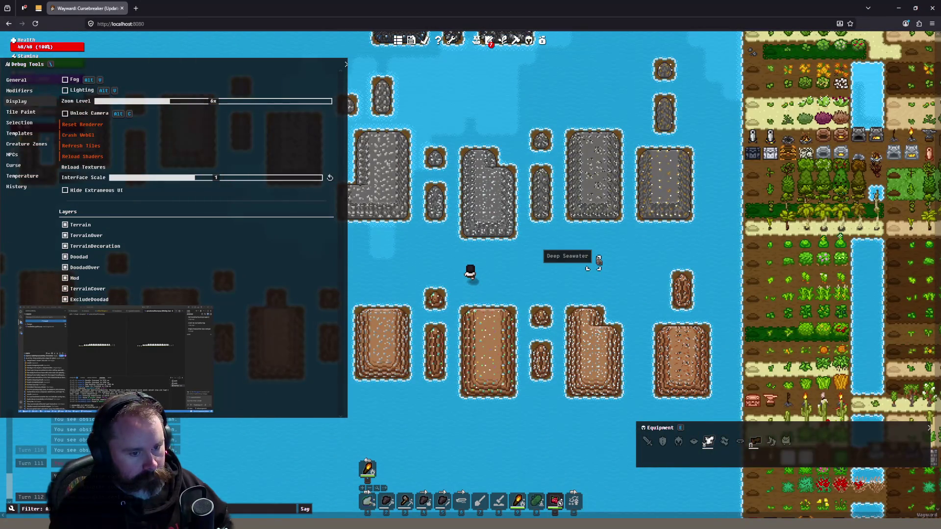
pyautogui.scroll(-1, 598, 260)
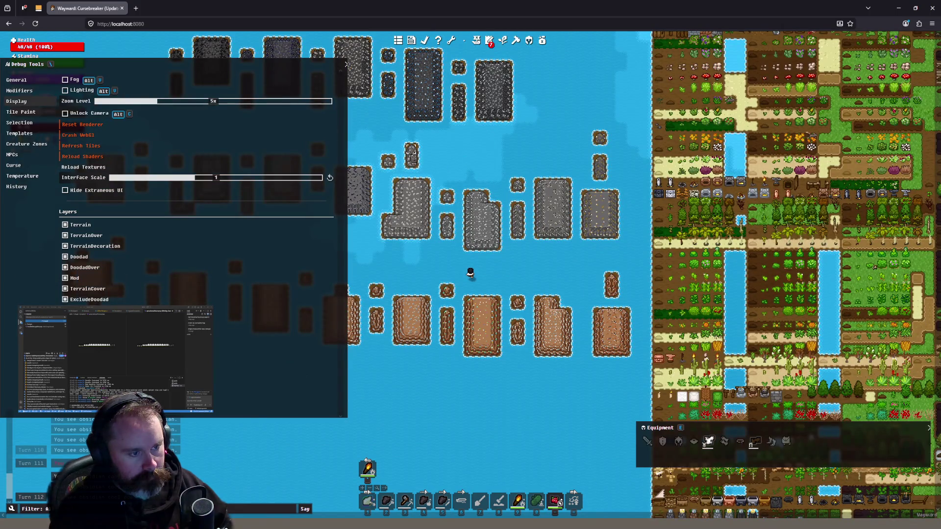
pyautogui.scroll(2, 569, 297)
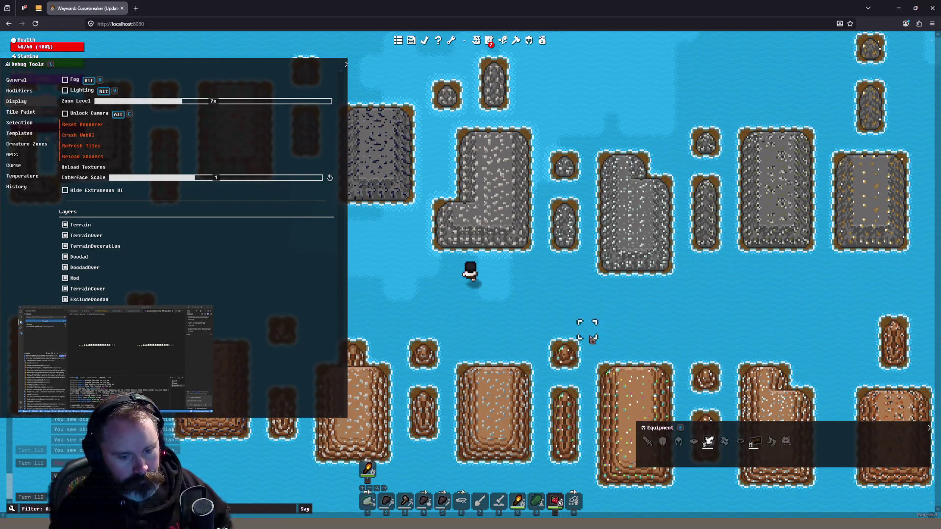
pyautogui.click(587, 319)
pyautogui.click(439, 275)
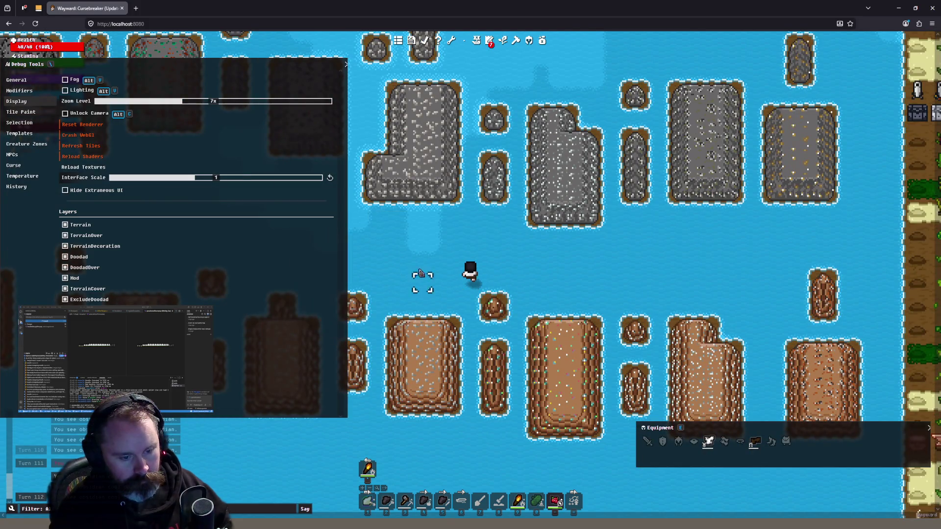
pyautogui.scroll(-3, 404, 258)
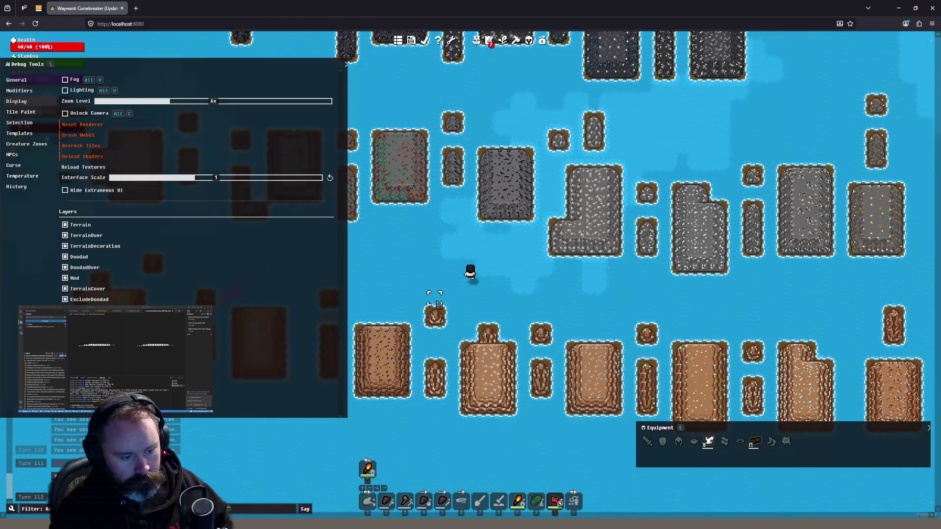
pyautogui.scroll(1, 511, 326)
pyautogui.scroll(-1, 512, 326)
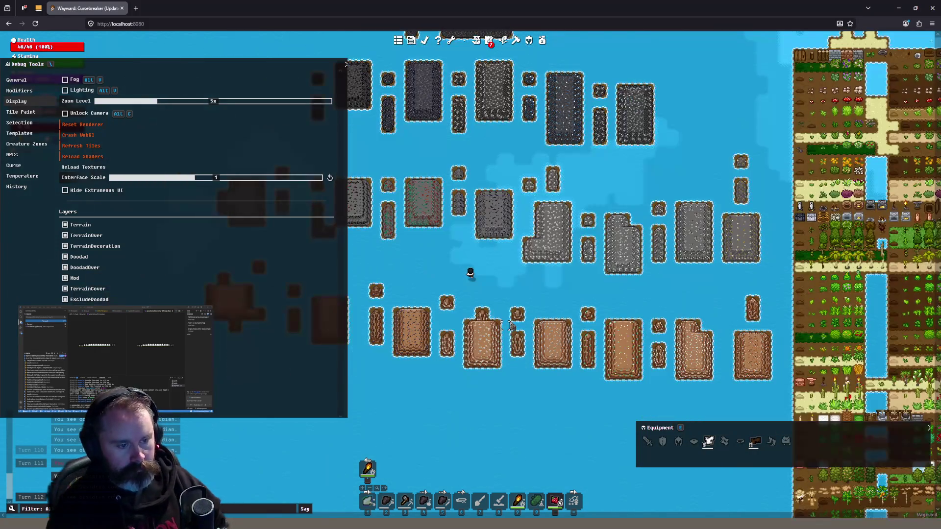
pyautogui.hotkey('alt', 'Tab')
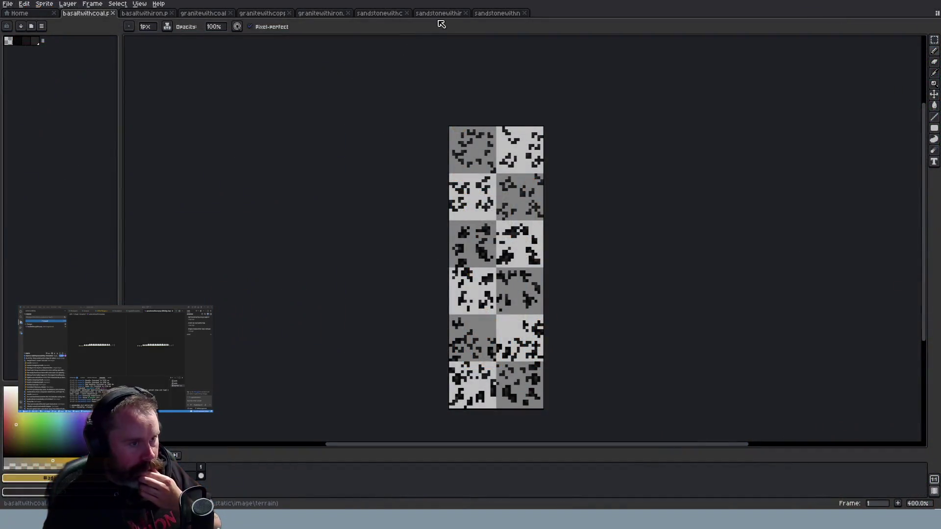
pyautogui.click(440, 13)
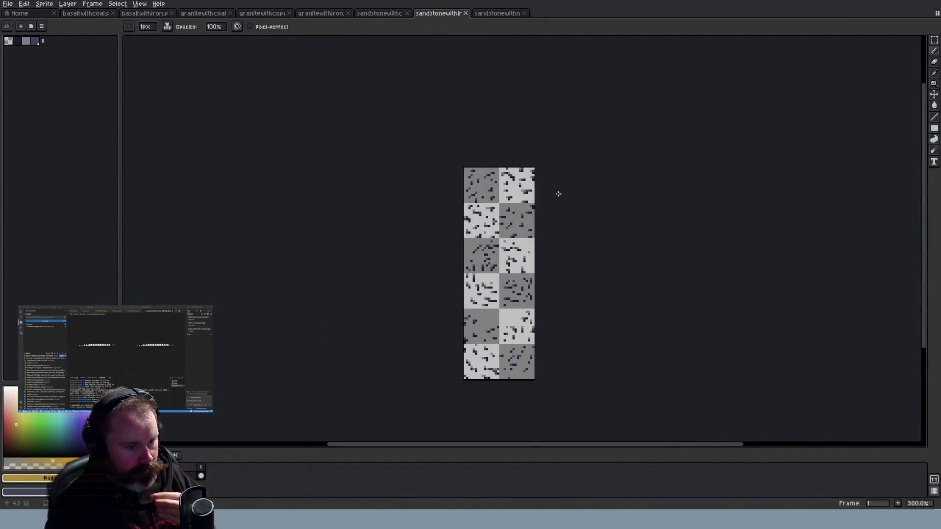
# Switch to the next sandstone ore sheet and add a new empty layer from the layer menu
pyautogui.click(498, 14)
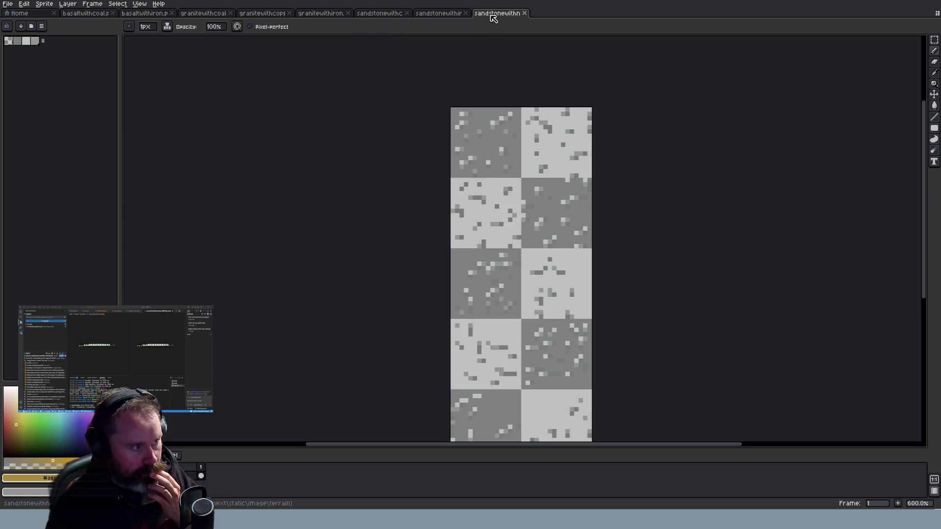
pyautogui.scroll(1, 626, 122)
pyautogui.scroll(1, 625, 123)
pyautogui.scroll(-1, 625, 124)
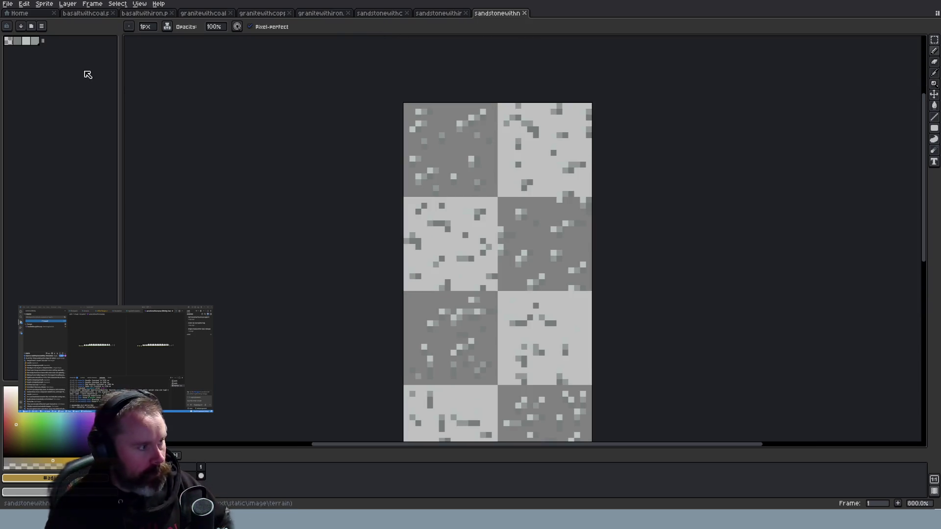
pyautogui.rightClick(180, 475)
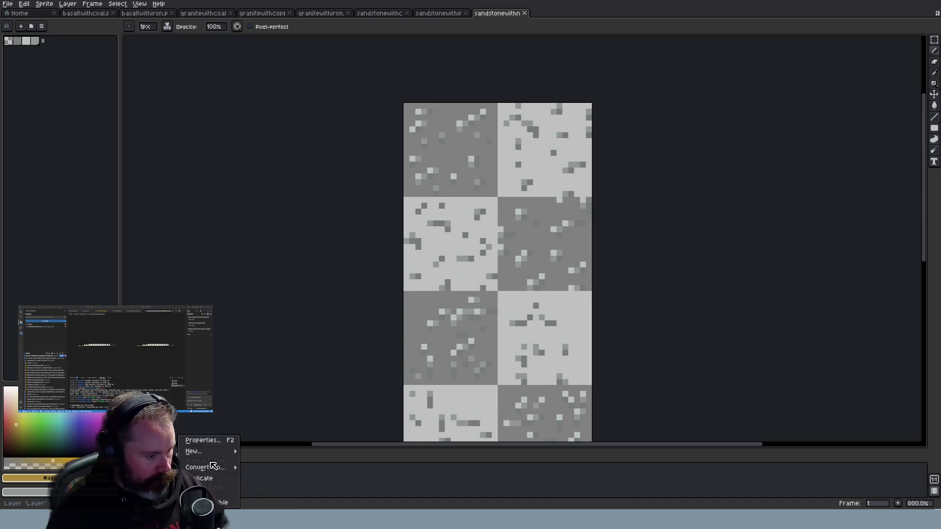
pyautogui.moveTo(215, 451)
pyautogui.click(273, 451)
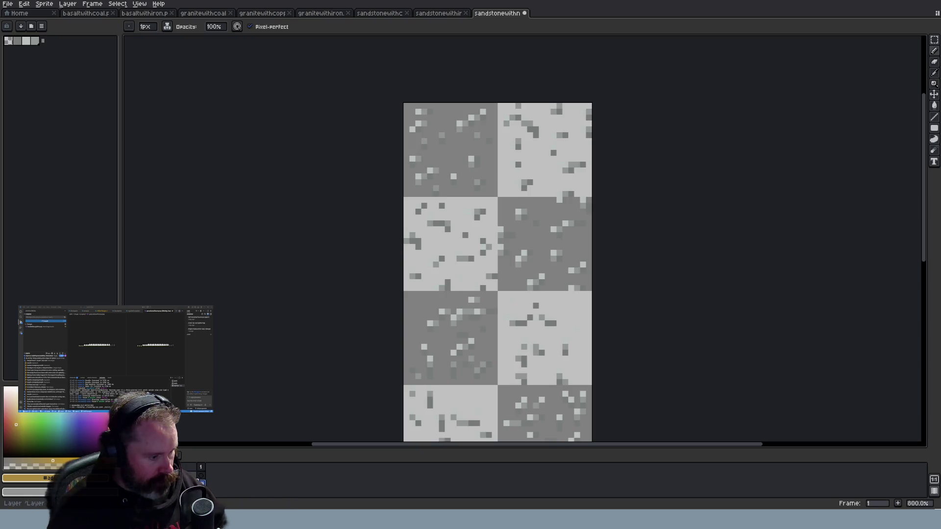
# Undo an accidental frame 1 cel move and add another new empty layer
pyautogui.rightClick(184, 483)
pyautogui.moveTo(211, 452)
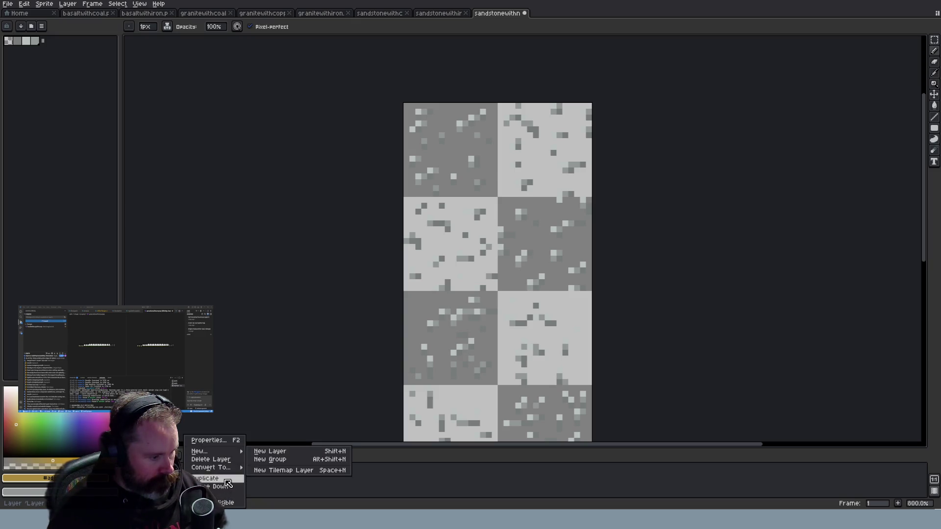
pyautogui.click(273, 495)
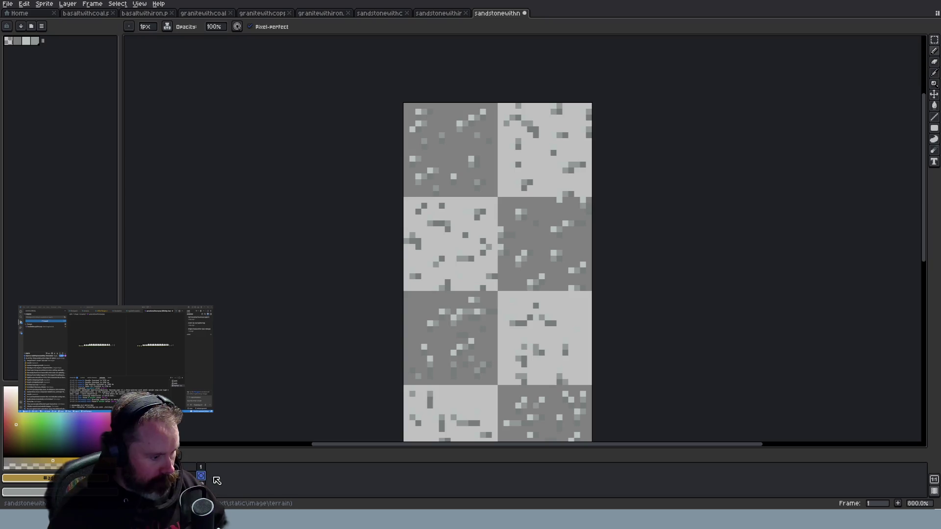
pyautogui.moveTo(206, 477)
pyautogui.mouseDown()
pyautogui.moveTo(211, 490)
pyautogui.moveTo(201, 486)
pyautogui.mouseUp()
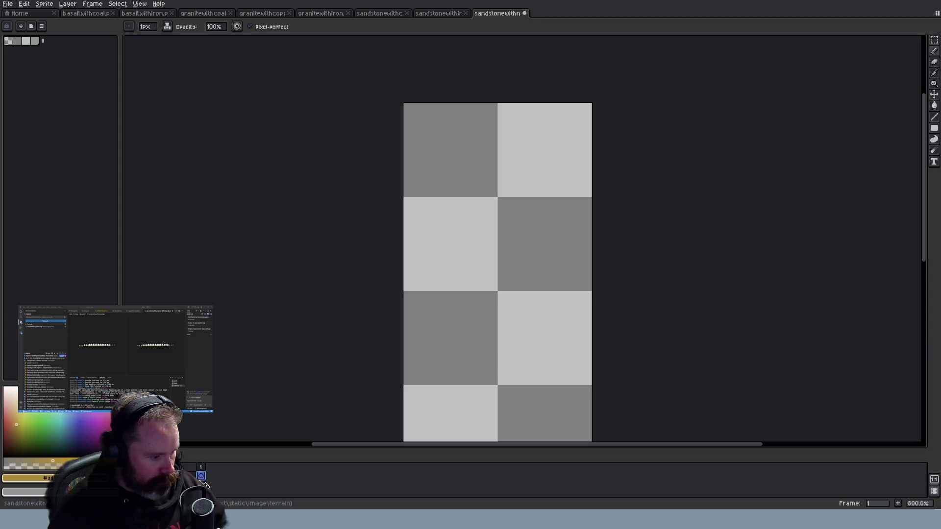
pyautogui.hotkey('ctrl', 'z')
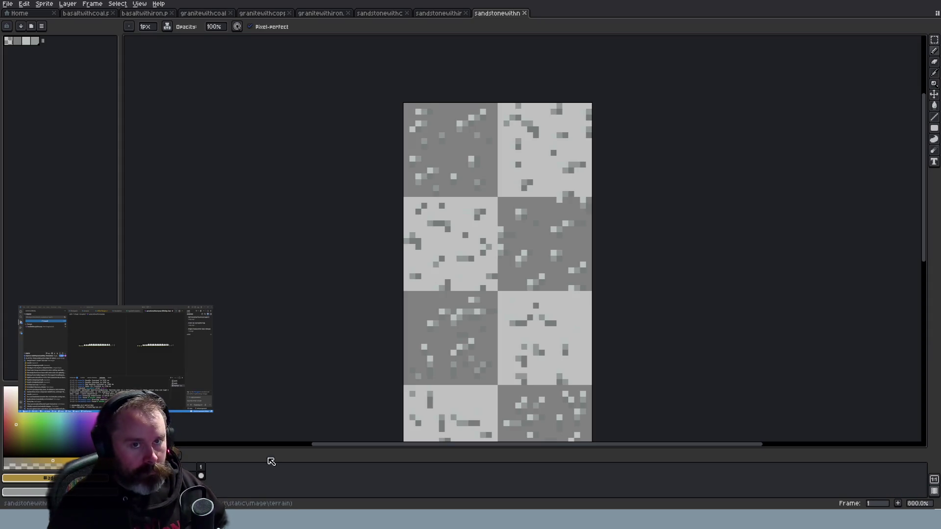
pyautogui.rightClick(181, 476)
pyautogui.moveTo(227, 468)
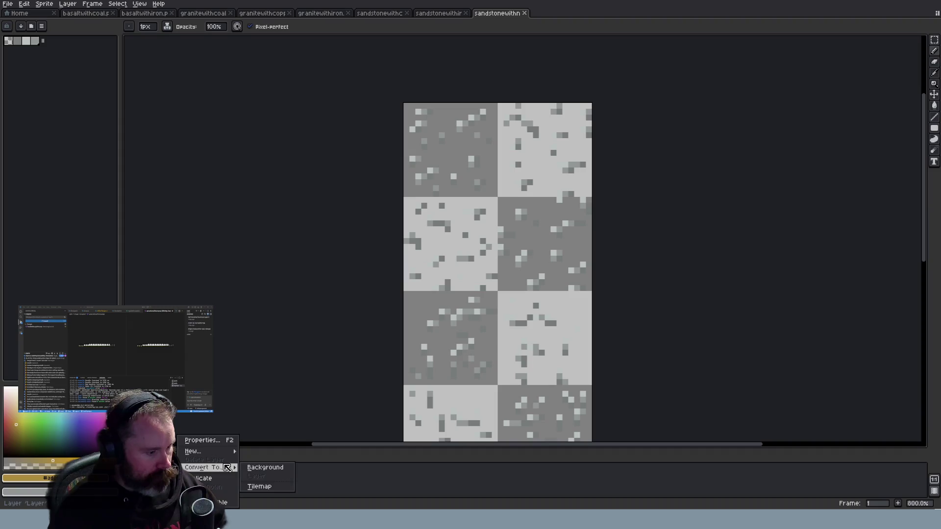
pyautogui.moveTo(231, 451)
pyautogui.click(264, 450)
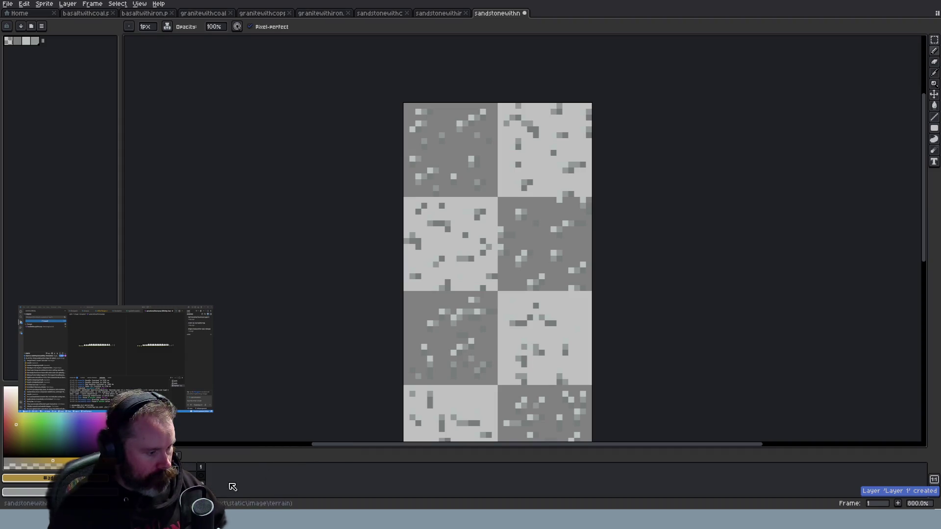
# Select the lower layer's frame 1 cel and add black to the palette from the greyscale picker
pyautogui.click(201, 476)
pyautogui.click(201, 483)
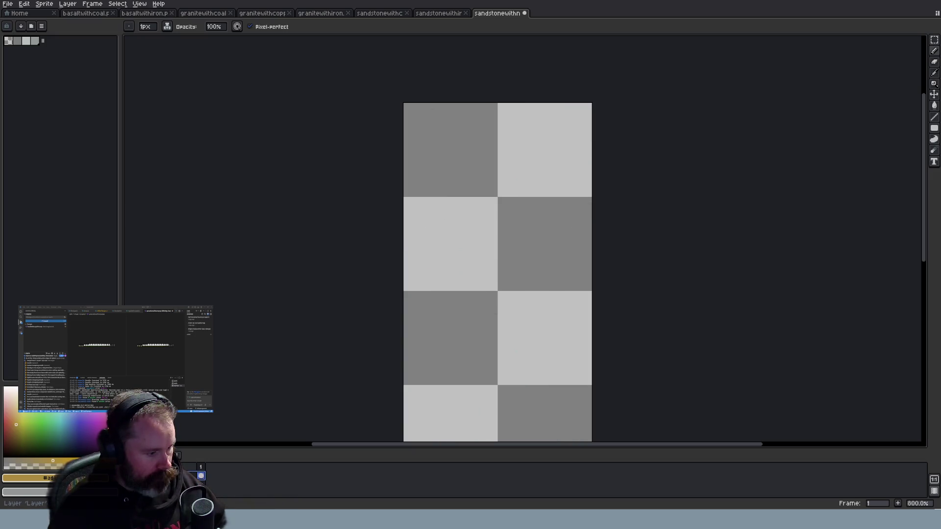
pyautogui.click(78, 432)
pyautogui.press('i')
pyautogui.press('b')
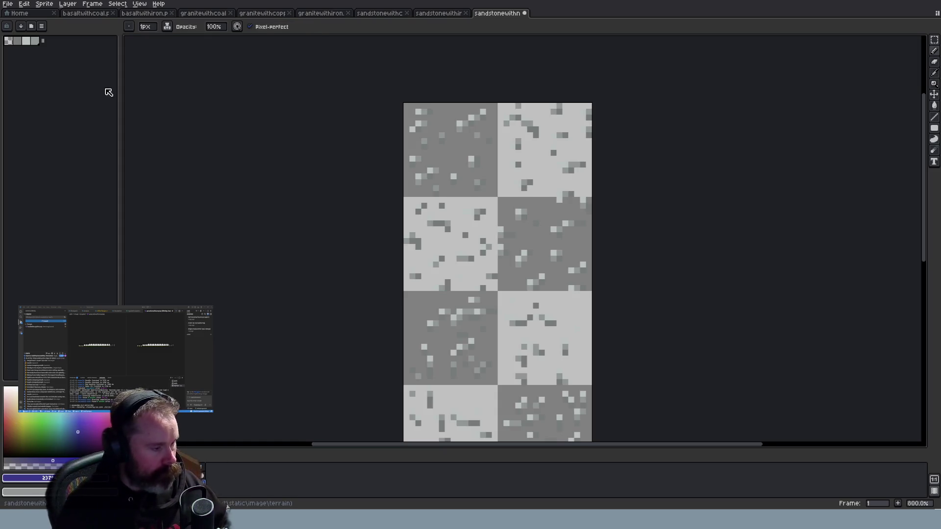
pyautogui.press('x')
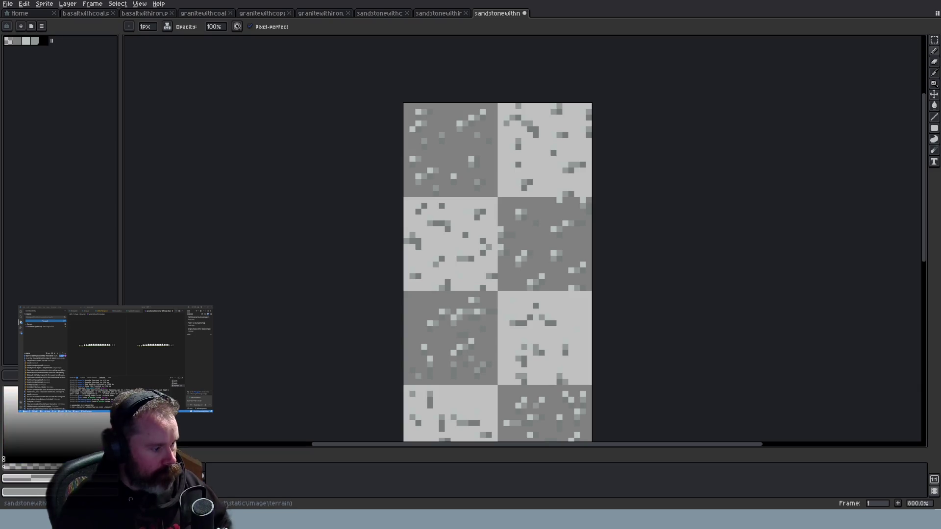
pyautogui.press('i')
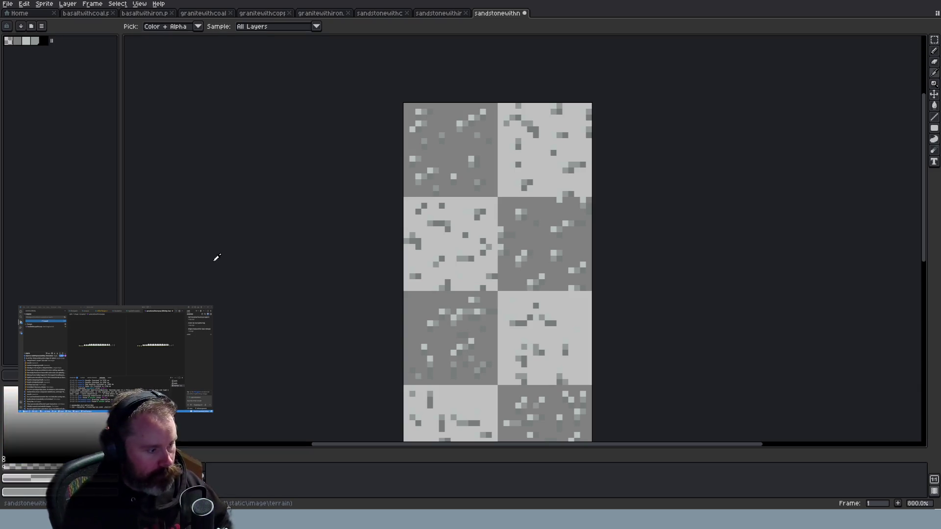
pyautogui.press('b')
pyautogui.click(94, 434)
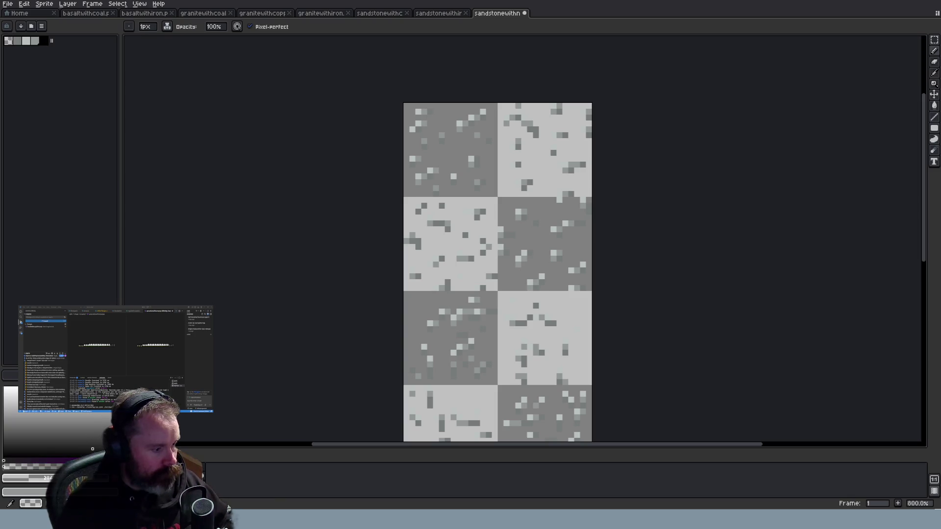
pyautogui.click(59, 42)
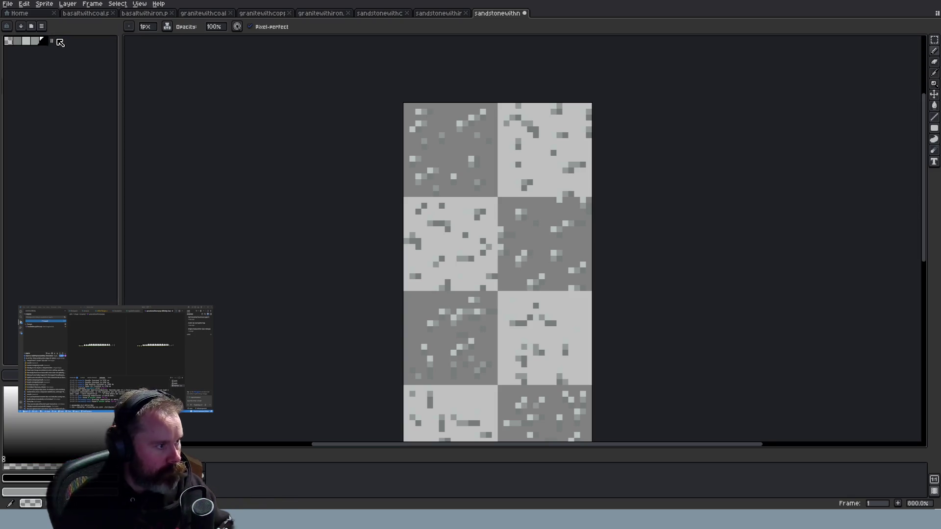
# Undo test black pixels on the tiles and select the whole sprite with Ctrl+A
pyautogui.click(406, 276)
pyautogui.hotkey('ctrl', 'z')
pyautogui.click(518, 306)
pyautogui.moveTo(512, 312)
pyautogui.mouseDown()
pyautogui.moveTo(524, 300)
pyautogui.moveTo(507, 324)
pyautogui.mouseUp()
pyautogui.click(500, 306)
pyautogui.hotkey('ctrl', 'z')
pyautogui.hotkey('ctrl', 'z')
pyautogui.hotkey('ctrl', 'z')
pyautogui.press('m')
pyautogui.moveTo(937, 40)
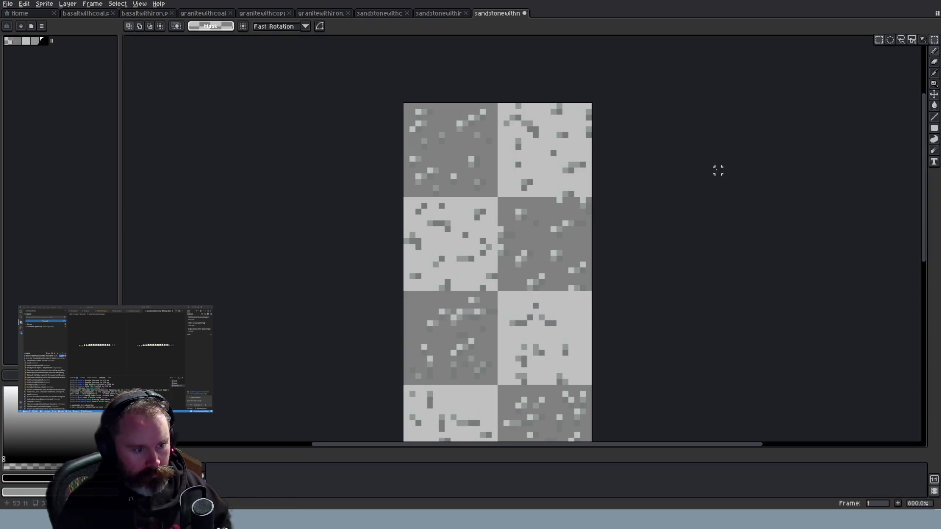
pyautogui.scroll(-6, 718, 169)
pyautogui.hotkey('ctrl', 'a')
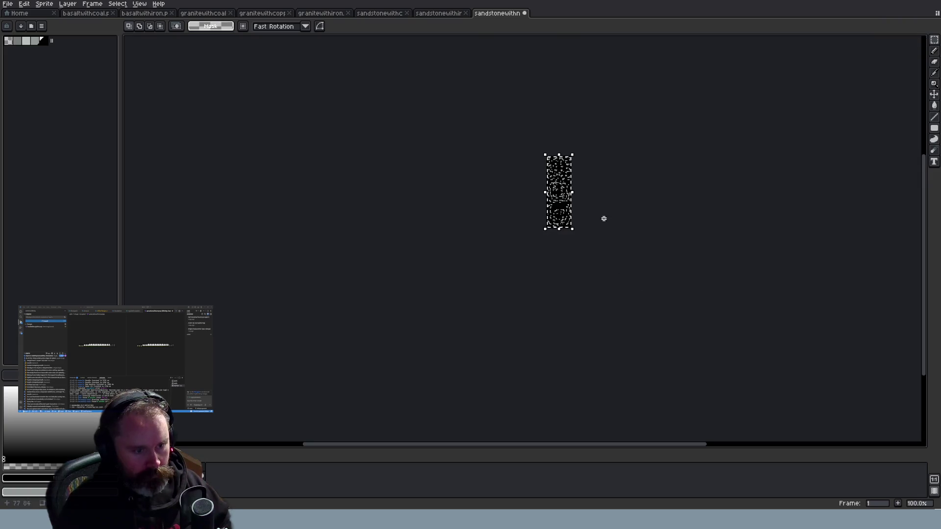
# Take the light grey from the sprite with the Eyedropper, then return to the Pencil
pyautogui.scroll(5, 601, 196)
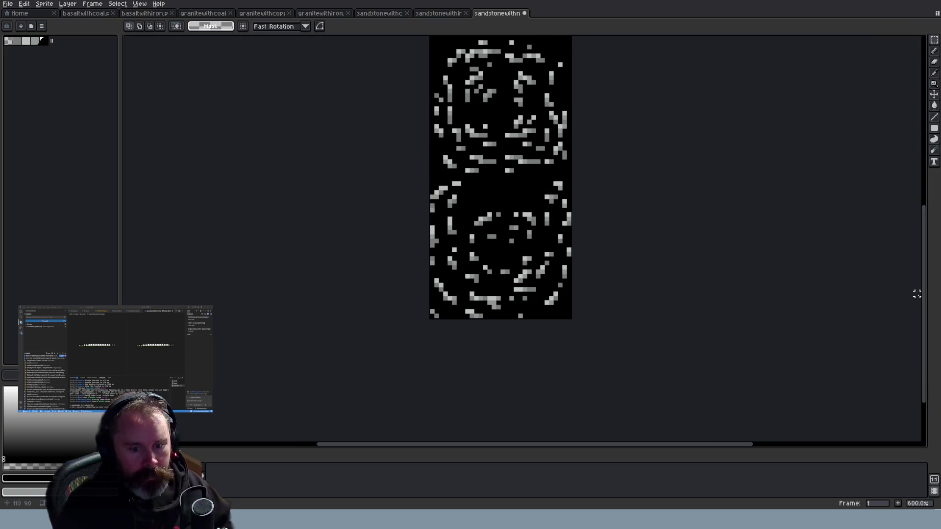
pyautogui.moveTo(924, 290); pyautogui.dragTo(924, 151)
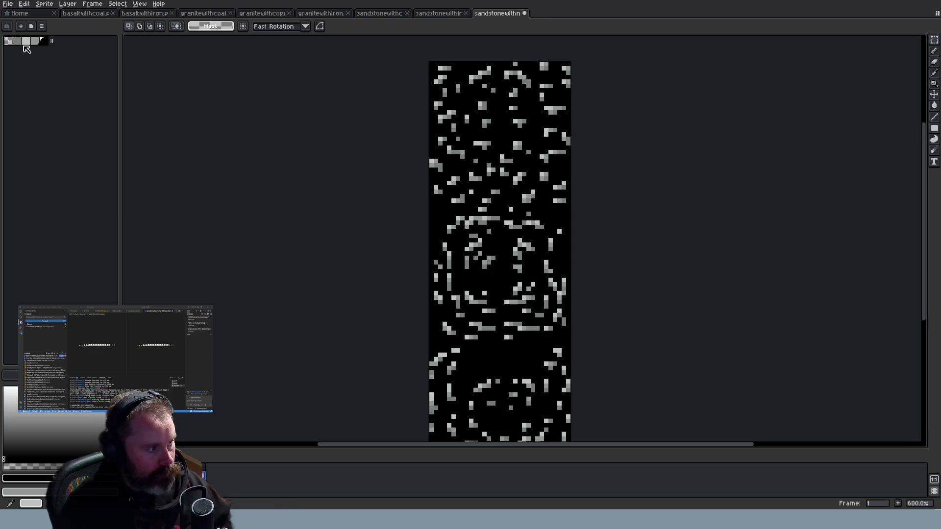
pyautogui.scroll(3, 684, 98)
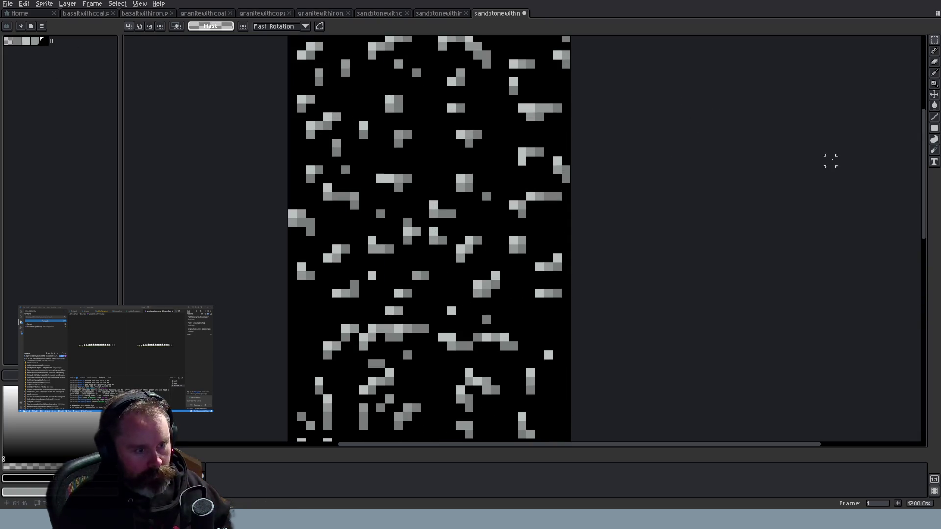
pyautogui.moveTo(924, 196); pyautogui.dragTo(924, 167)
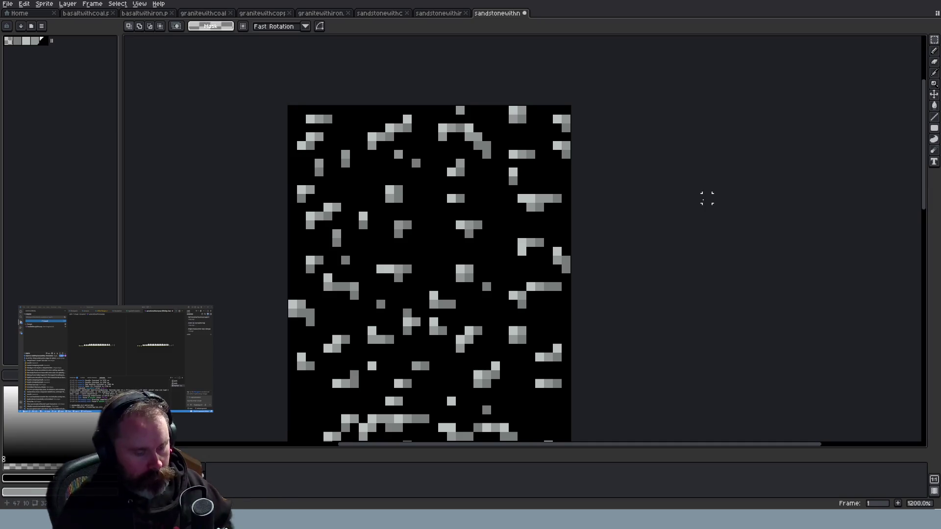
pyautogui.press('i')
pyautogui.scroll(-5, 539, 211)
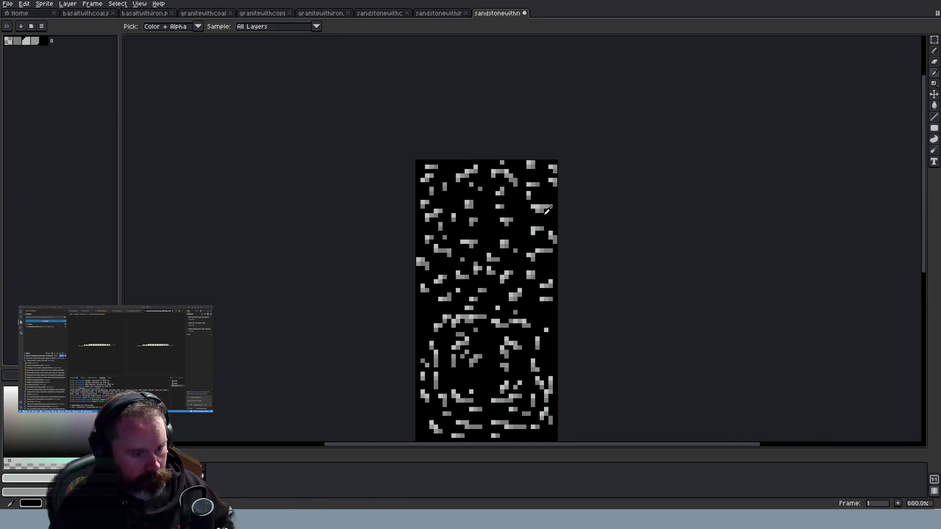
pyautogui.scroll(5, 528, 260)
pyautogui.press('b')
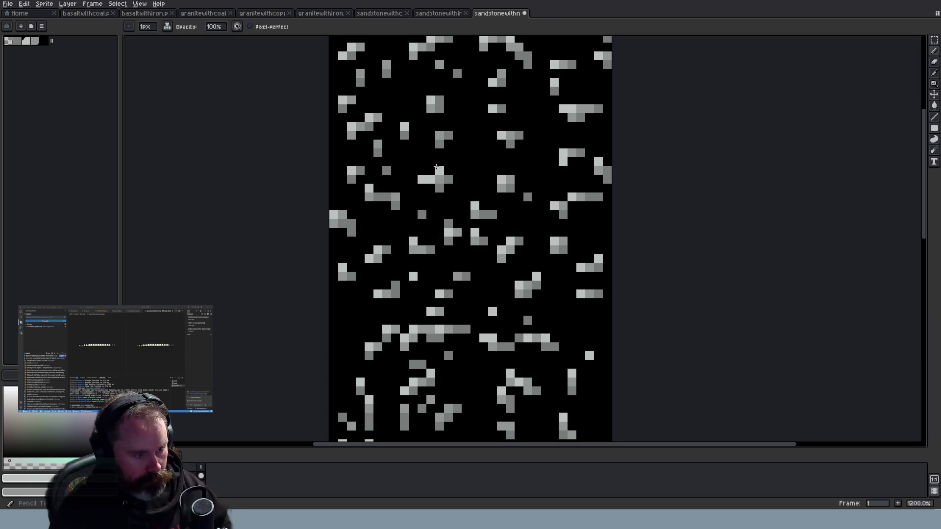
# Add light-grey pixels beside the T-shaped, cross-shaped and other clusters, including two stacked pixels
pyautogui.click(447, 172)
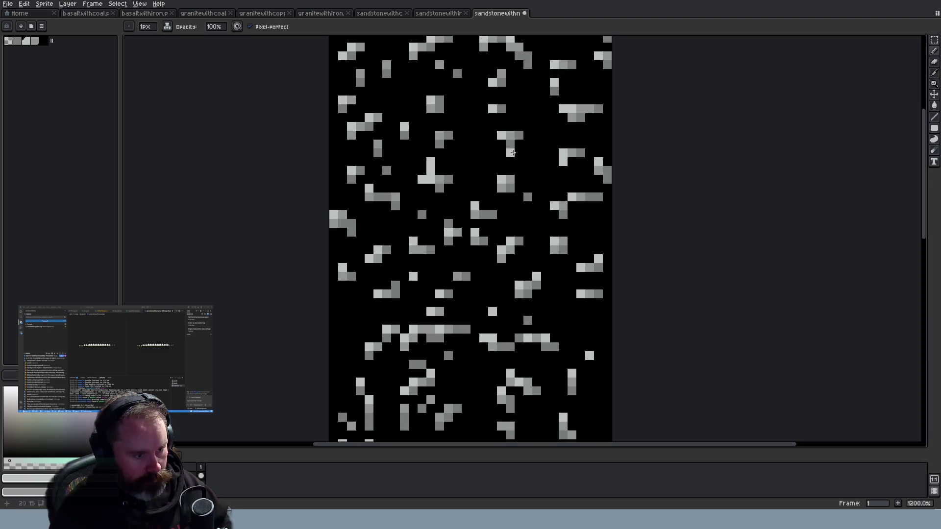
pyautogui.click(502, 170)
pyautogui.click(386, 162)
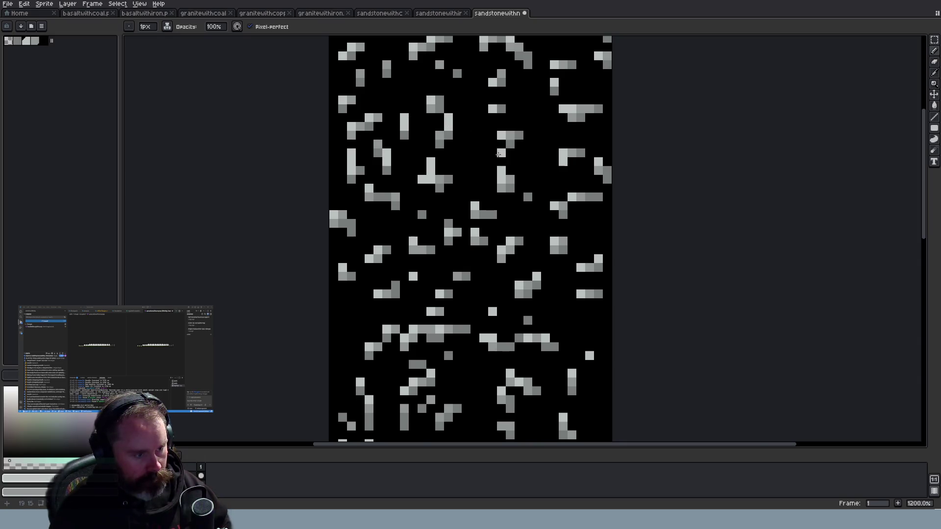
pyautogui.scroll(-2, 492, 146)
pyautogui.scroll(3, 485, 150)
pyautogui.click(461, 155)
pyautogui.click(402, 179)
pyautogui.click(402, 167)
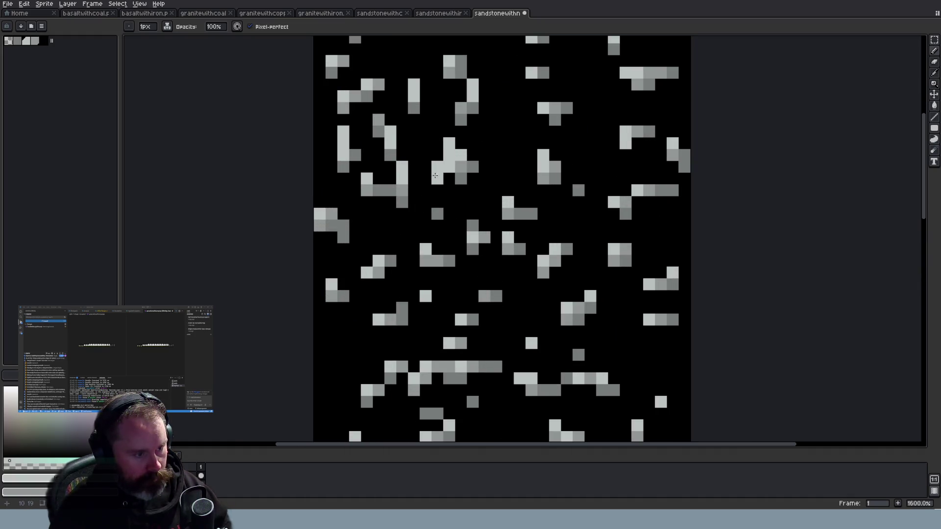
# Undo the last pencil stroke and go back to the Pencil tool
pyautogui.scroll(-3, 429, 172)
pyautogui.scroll(2, 496, 196)
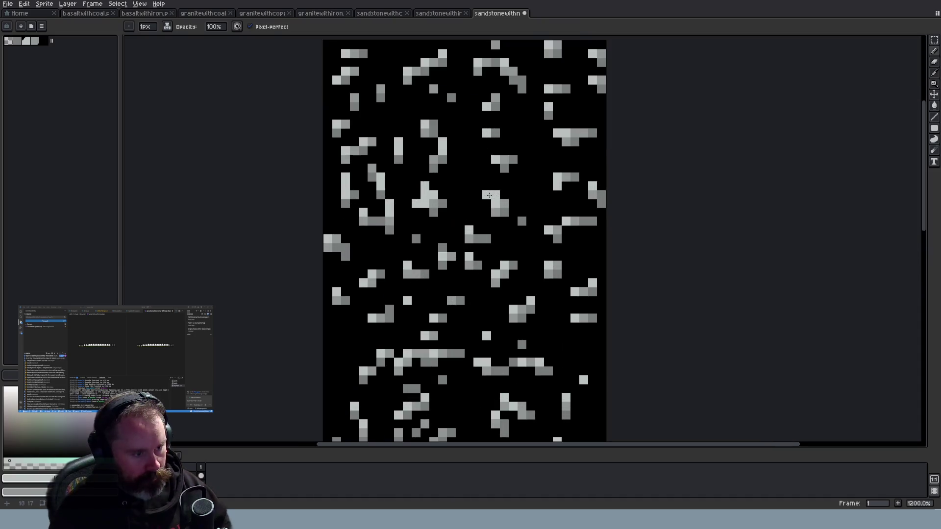
pyautogui.hotkey('ctrl', 'z')
pyautogui.press('v')
pyautogui.press('b')
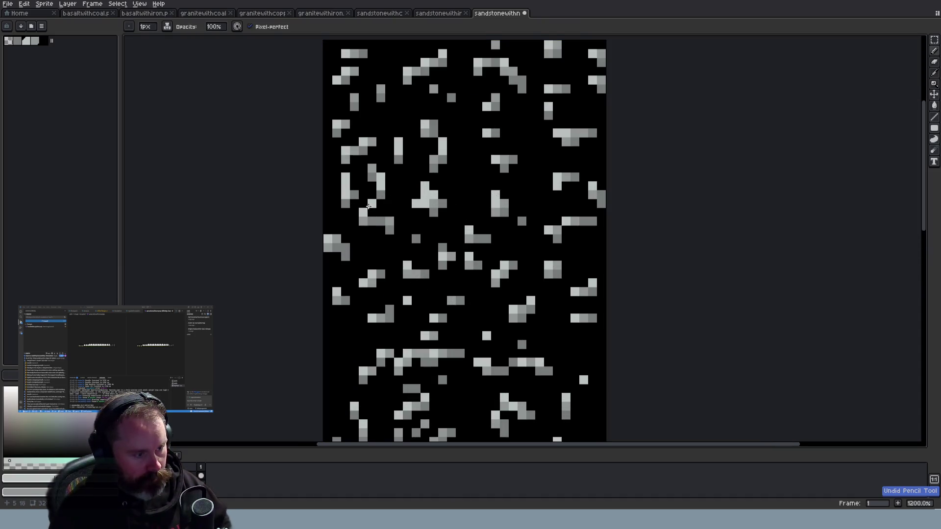
pyautogui.scroll(-1, 431, 273)
pyautogui.scroll(-1, 431, 272)
pyautogui.scroll(2, 440, 256)
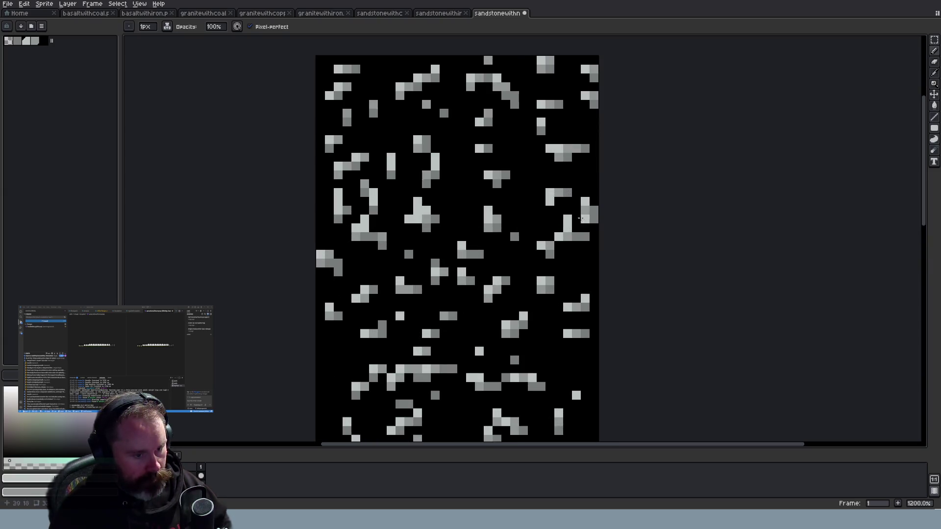
pyautogui.scroll(-2, 595, 206)
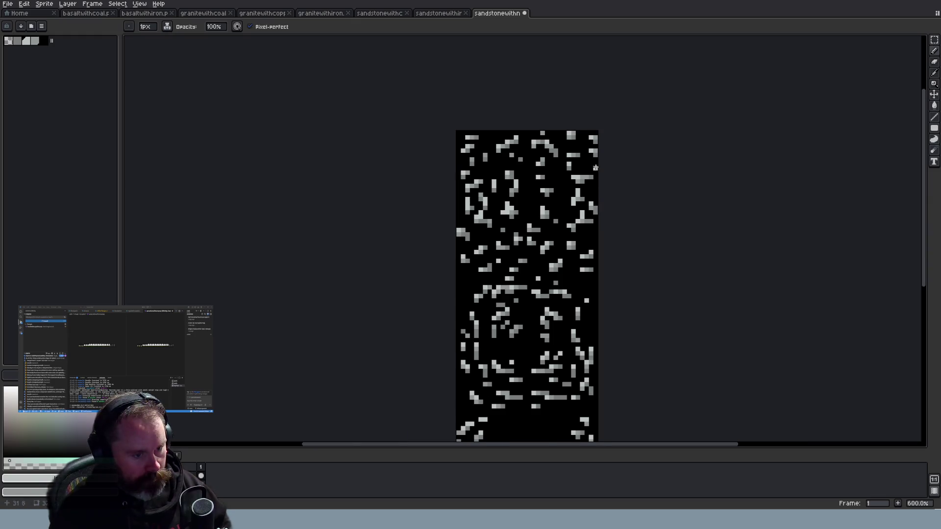
pyautogui.scroll(2, 595, 173)
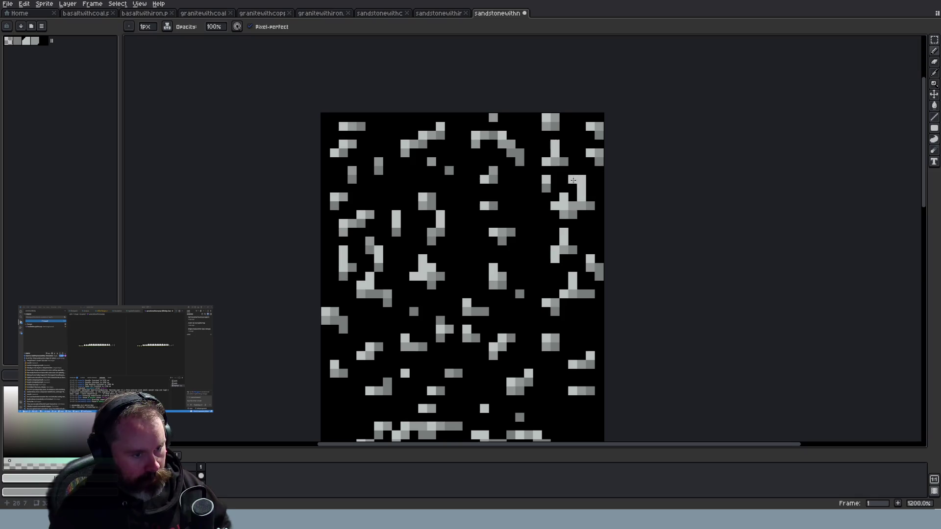
pyautogui.scroll(-3, 573, 186)
pyautogui.scroll(-1, 521, 208)
pyautogui.scroll(5, 536, 174)
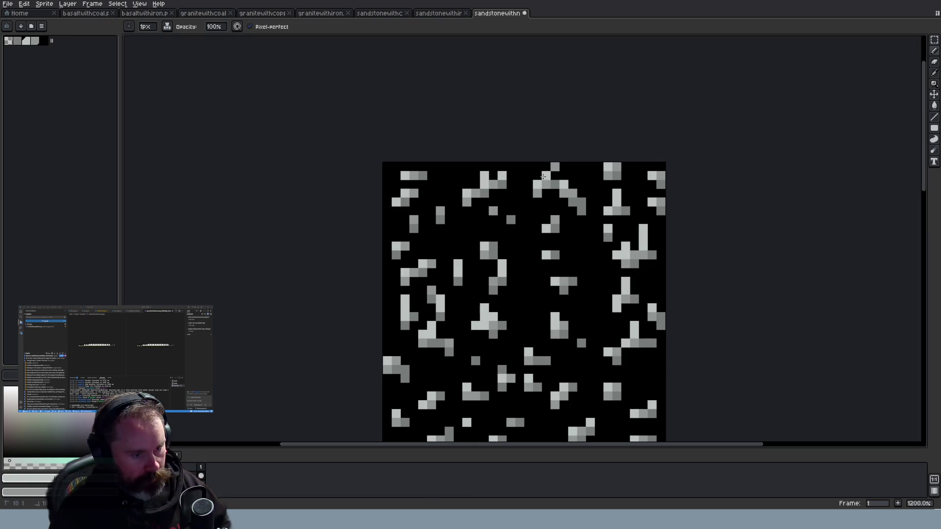
# Lengthen the small grey column upward with lighter pixels
pyautogui.moveTo(440, 210); pyautogui.dragTo(441, 200)
pyautogui.scroll(-5, 483, 257)
pyautogui.scroll(3, 530, 286)
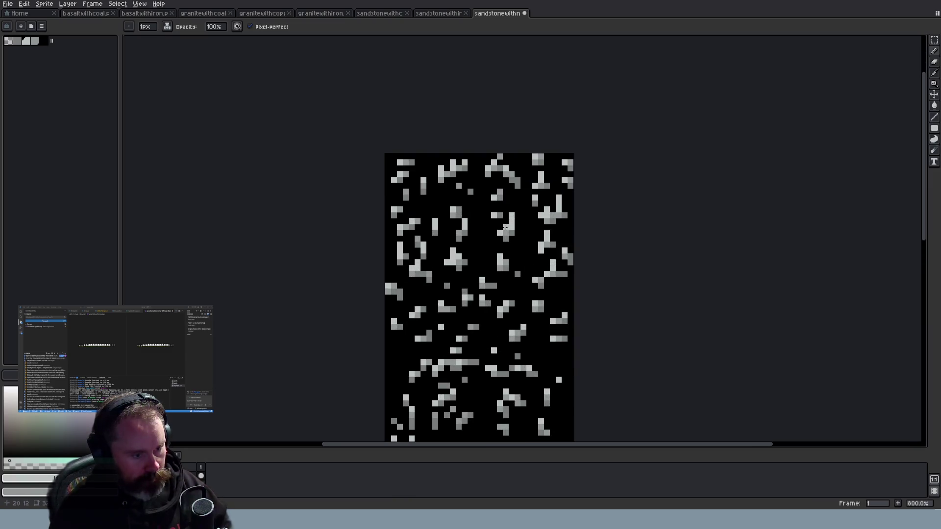
pyautogui.scroll(-5, 505, 227)
pyautogui.scroll(3, 555, 314)
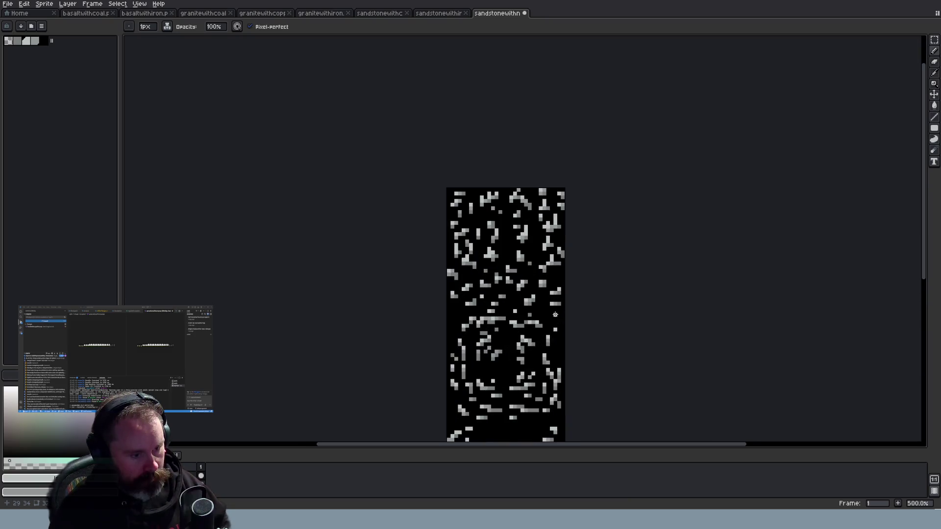
pyautogui.scroll(1, 555, 315)
pyautogui.scroll(-4, 612, 315)
pyautogui.scroll(2, 565, 326)
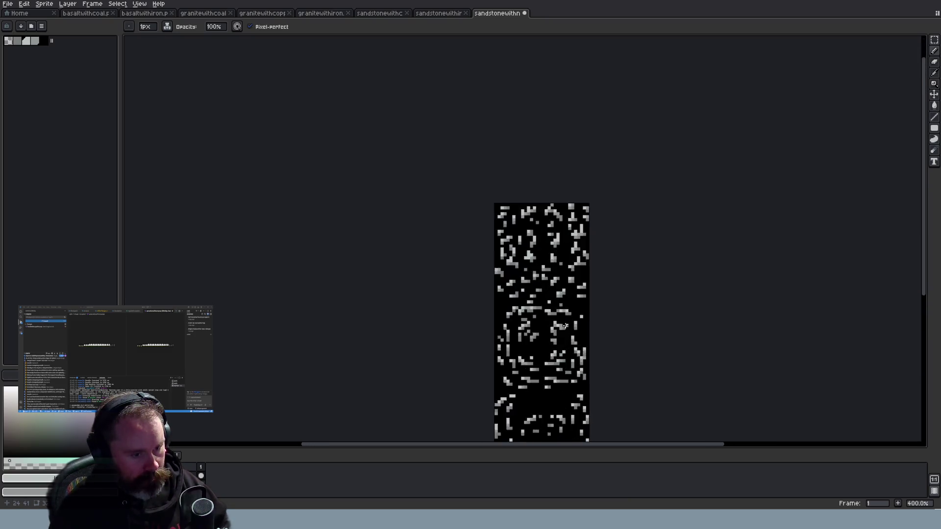
pyautogui.scroll(3, 565, 326)
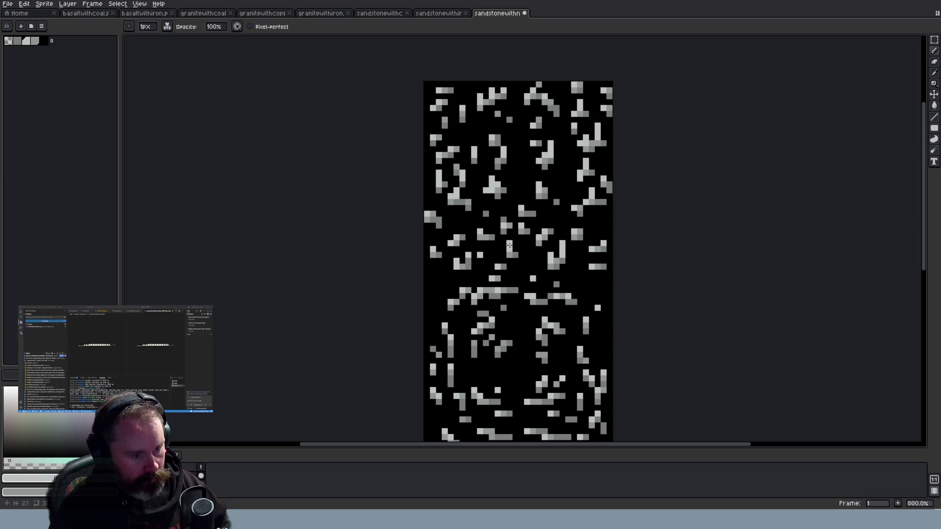
# Add a few more light pixels to the speckle pattern
pyautogui.scroll(-3, 568, 290)
pyautogui.scroll(3, 599, 311)
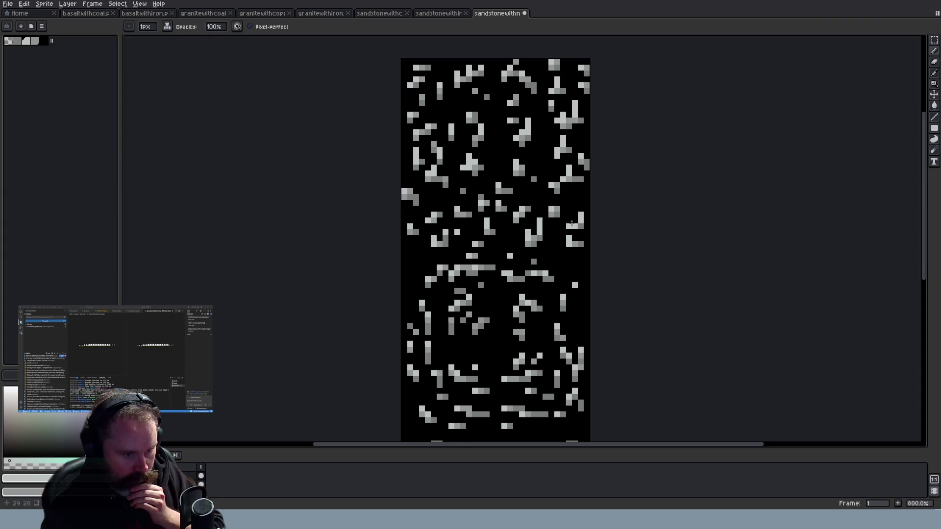
pyautogui.scroll(-2, 604, 326)
pyautogui.scroll(-4, 601, 325)
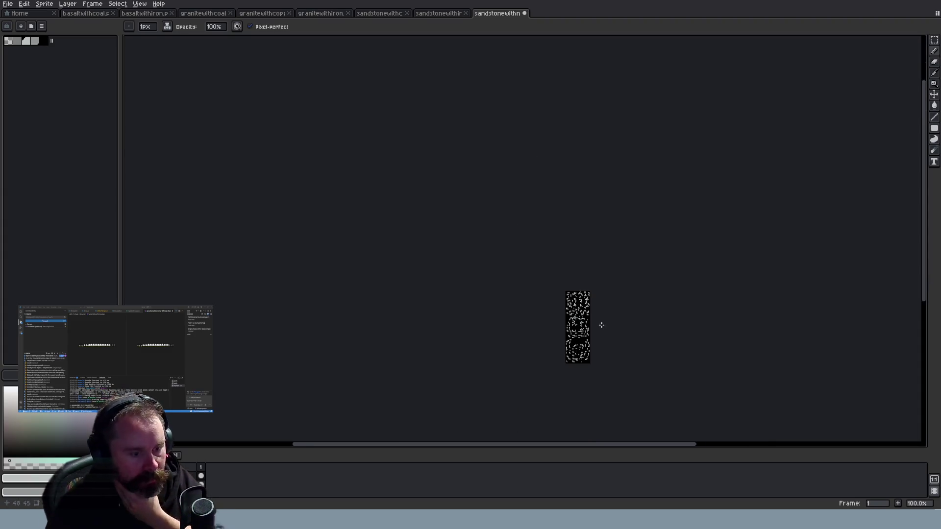
pyautogui.scroll(1, 601, 325)
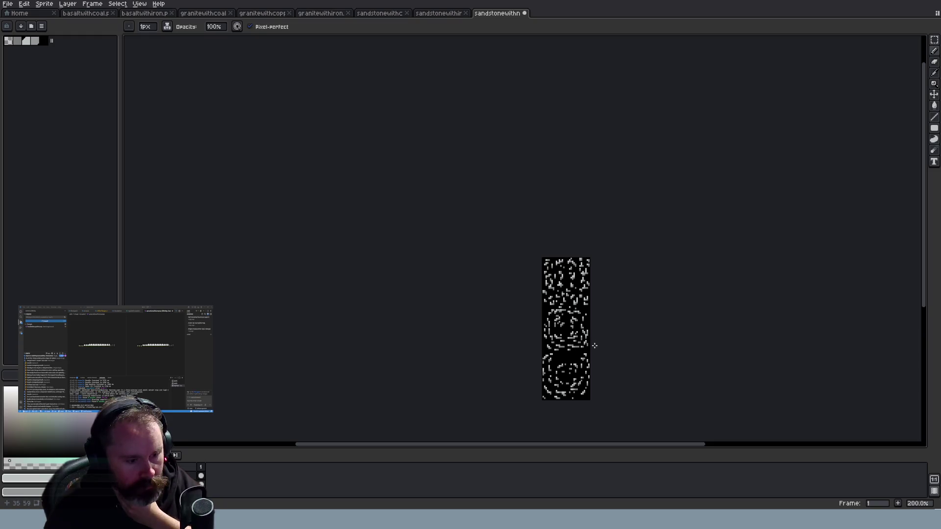
pyautogui.scroll(4, 597, 353)
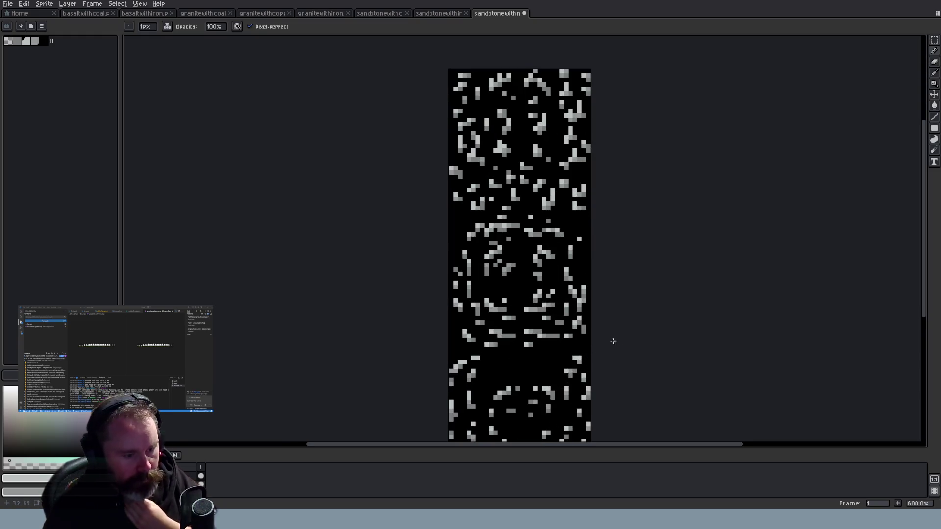
pyautogui.scroll(1, 608, 330)
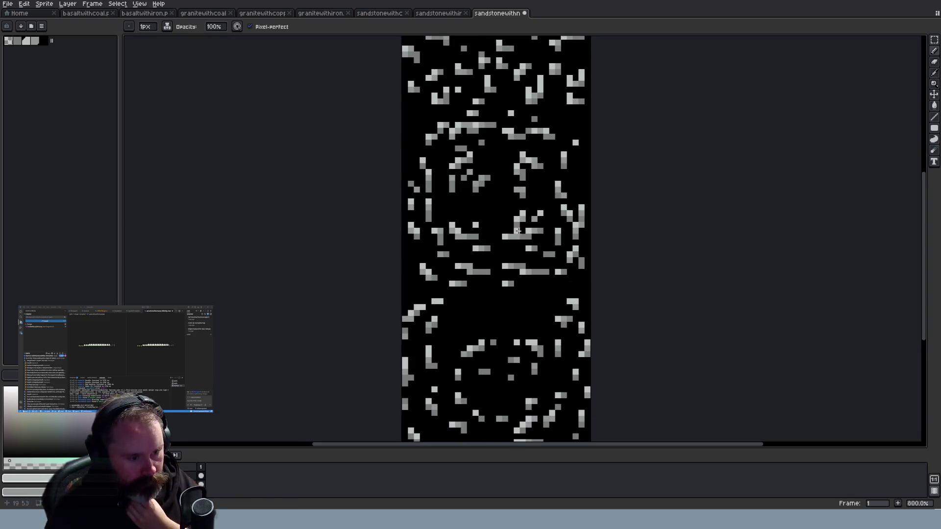
pyautogui.scroll(-2, 460, 229)
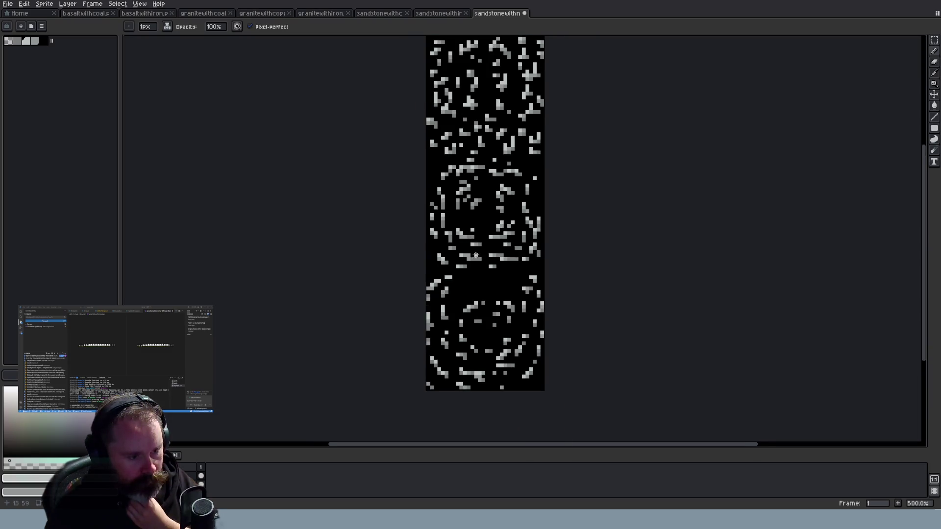
pyautogui.scroll(2, 476, 256)
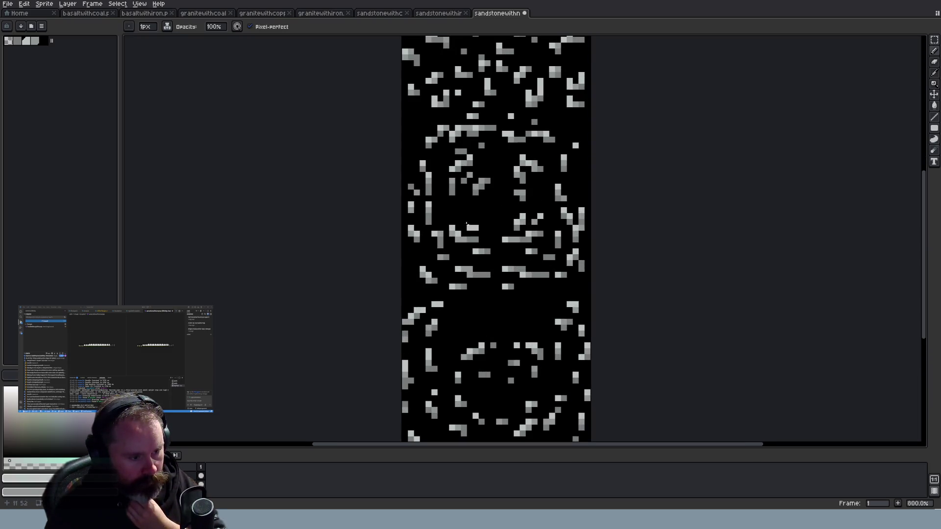
pyautogui.click(464, 228)
pyautogui.scroll(-1, 501, 241)
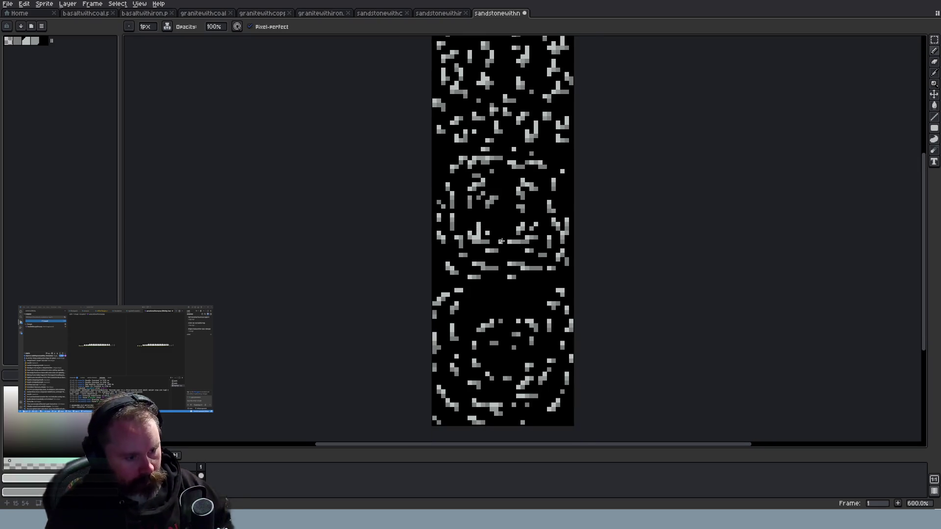
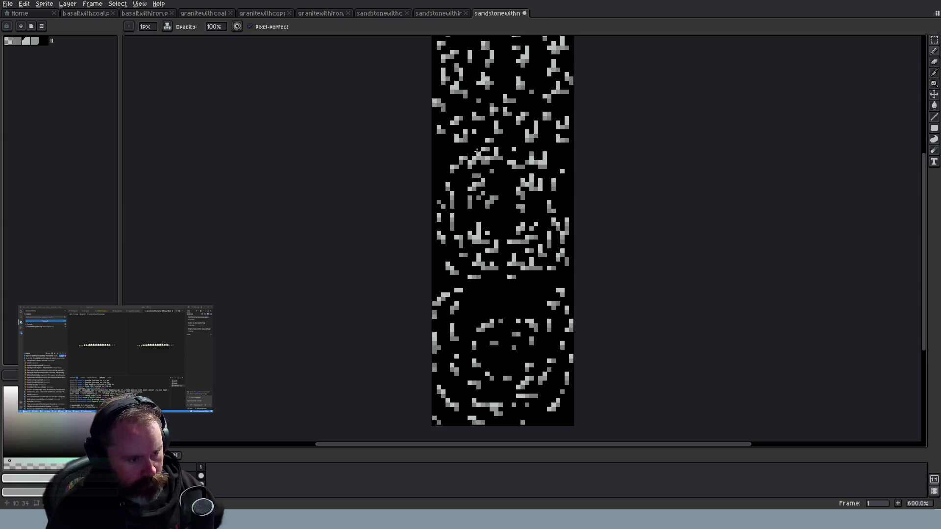
# Undo the last pencil stroke and add a single grey speck to the sandstone strip with the Pencil
pyautogui.hotkey('ctrl', 'z')
pyautogui.scroll(-1, 510, 172)
pyautogui.scroll(3, 488, 159)
pyautogui.press('b')
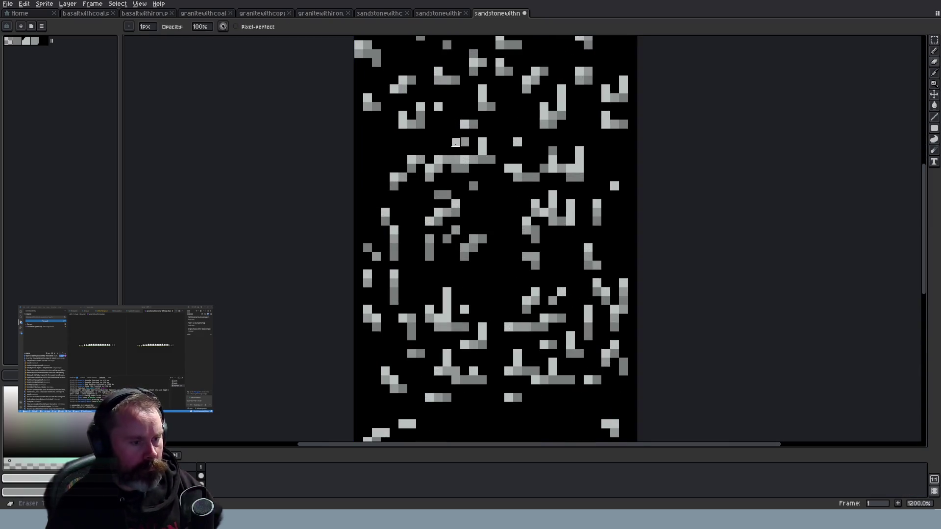
pyautogui.click(447, 142)
pyautogui.scroll(-3, 463, 310)
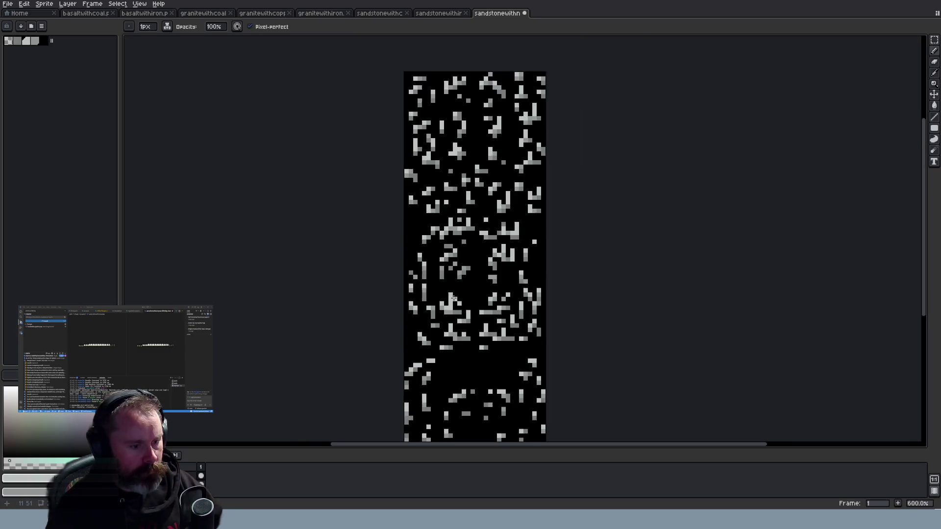
pyautogui.scroll(1, 480, 349)
pyautogui.scroll(-2, 480, 348)
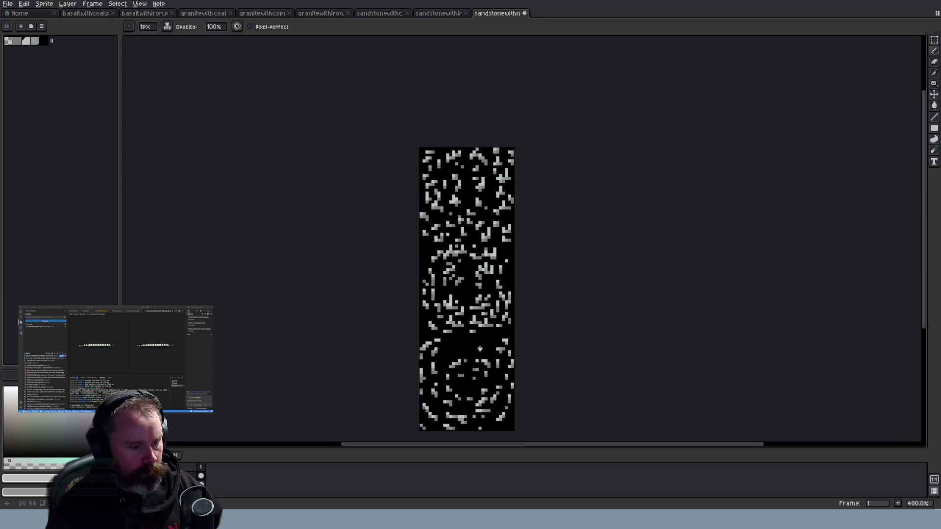
pyautogui.scroll(4, 480, 348)
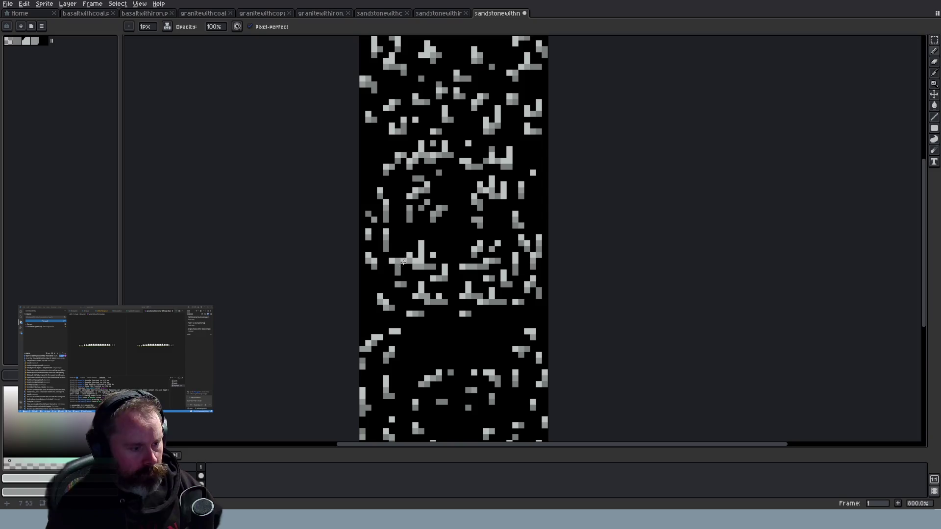
pyautogui.scroll(-1, 473, 279)
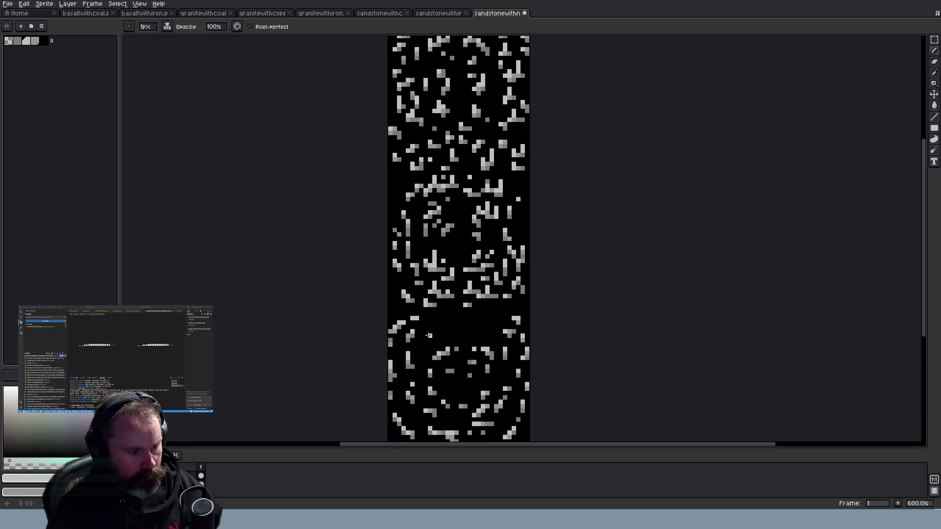
pyautogui.scroll(-4, 465, 347)
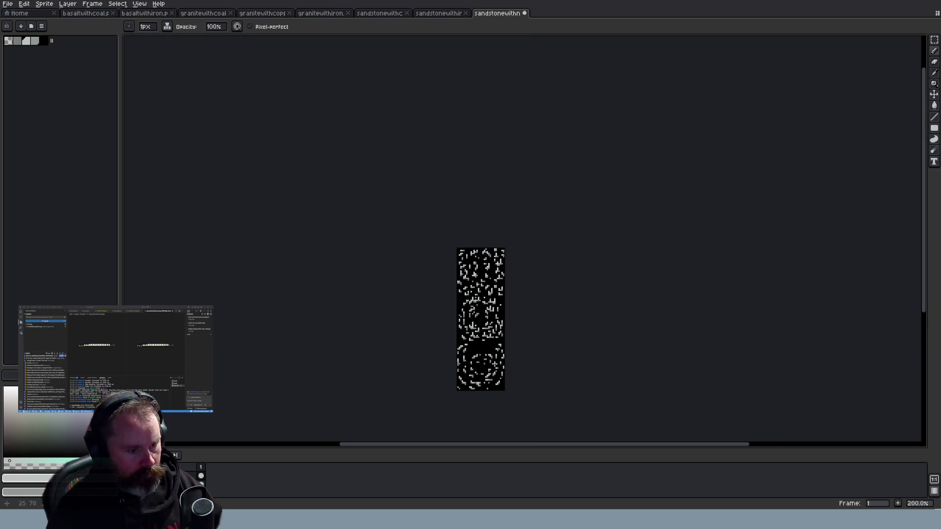
pyautogui.scroll(5, 492, 367)
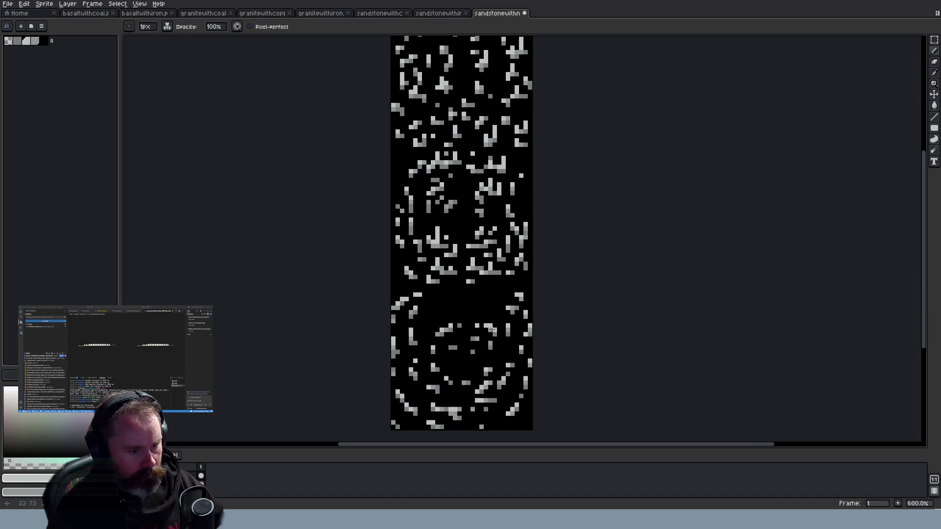
# Try the Eraser on the strip, then undo the eraser stroke
pyautogui.press('e')
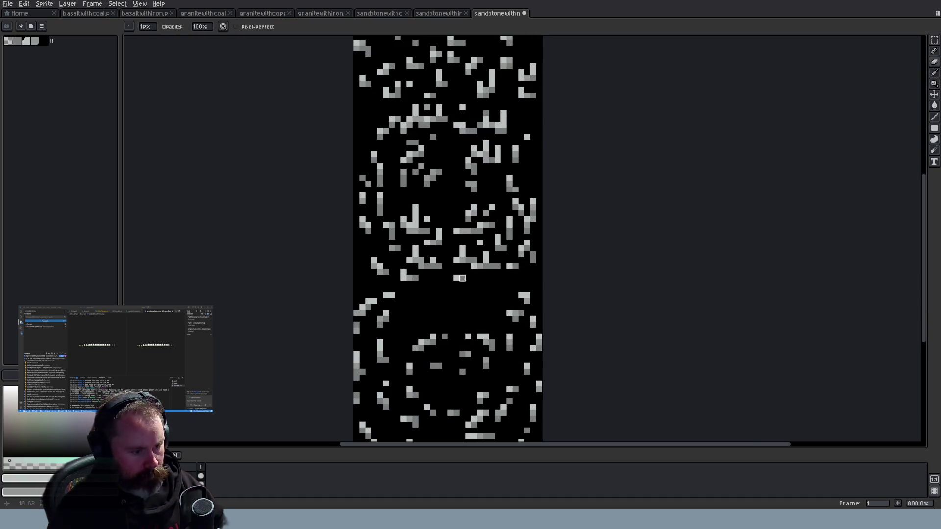
pyautogui.scroll(-2, 515, 272)
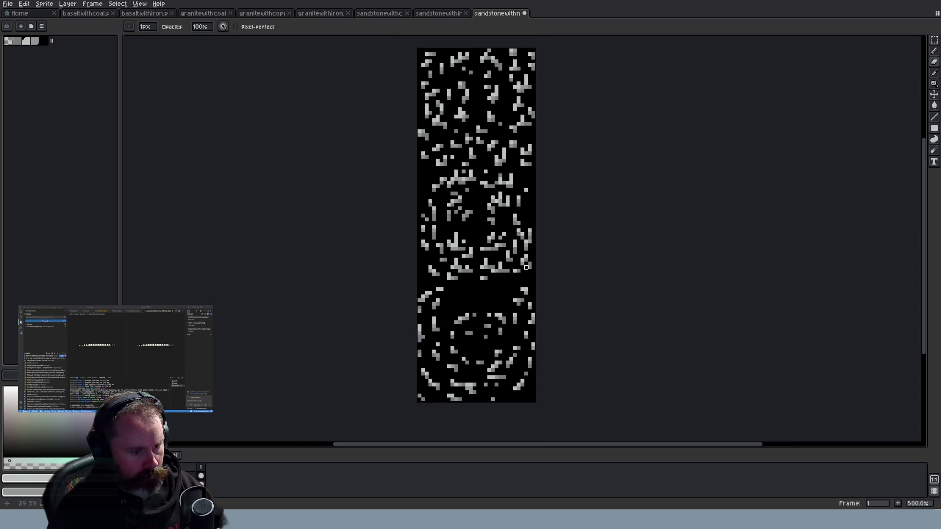
pyautogui.scroll(1, 521, 236)
pyautogui.scroll(-3, 536, 258)
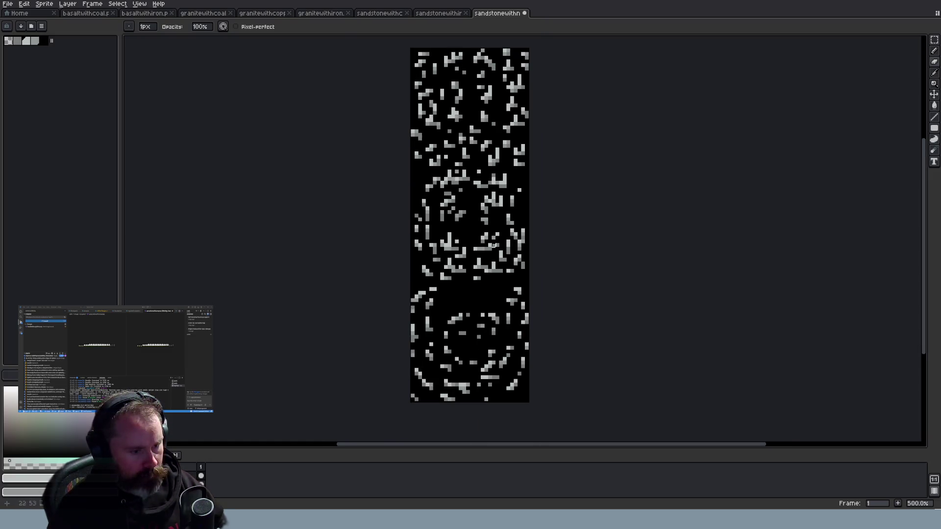
pyautogui.hotkey('ctrl', 'z')
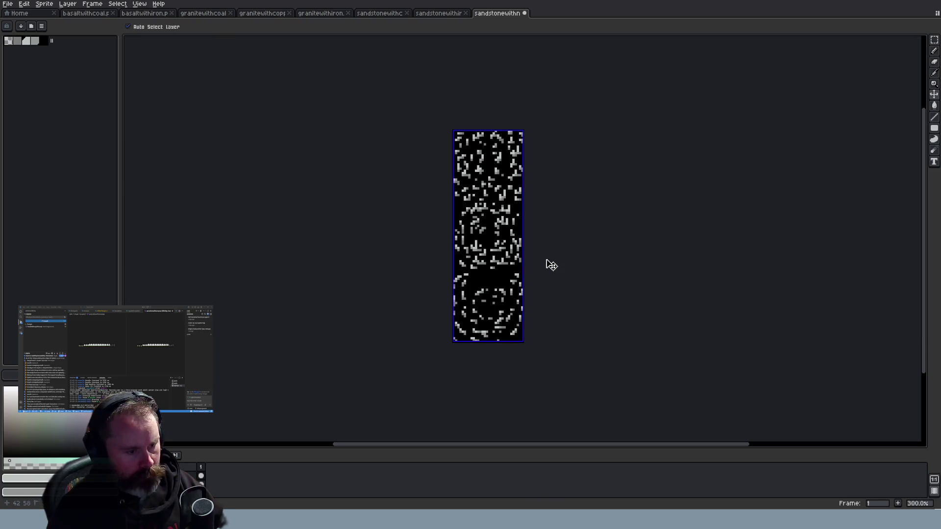
pyautogui.scroll(3, 549, 263)
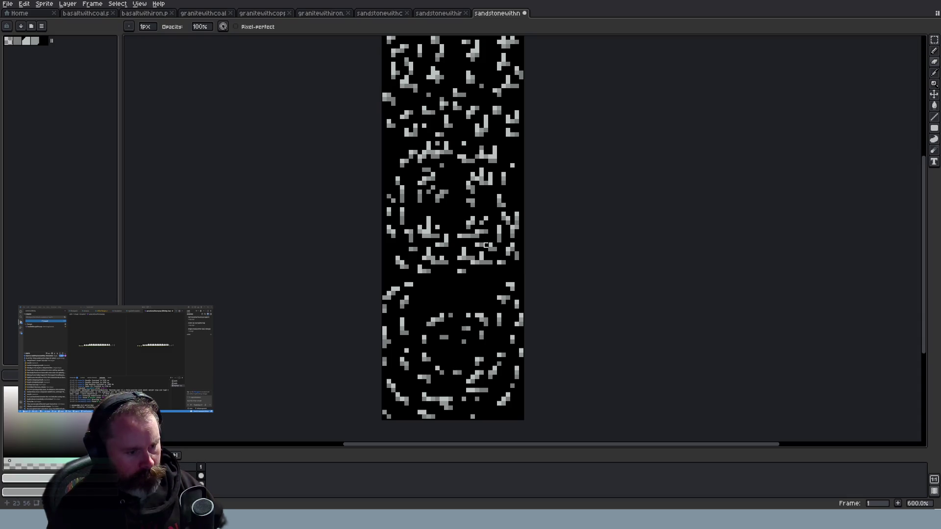
pyautogui.scroll(-4, 552, 263)
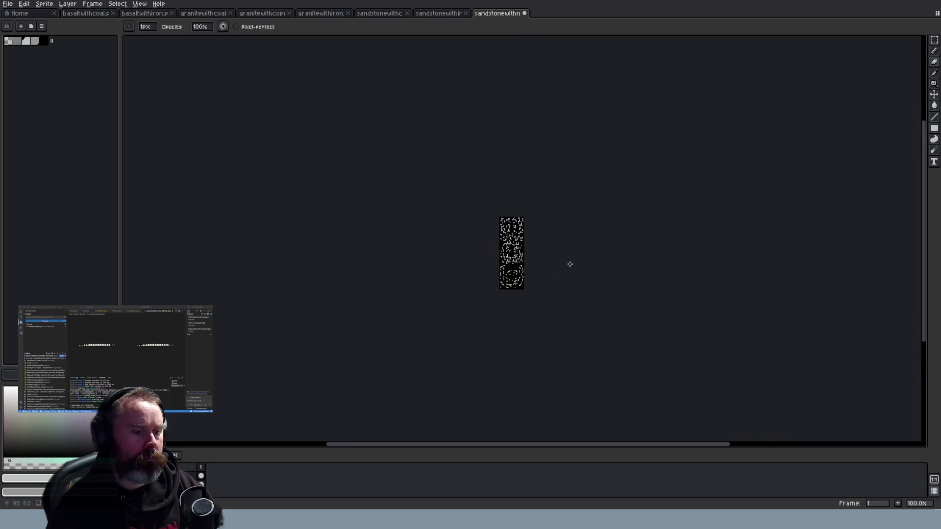
pyautogui.scroll(5, 553, 227)
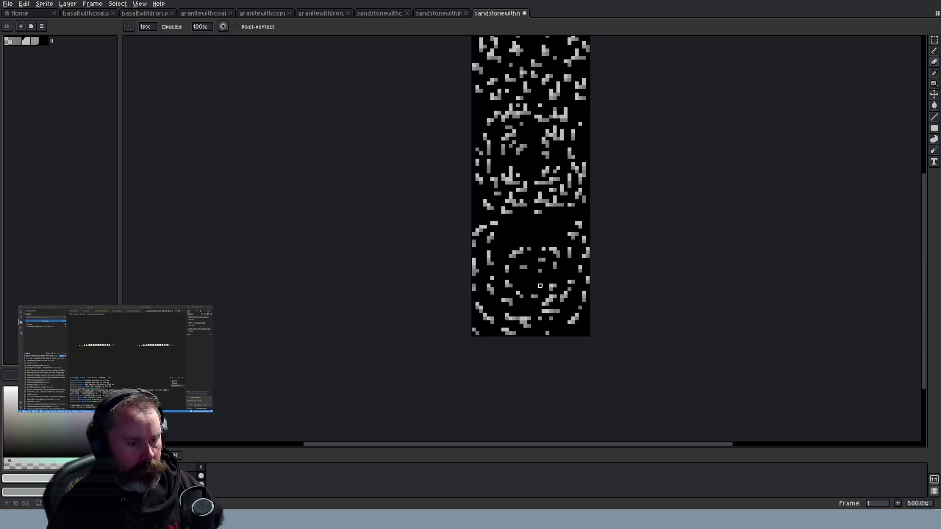
# Paint two short runs and one single pixel of light grey along the lower tile's ring pattern
pyautogui.press('b')
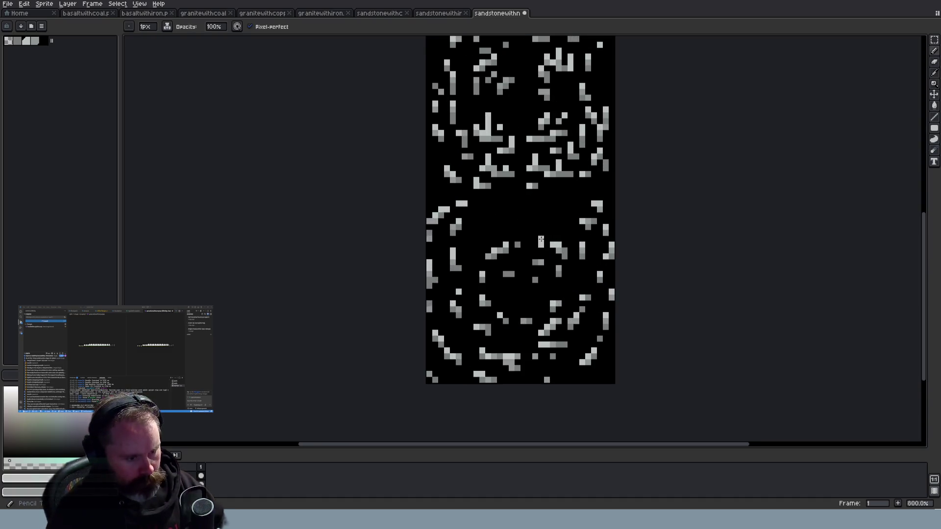
pyautogui.moveTo(505, 238)
pyautogui.mouseDown()
pyautogui.moveTo(504, 230)
pyautogui.moveTo(557, 234)
pyautogui.mouseUp()
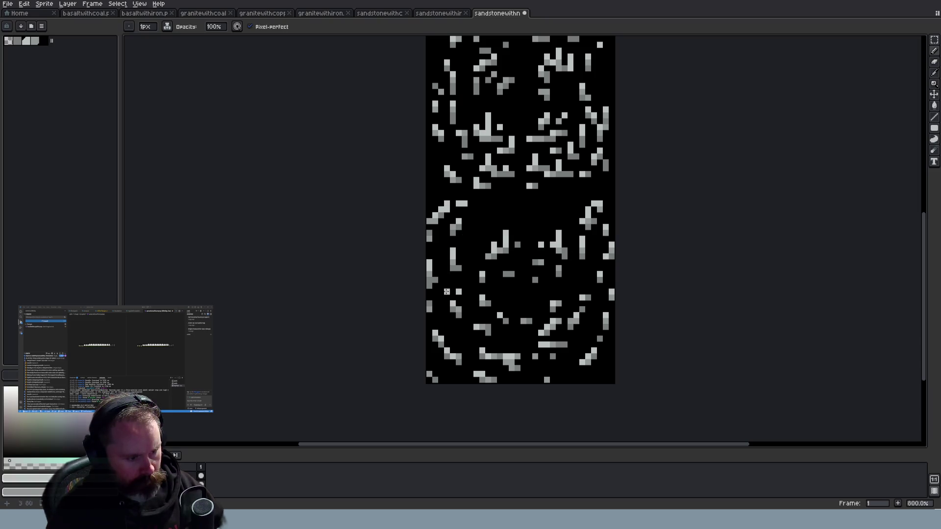
pyautogui.click(449, 339)
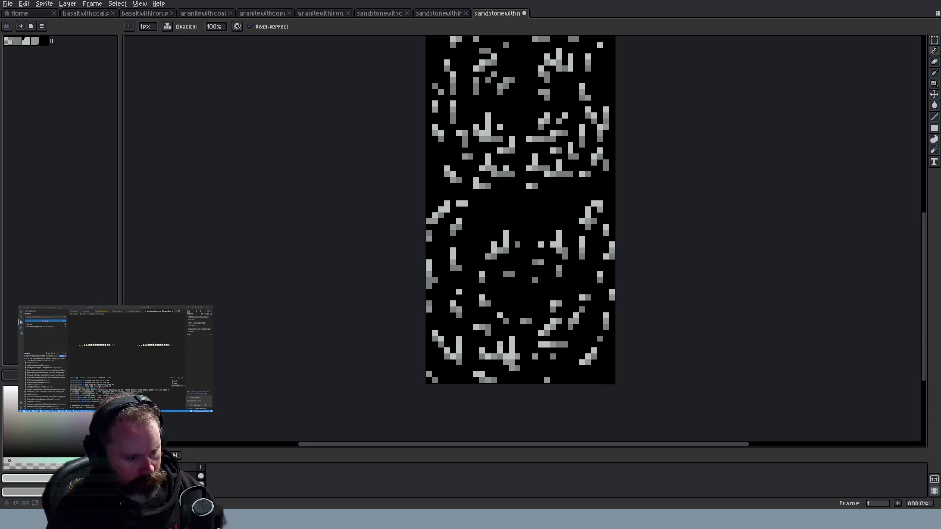
pyautogui.moveTo(530, 316); pyautogui.dragTo(553, 297)
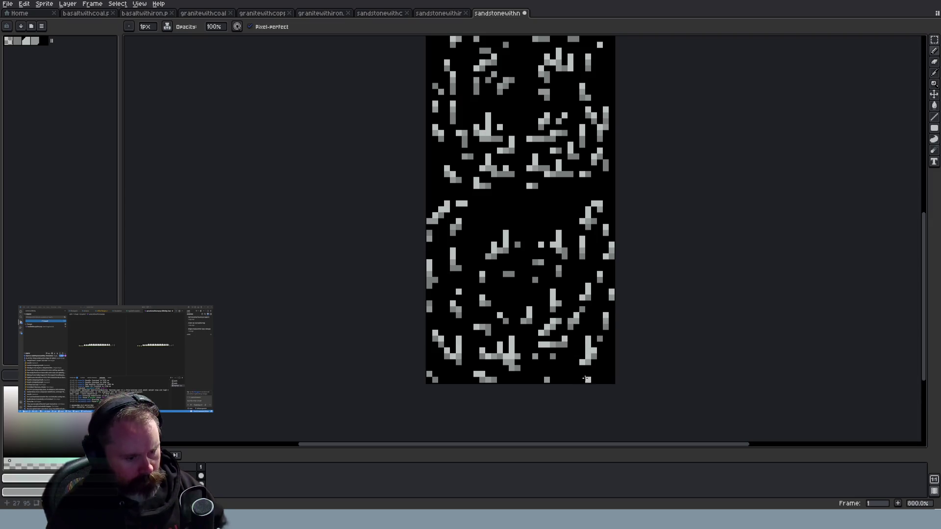
pyautogui.scroll(-4, 586, 380)
pyautogui.scroll(3, 596, 385)
pyautogui.scroll(-1, 572, 329)
pyautogui.scroll(-4, 573, 329)
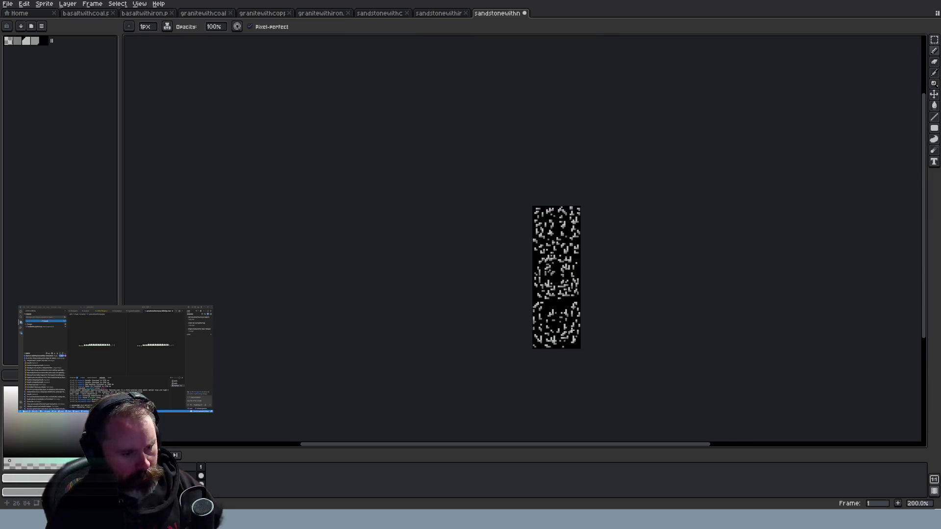
# Save the sandstone sprite as PNG, dismissing the format warning
pyautogui.hotkey('ctrl', 's')
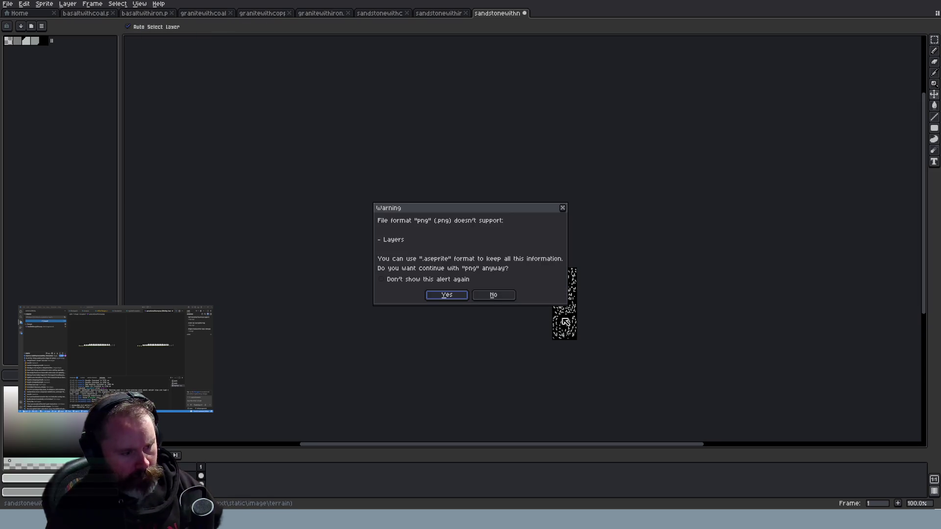
pyautogui.click(562, 208)
pyautogui.scroll(3, 589, 298)
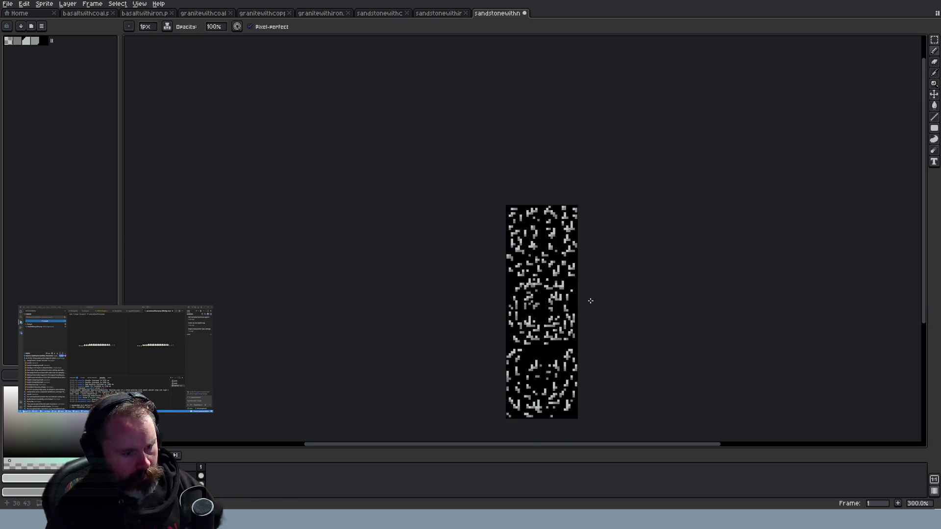
# Remove the black background layer, resave the transparent tile as PNG, and return to the browser game
pyautogui.hotkey('ctrl', 'z')
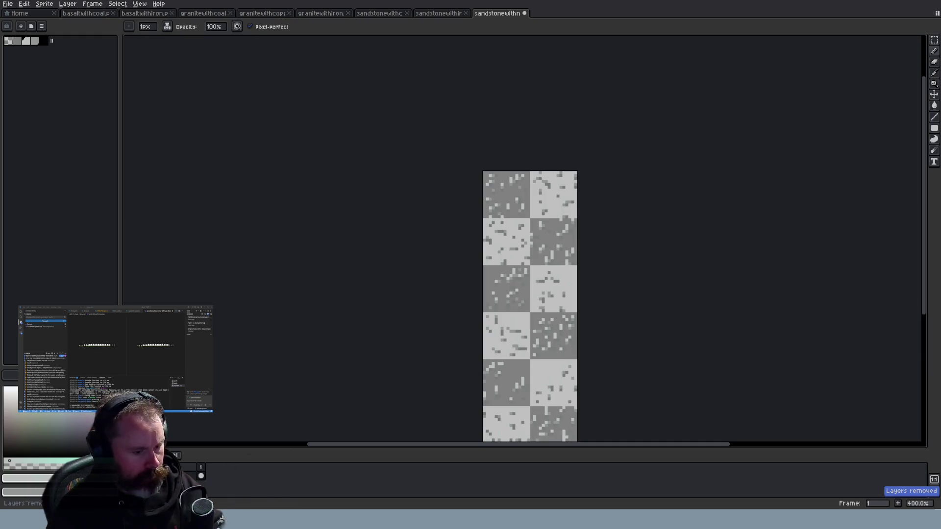
pyautogui.scroll(-2, 596, 341)
pyautogui.scroll(2, 596, 341)
pyautogui.hotkey('ctrl', 's')
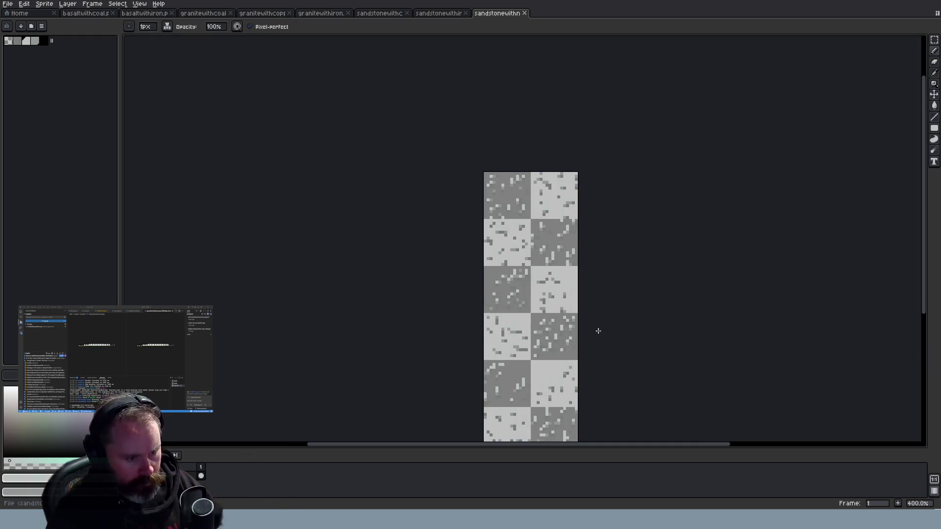
pyautogui.scroll(-2, 515, 280)
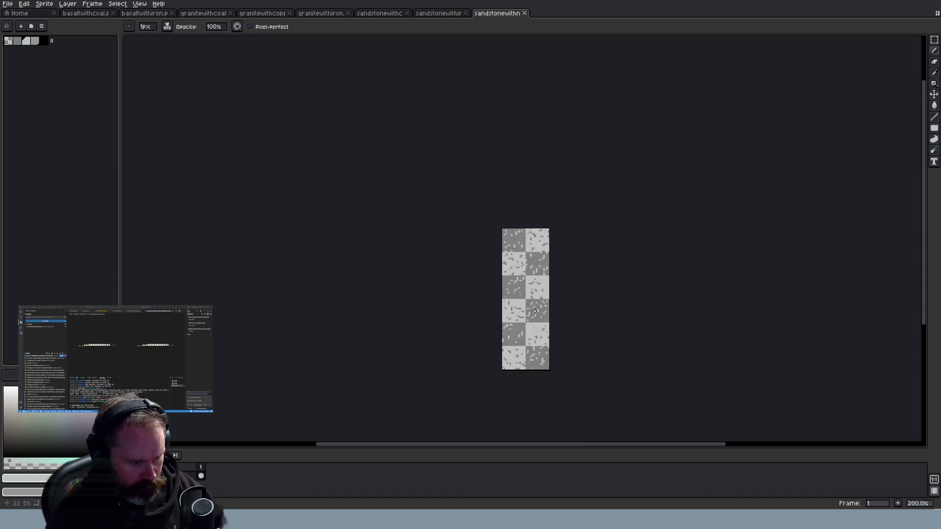
pyautogui.scroll(2, 530, 309)
pyautogui.hotkey('alt', 'Tab')
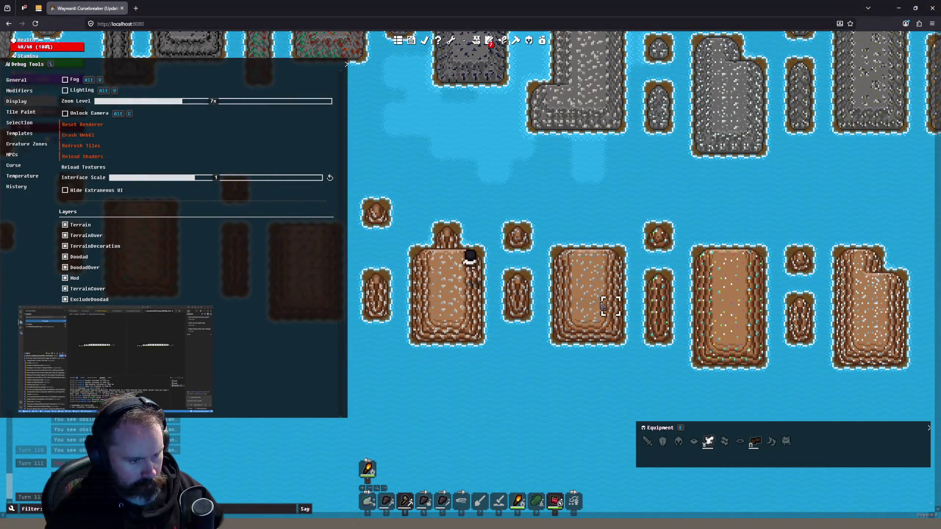
# Walk the character onto a water tile beside the brown patches, zoom in, then focus the address bar
pyautogui.click(542, 368)
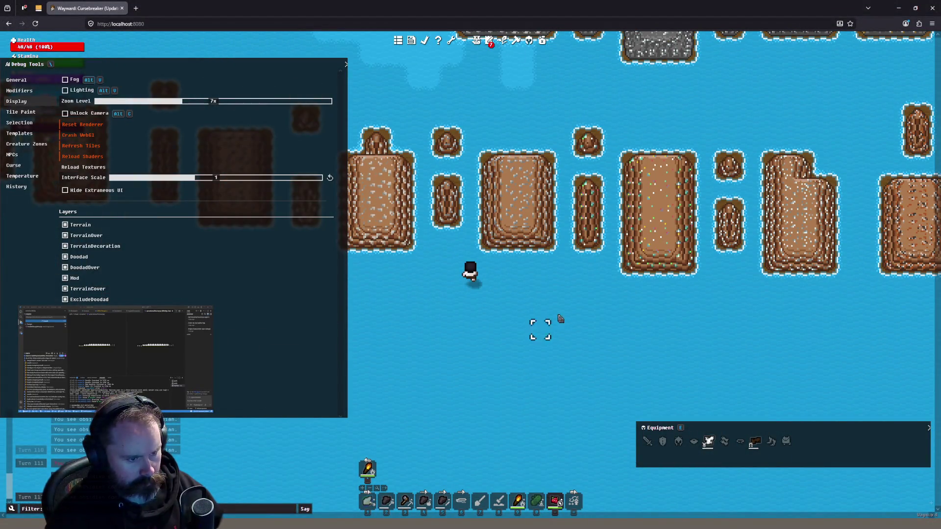
pyautogui.scroll(2, 548, 277)
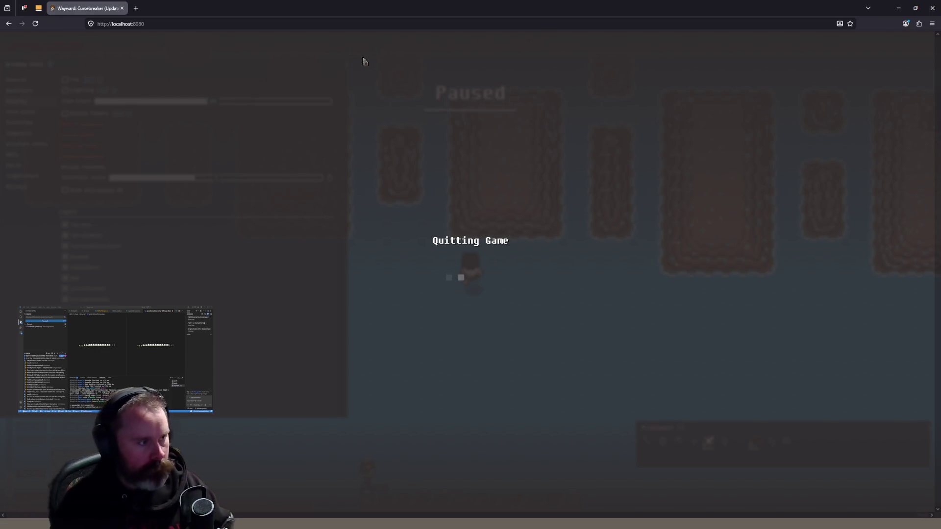
pyautogui.click(314, 25)
# Reload the Wayward page to load the new textures and step the character up-left
pyautogui.press('Return')
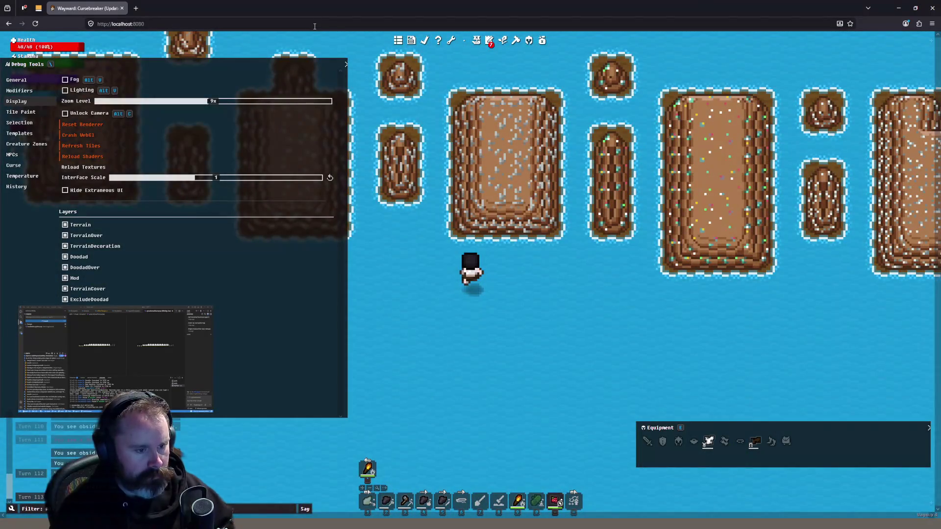
pyautogui.scroll(-2, 515, 235)
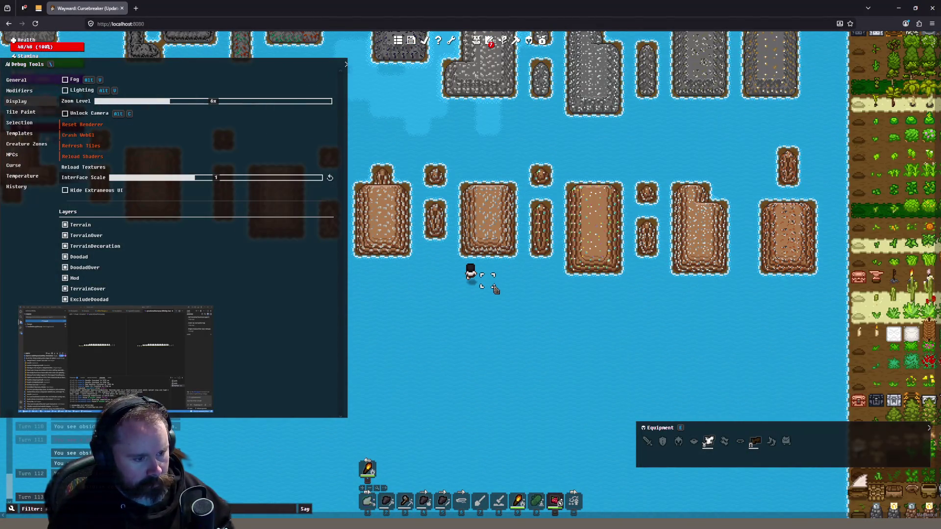
pyautogui.scroll(2, 497, 289)
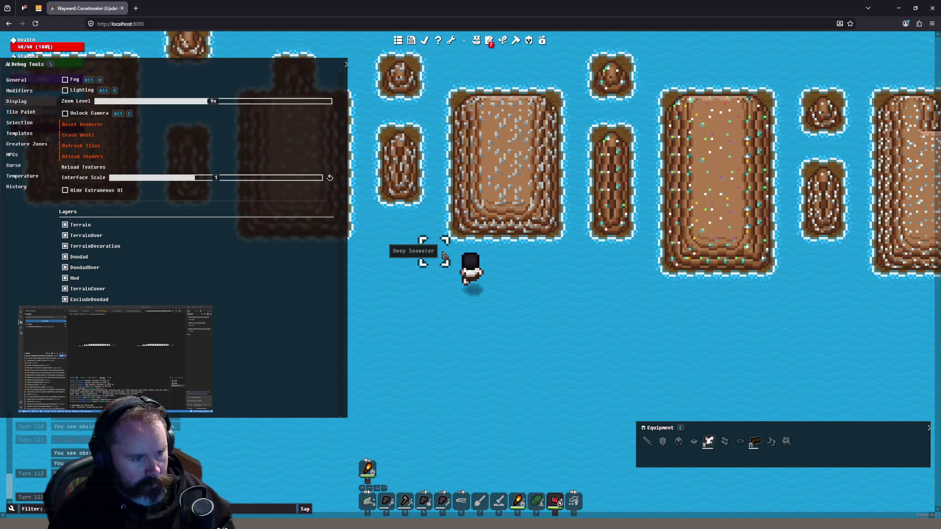
pyautogui.scroll(2, 476, 283)
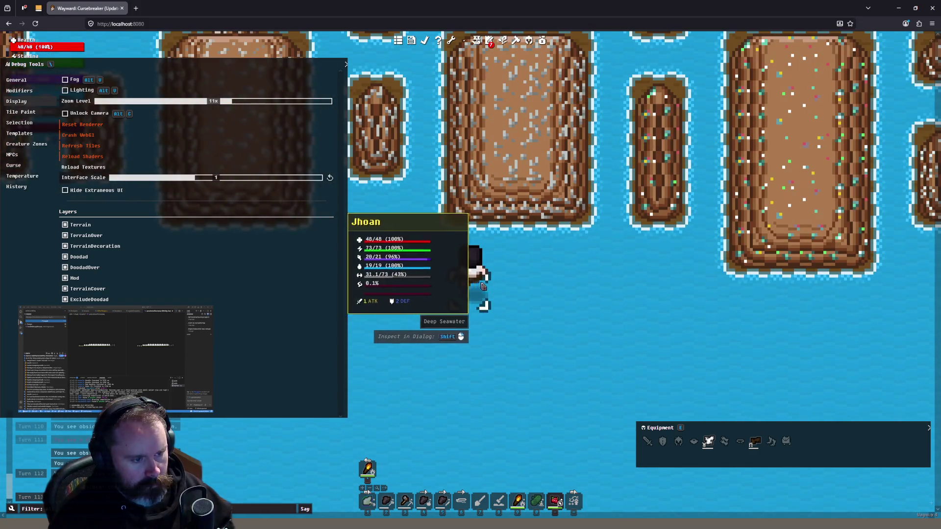
pyautogui.press('w')
pyautogui.press('a')
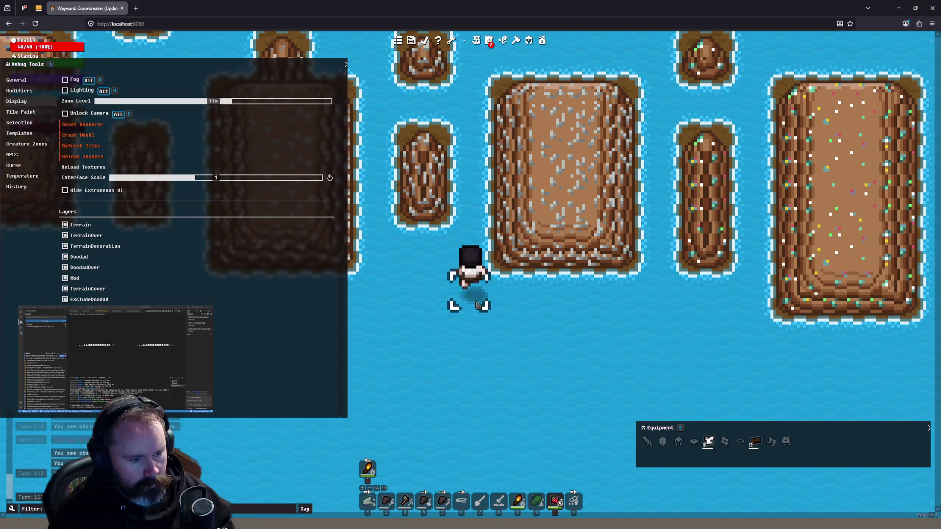
# Zoom the map in and out to inspect the ore tiles, then go back to Aseprite
pyautogui.scroll(-3, 485, 325)
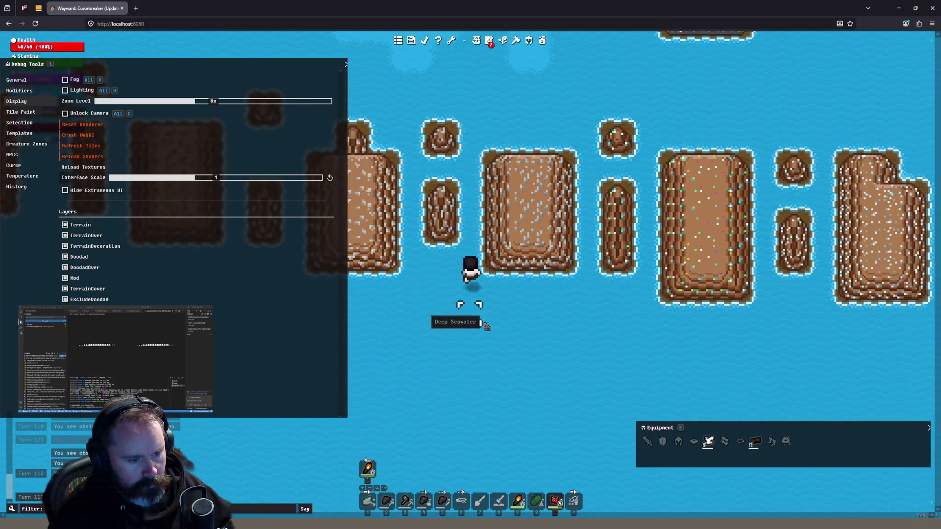
pyautogui.scroll(-1, 486, 325)
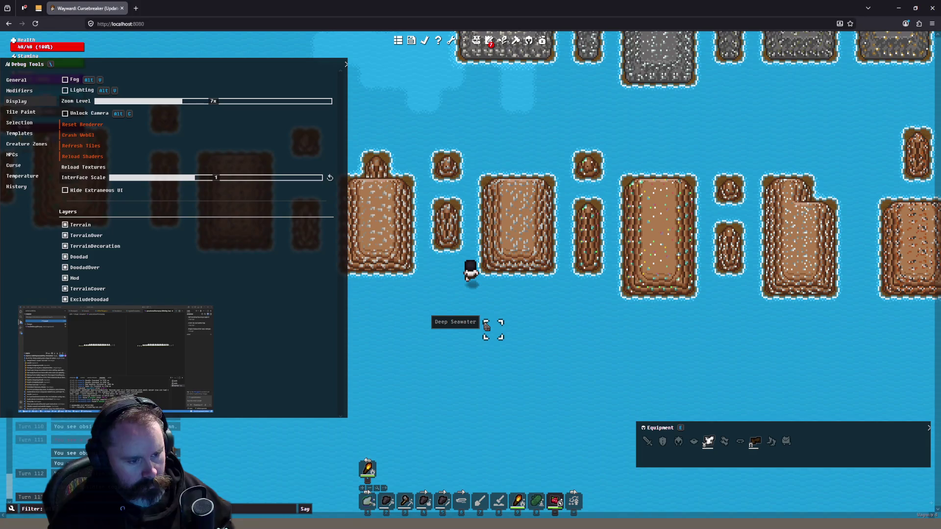
pyautogui.scroll(2, 486, 326)
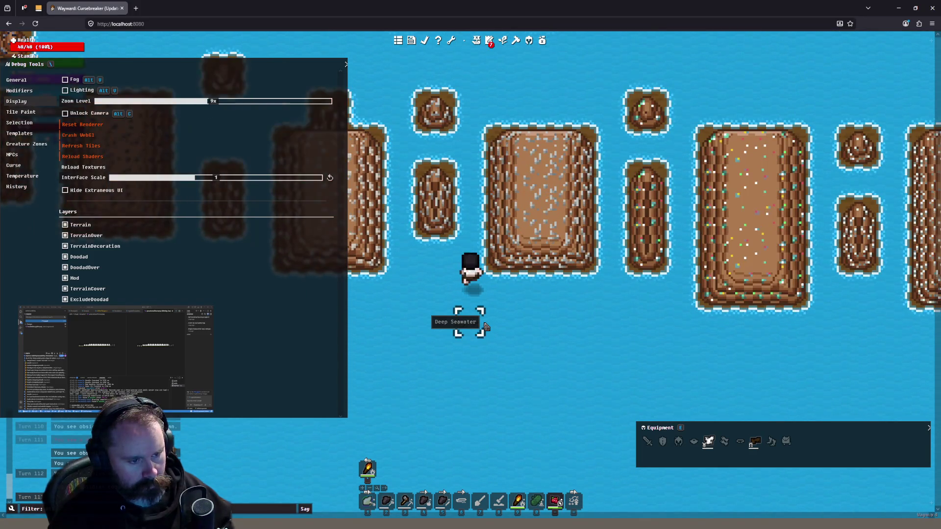
pyautogui.scroll(1, 486, 326)
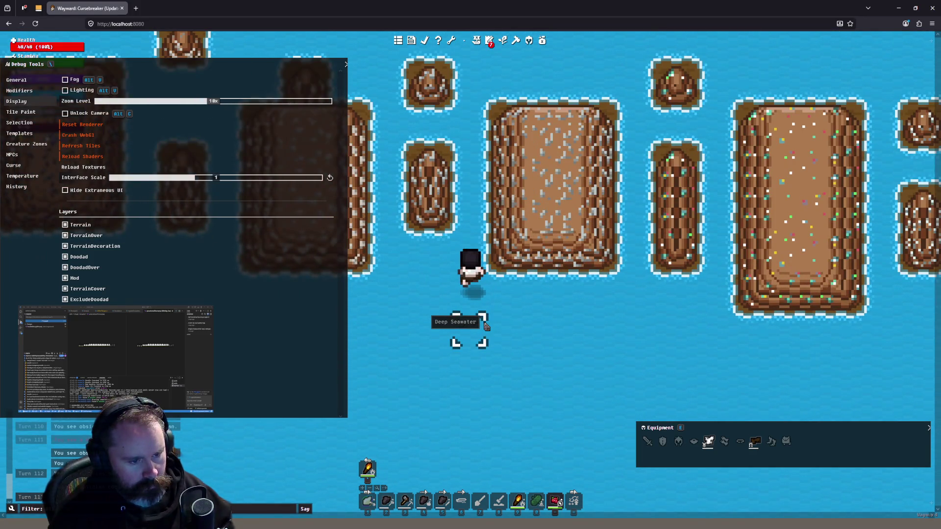
pyautogui.scroll(-4, 485, 326)
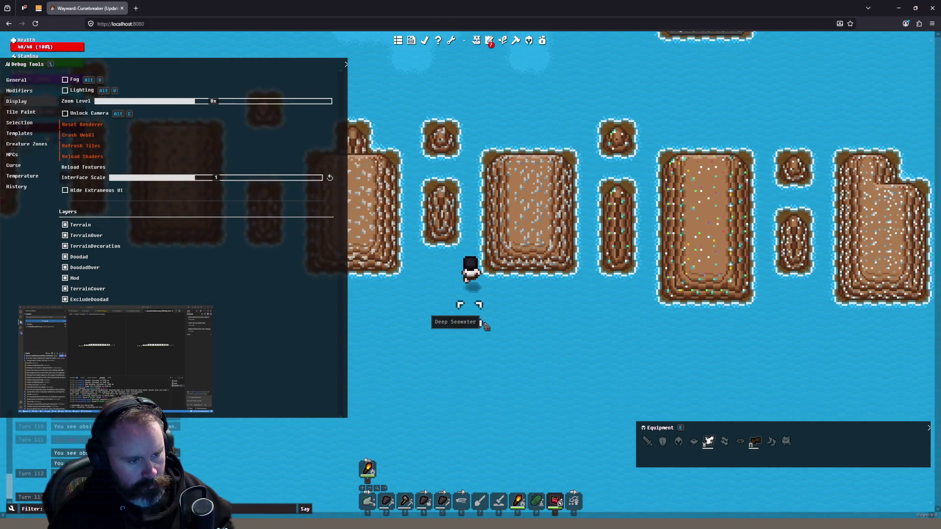
pyautogui.scroll(3, 485, 326)
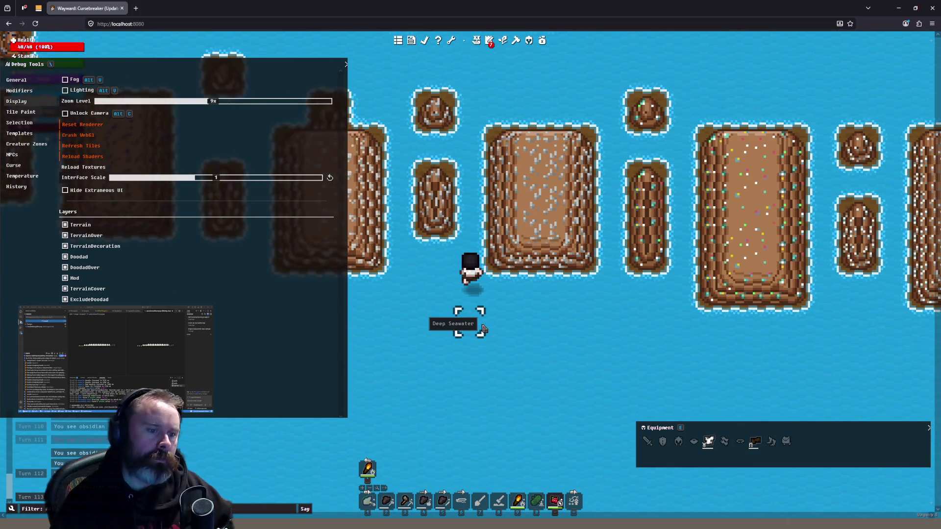
pyautogui.scroll(1, 483, 329)
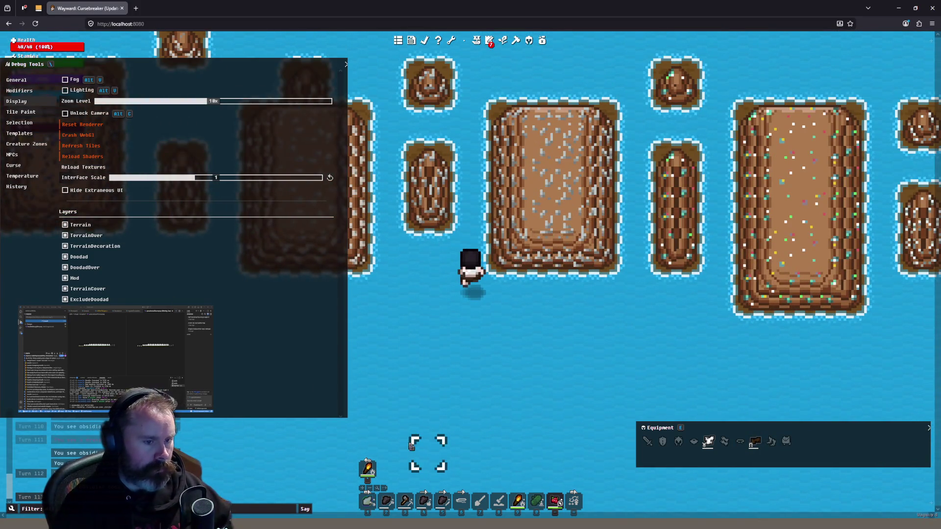
pyautogui.scroll(-2, 504, 357)
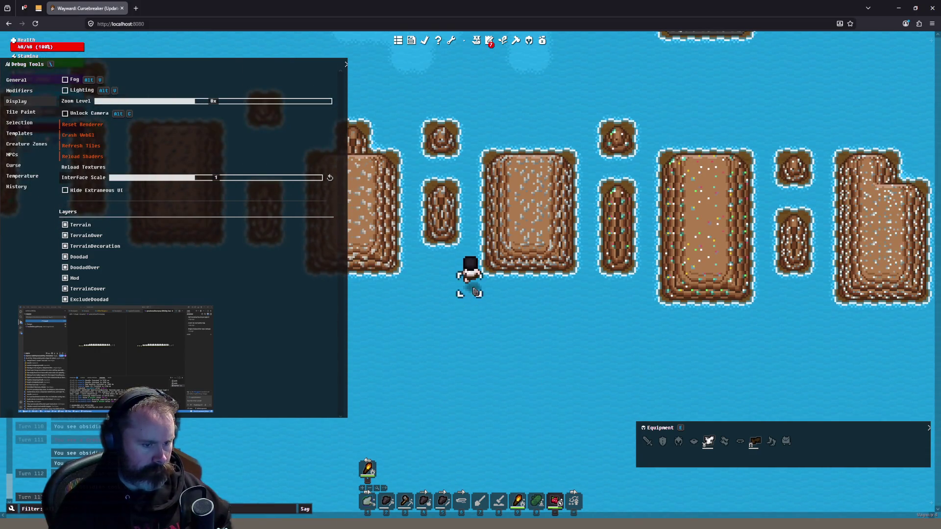
pyautogui.hotkey('alt', 'Tab')
# Sample a grey from the texture and repaint two speckle pixels in the upper tile
pyautogui.scroll(1, 493, 168)
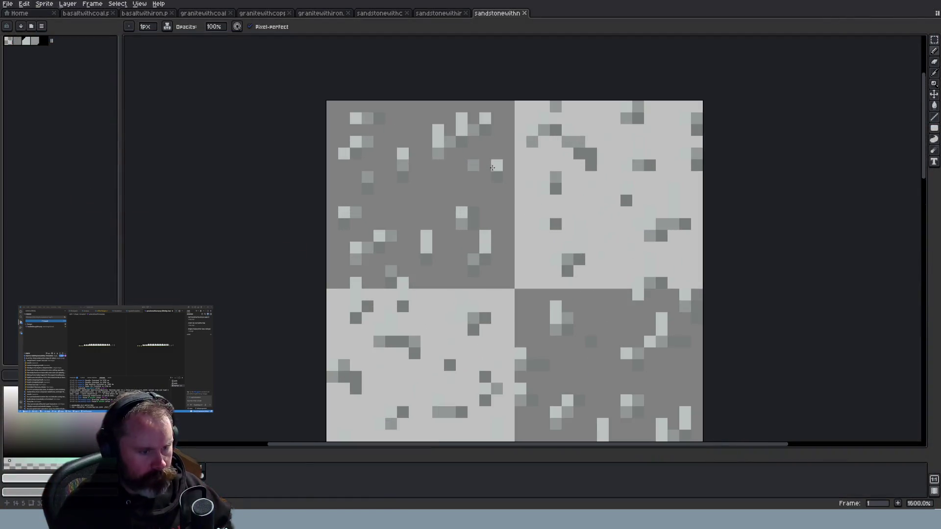
pyautogui.press('i')
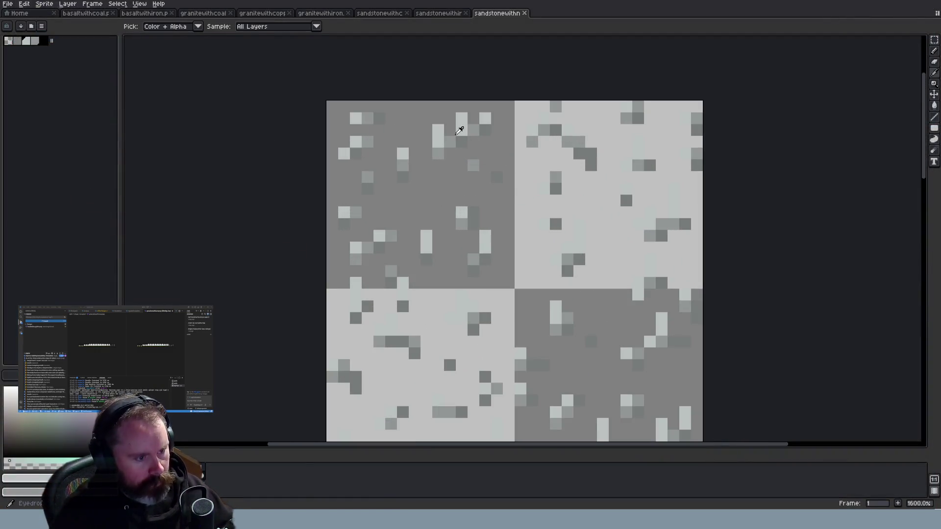
pyautogui.click(457, 134)
pyautogui.press('b')
pyautogui.click(438, 141)
pyautogui.click(462, 130)
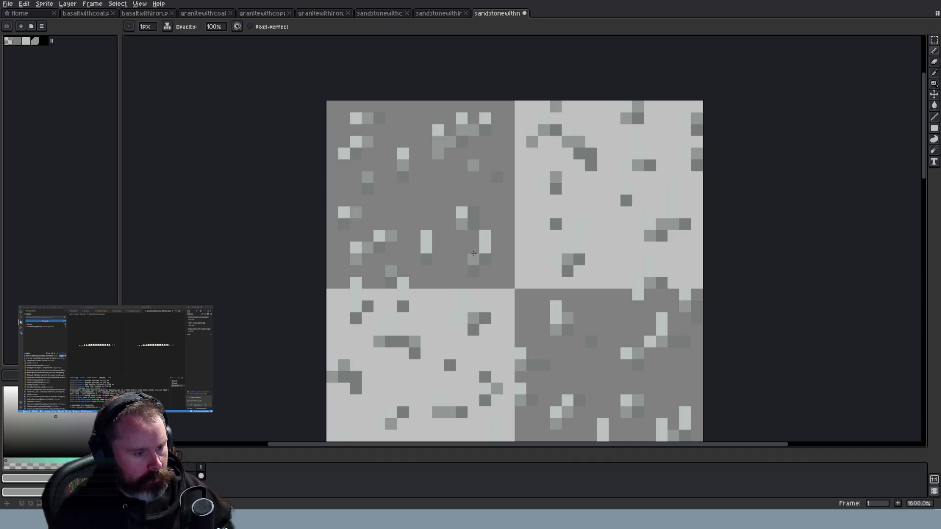
# Repaint three light speckle cells grey, darken two cells, and tone down two light cells in the lower-right tile
pyautogui.click(426, 247)
pyautogui.click(485, 247)
pyautogui.click(485, 258)
pyautogui.click(359, 307)
pyautogui.click(358, 298)
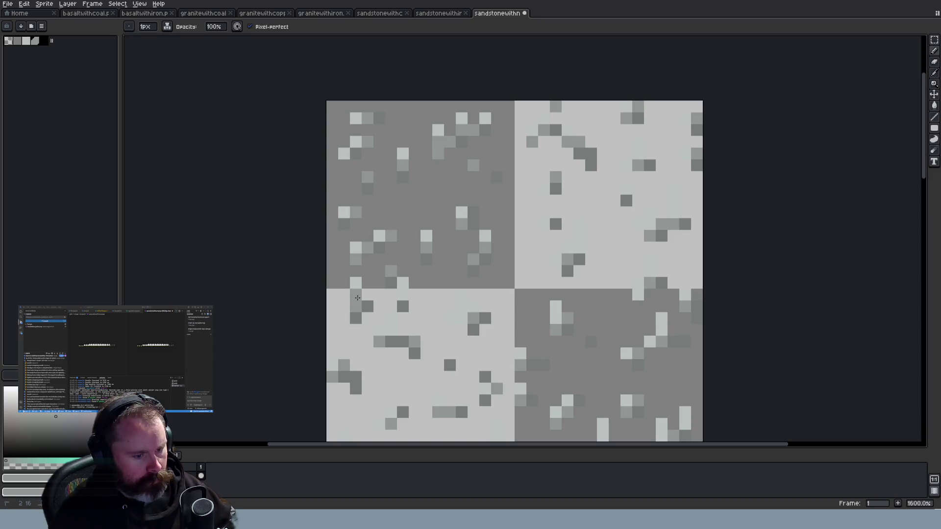
pyautogui.click(556, 318)
pyautogui.click(662, 330)
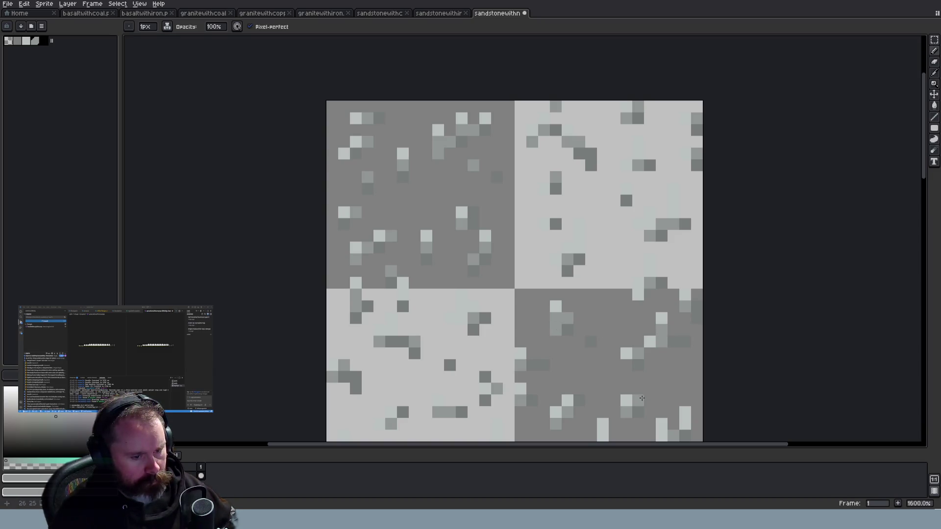
# Tone down three stray light pixels in the upper-right tile
pyautogui.scroll(-1, 642, 399)
pyautogui.scroll(-3, 711, 339)
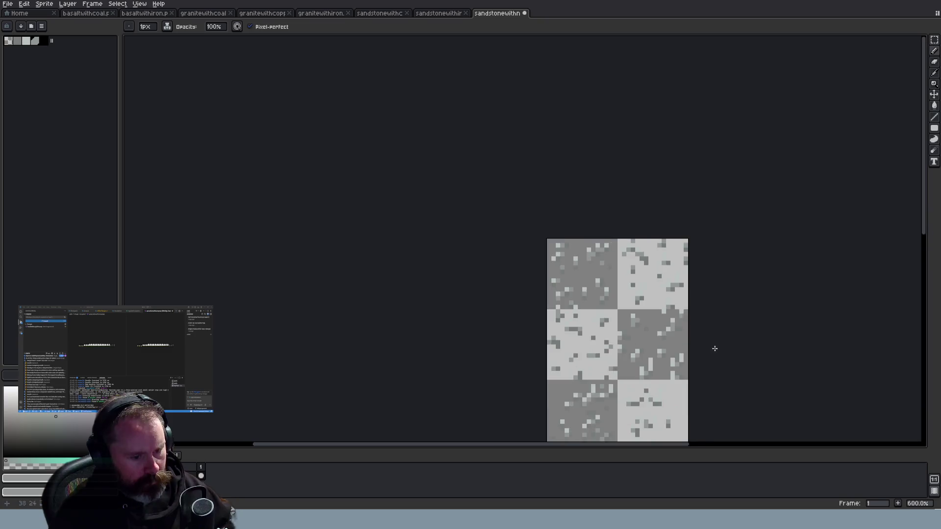
pyautogui.scroll(4, 648, 380)
pyautogui.click(578, 287)
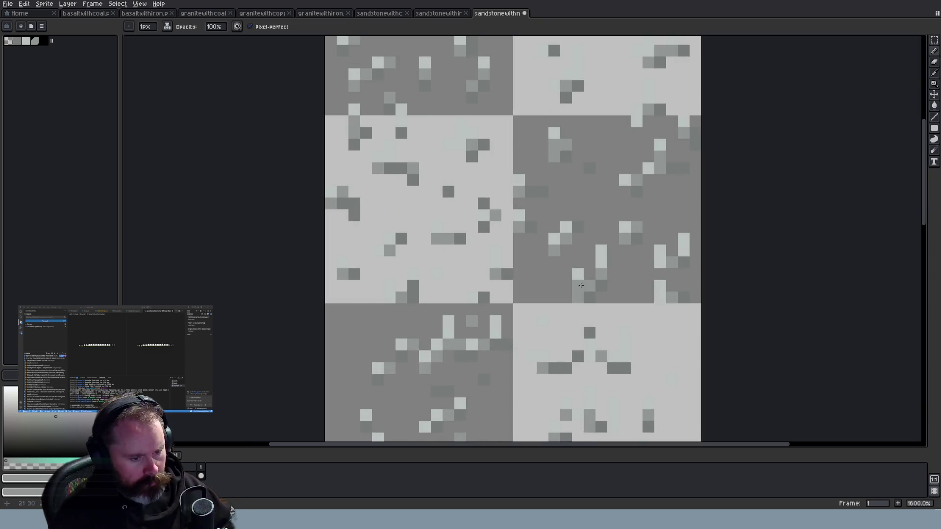
pyautogui.click(660, 263)
pyautogui.click(657, 299)
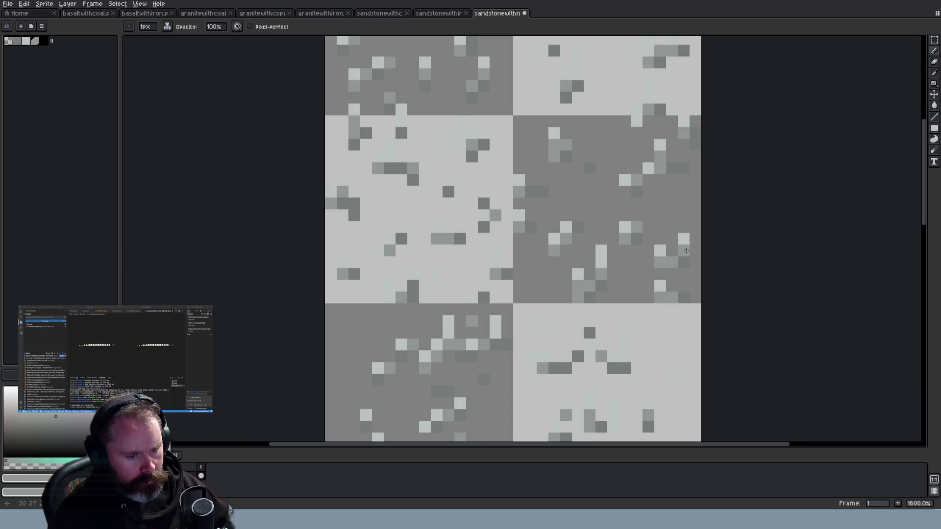
pyautogui.scroll(-3, 701, 309)
pyautogui.scroll(2, 662, 375)
pyautogui.scroll(1, 661, 375)
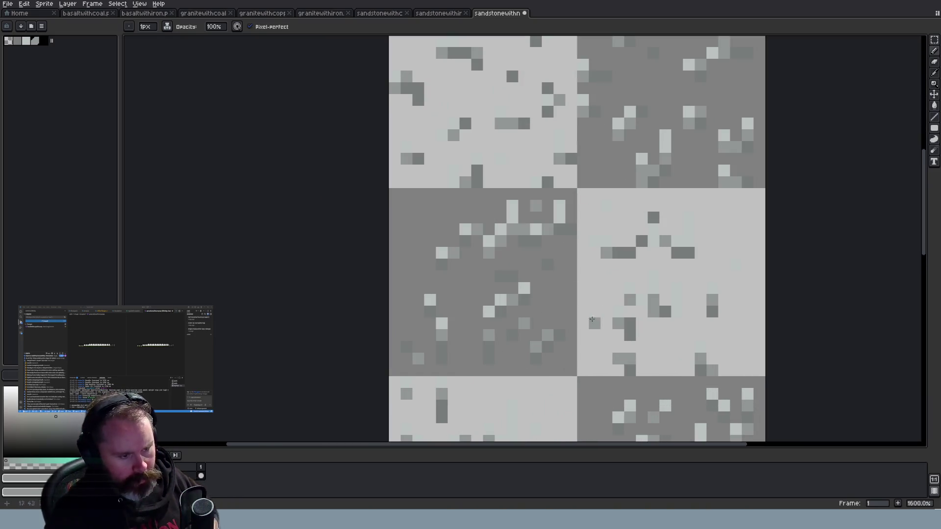
pyautogui.scroll(-3, 678, 301)
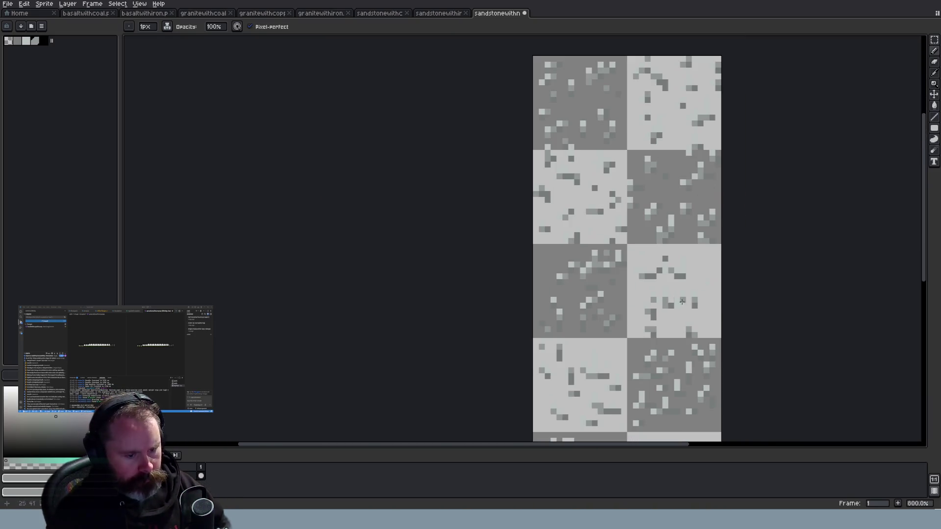
pyautogui.scroll(-3, 914, 268)
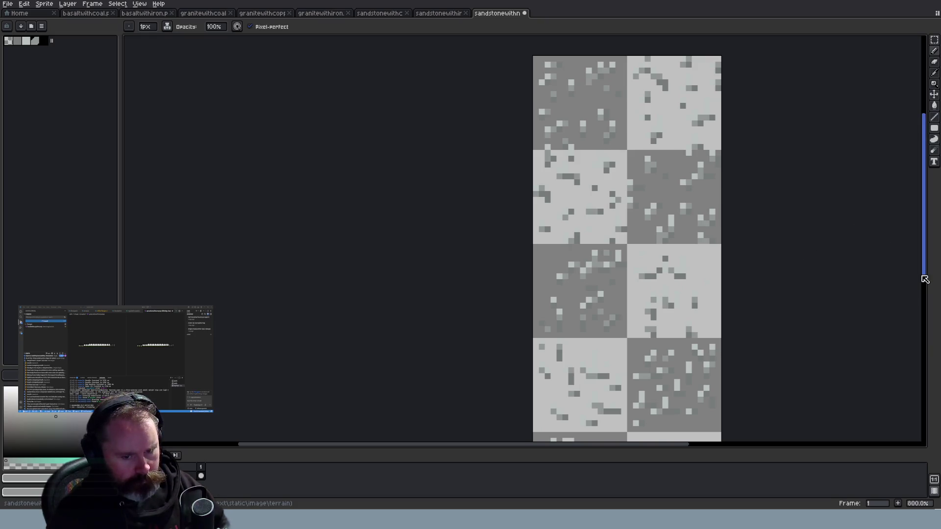
pyautogui.scroll(3, 664, 264)
# Darken three light gap pixels, add a lighter grey pixel in the lower-right tile, and pick up the light grey from the texture
pyautogui.click(637, 298)
pyautogui.click(613, 333)
pyautogui.click(567, 322)
pyautogui.click(665, 303)
pyautogui.keyDown('alt'); pyautogui.click(636, 286); pyautogui.keyUp('alt')
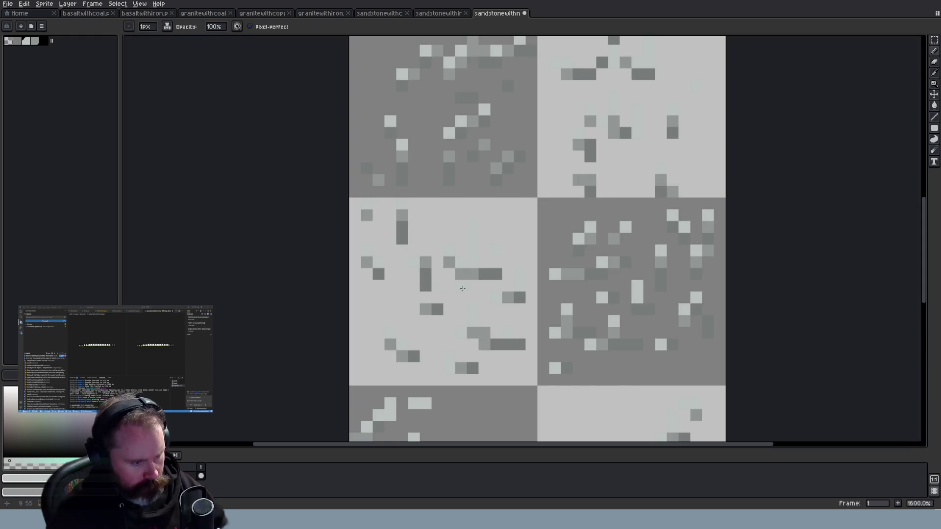
pyautogui.scroll(-4, 576, 225)
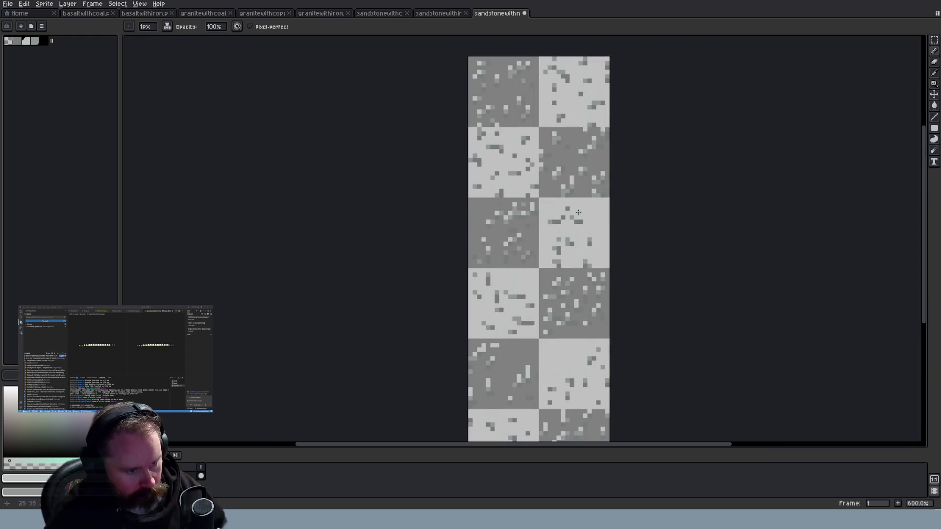
pyautogui.scroll(6, 576, 225)
pyautogui.moveTo(924, 163); pyautogui.dragTo(931, 139)
pyautogui.scroll(-3, 749, 203)
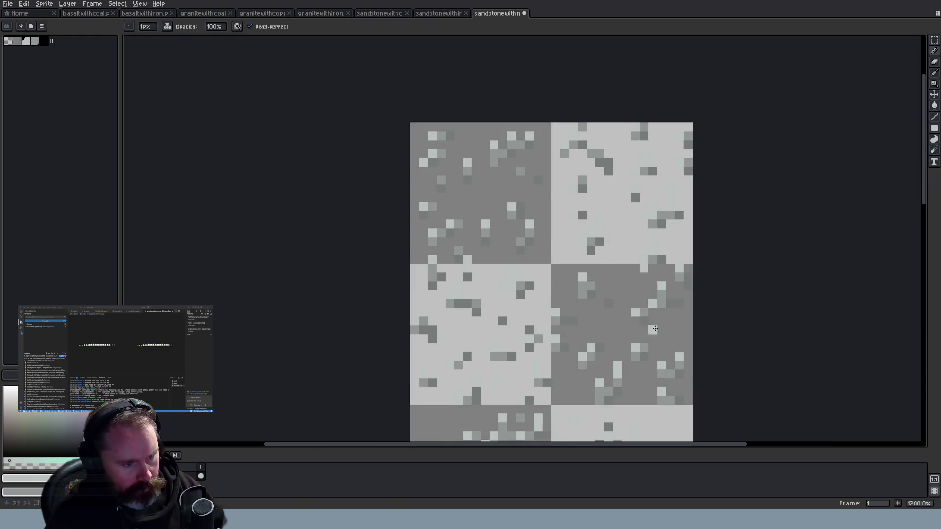
# Create a new empty layer from the layer's context menu
pyautogui.rightClick(185, 474)
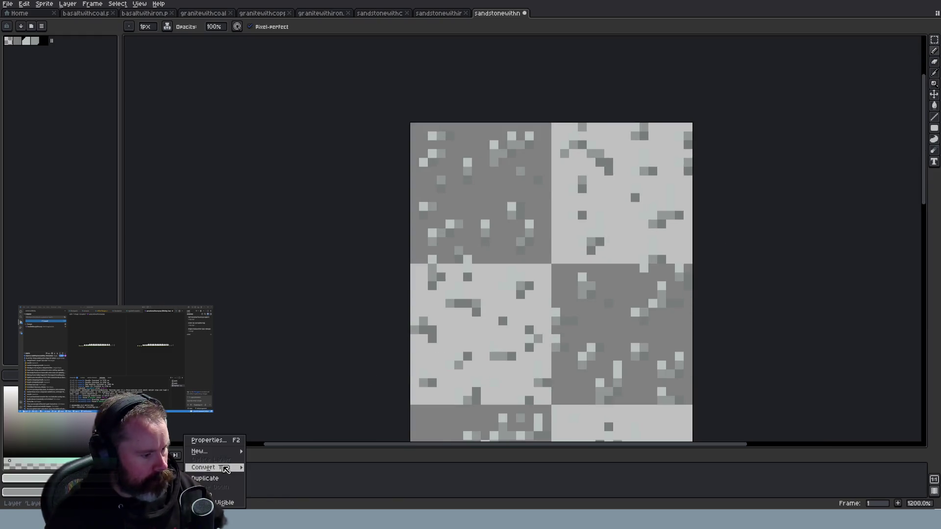
pyautogui.moveTo(221, 452)
pyautogui.click(268, 452)
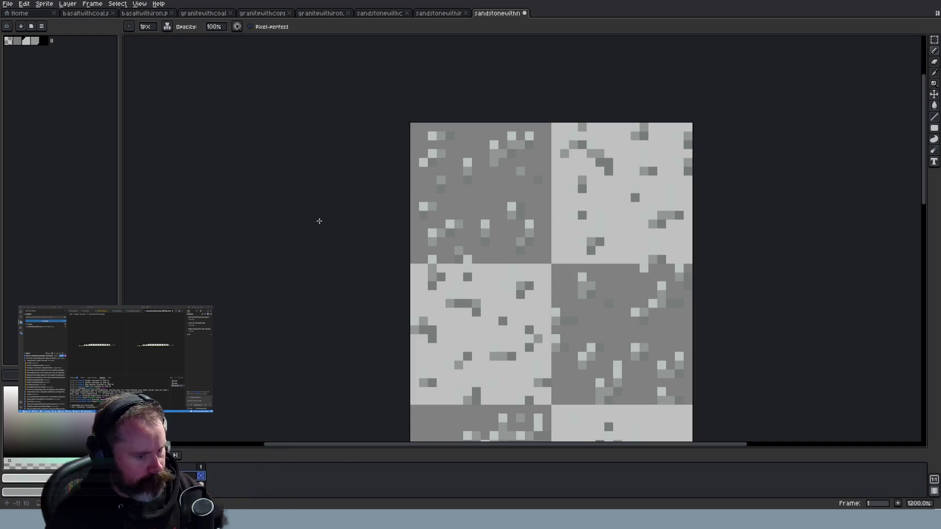
pyautogui.scroll(-5, 362, 228)
# Fill the whole new layer with black and place the texture layer above it
pyautogui.click(935, 40)
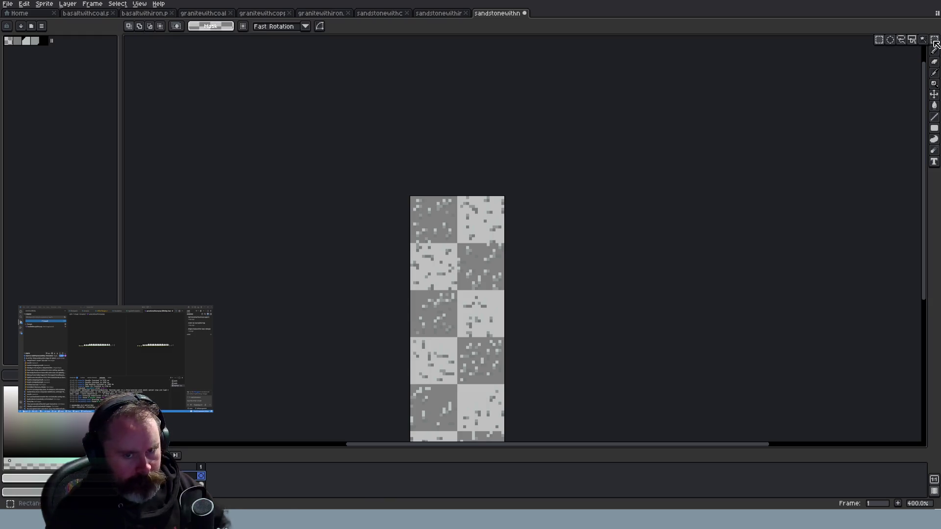
pyautogui.moveTo(925, 238); pyautogui.dragTo(924, 285)
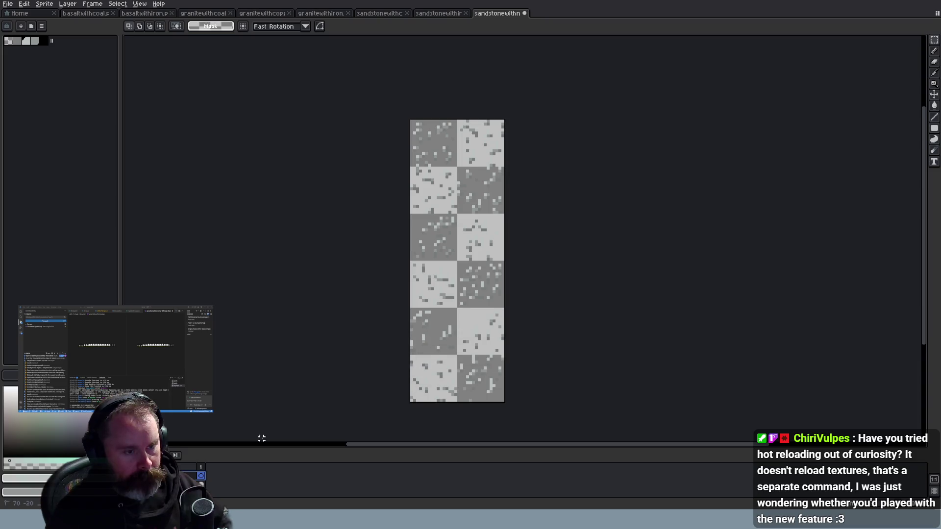
pyautogui.hotkey('ctrl', 'a')
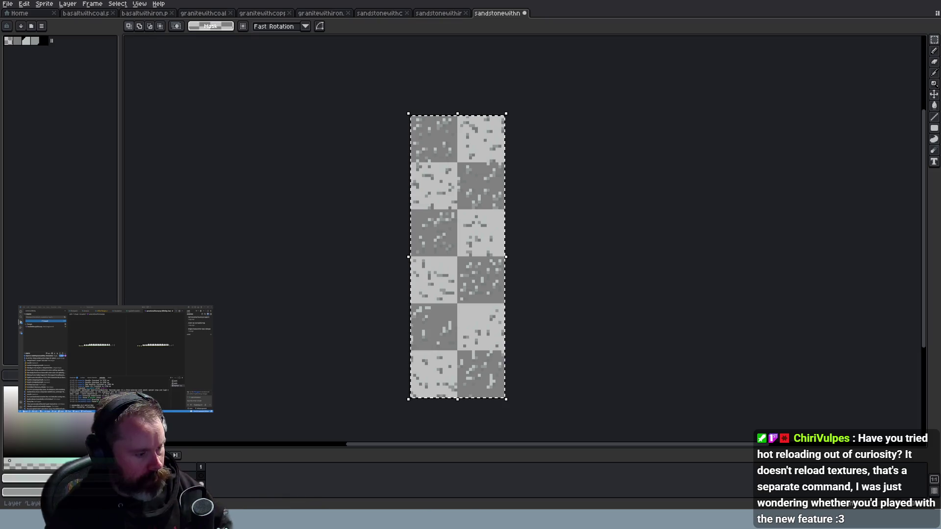
pyautogui.press('f')
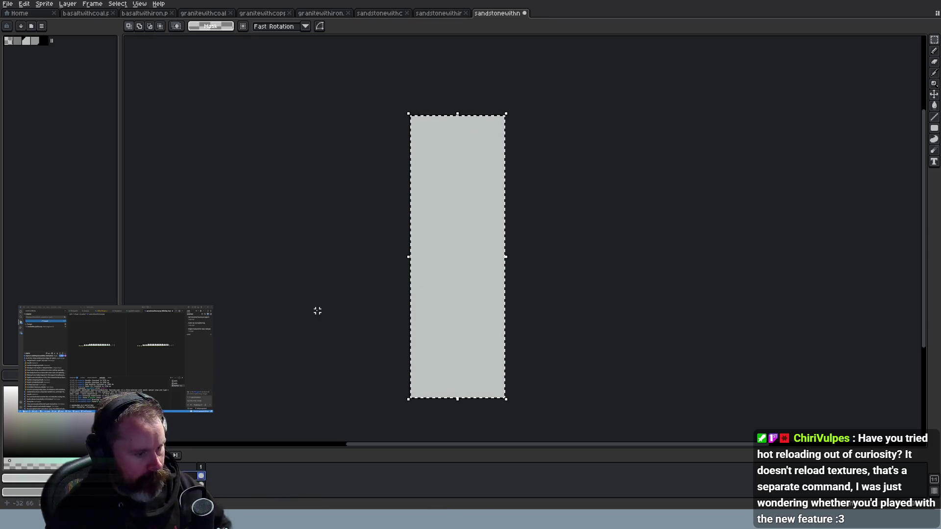
pyautogui.click(45, 41)
pyautogui.press('f')
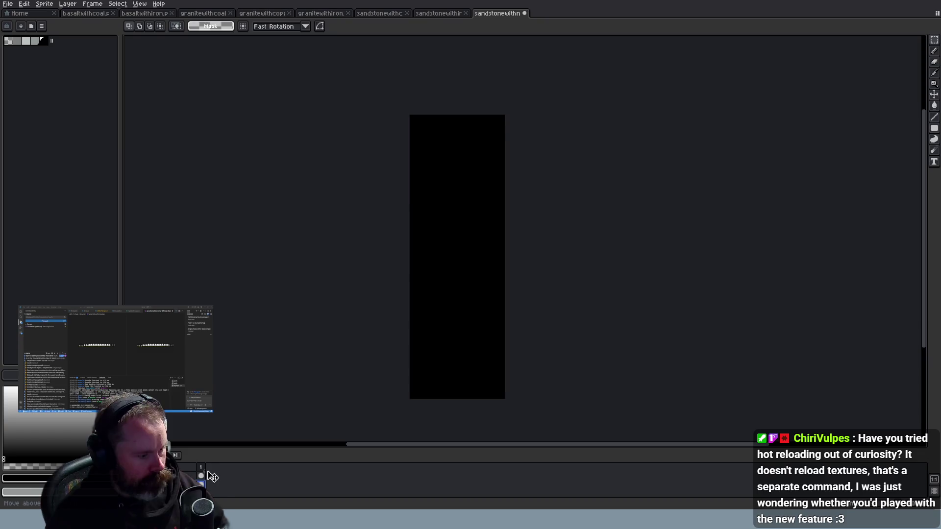
pyautogui.moveTo(212, 477); pyautogui.dragTo(211, 475)
pyautogui.scroll(3, 500, 119)
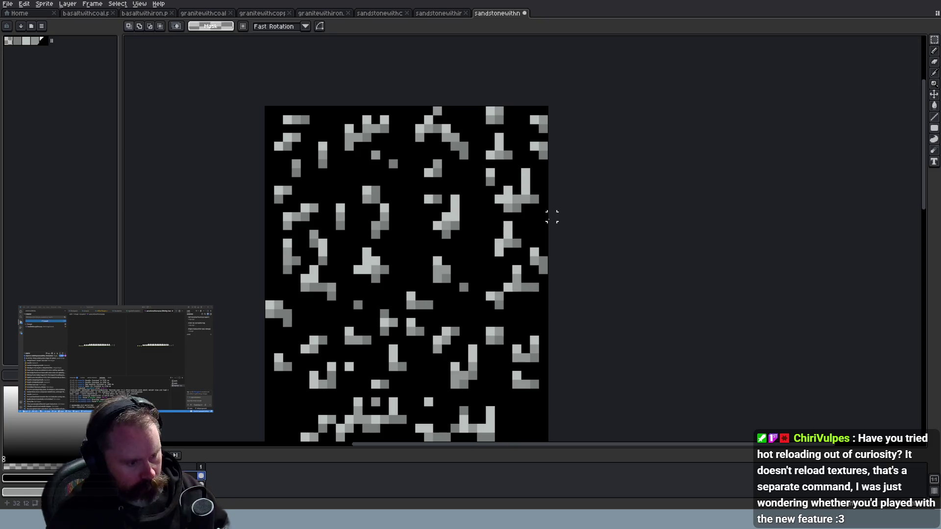
# Sample a speckle colour, set a 1px Pencil, paint a short grey column and darken two ore pixels
pyautogui.press('i')
pyautogui.click(531, 196)
pyautogui.press('b')
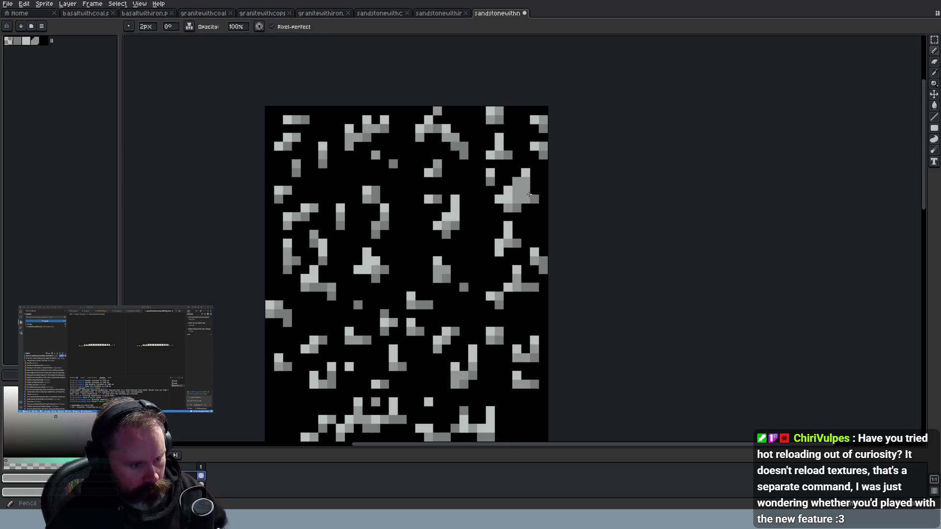
pyautogui.scroll(-1, 192, 74)
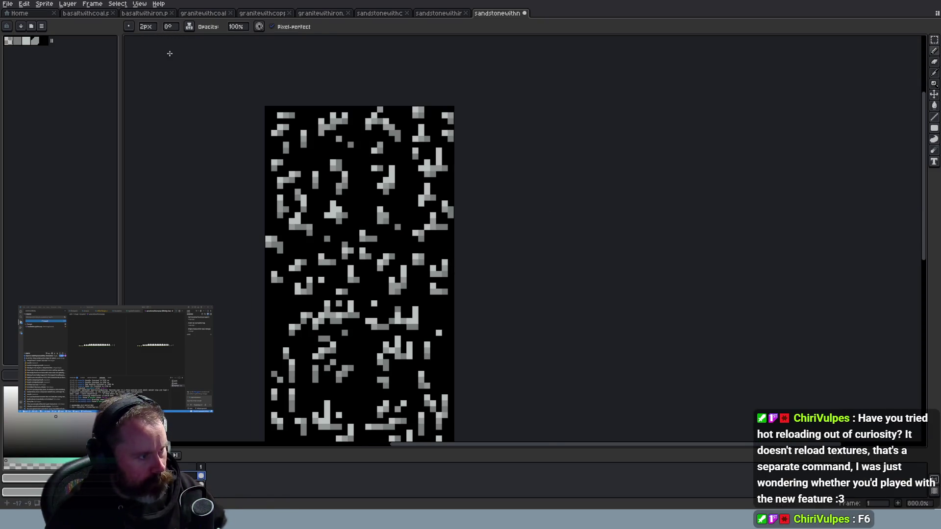
pyautogui.click(147, 27)
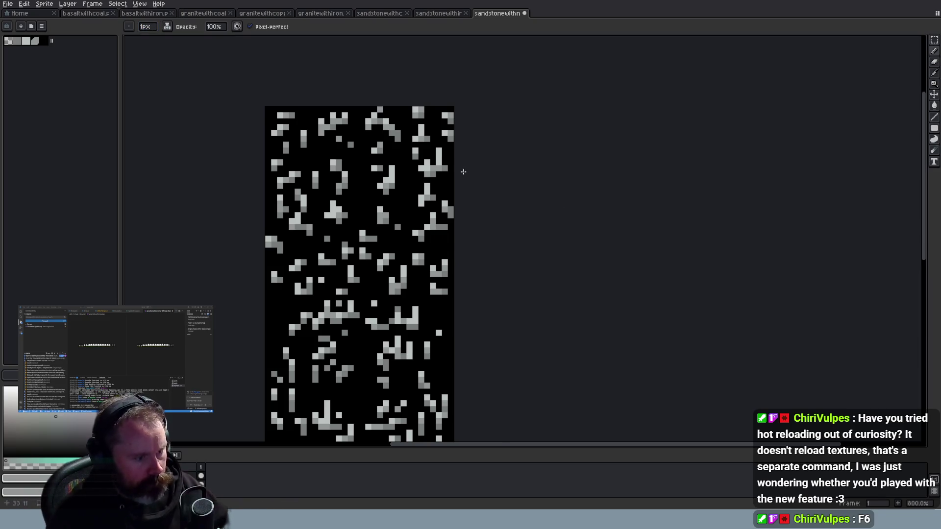
pyautogui.scroll(3, 466, 172)
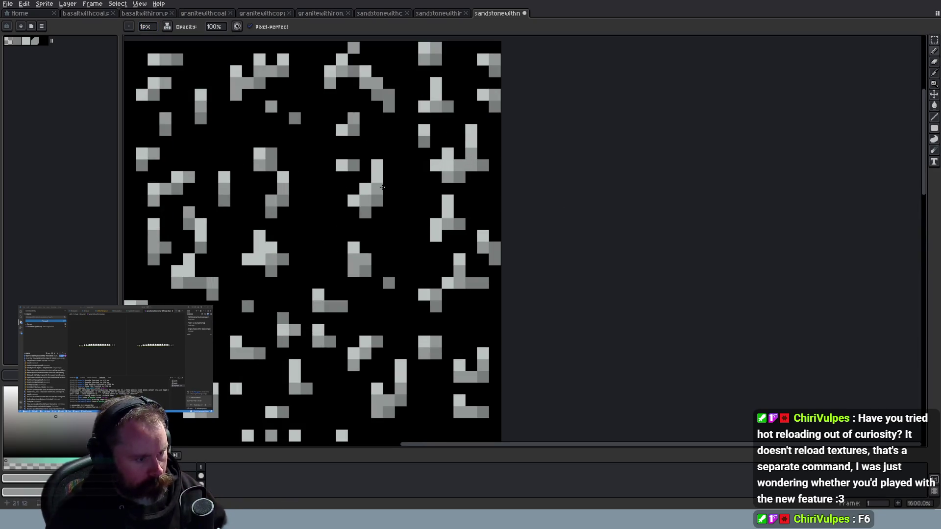
pyautogui.moveTo(377, 176); pyautogui.dragTo(377, 194)
pyautogui.click(436, 176)
pyautogui.click(440, 175)
pyautogui.click(447, 169)
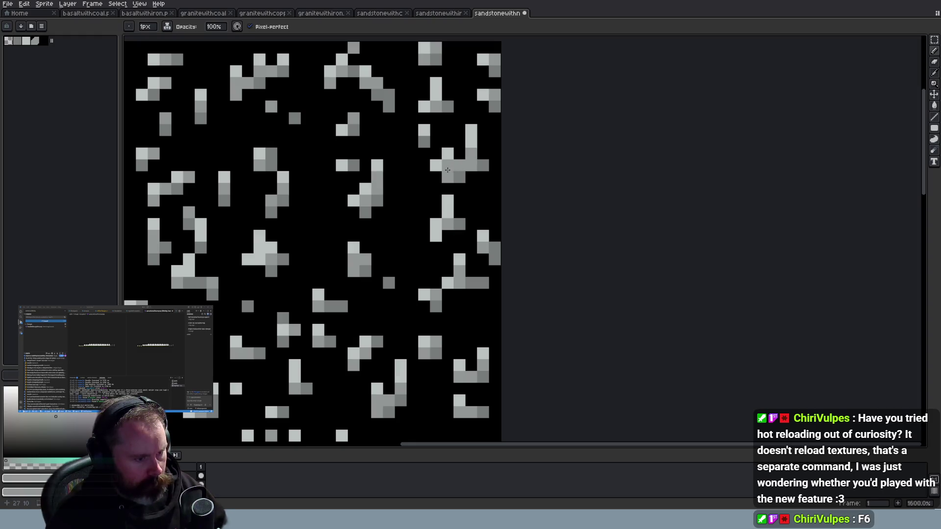
# Zoom and scroll around the sandstone strip to inspect the upper and lower tiles
pyautogui.scroll(-3, 448, 170)
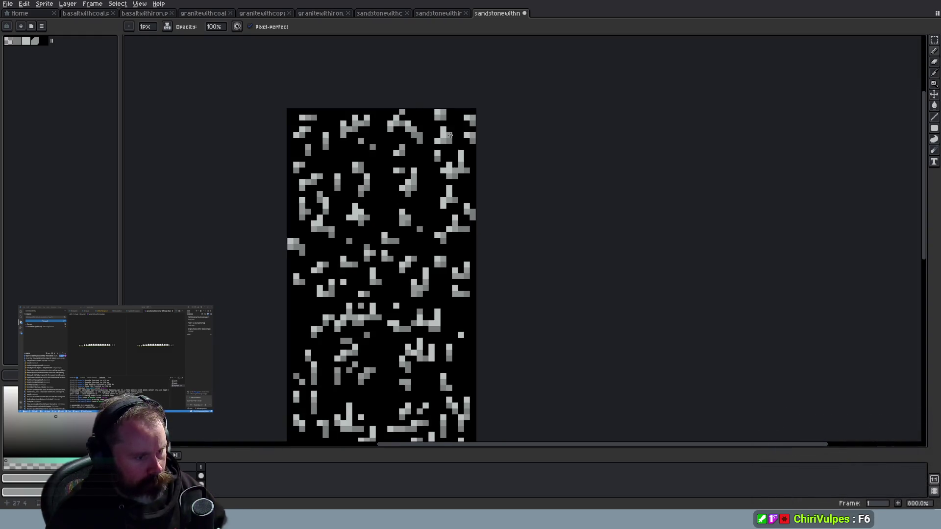
pyautogui.scroll(2, 326, 340)
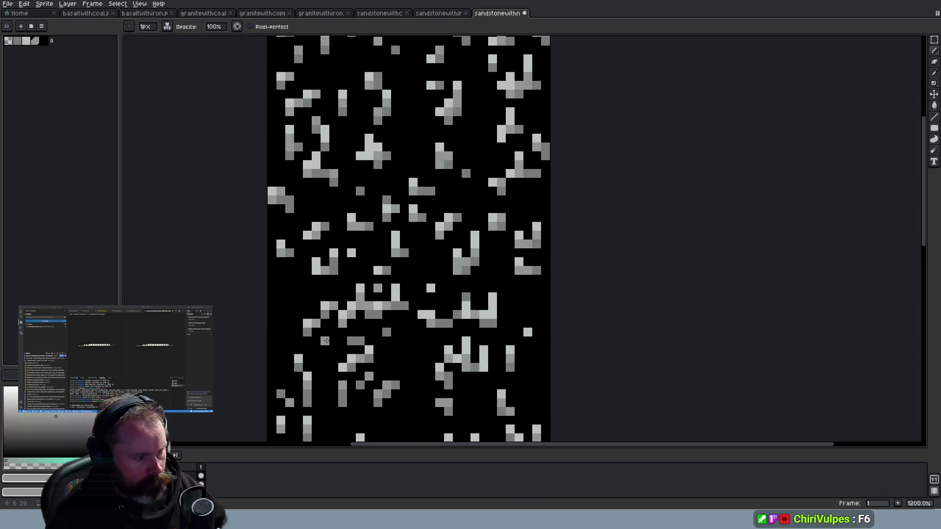
pyautogui.scroll(-2, 463, 343)
pyautogui.scroll(-3, 464, 343)
pyautogui.scroll(3, 464, 343)
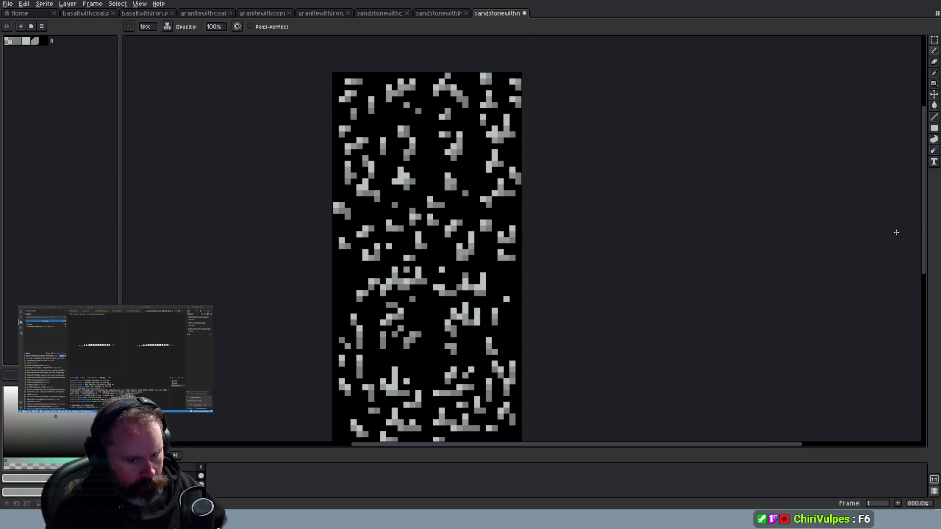
pyautogui.moveTo(925, 242); pyautogui.dragTo(924, 323)
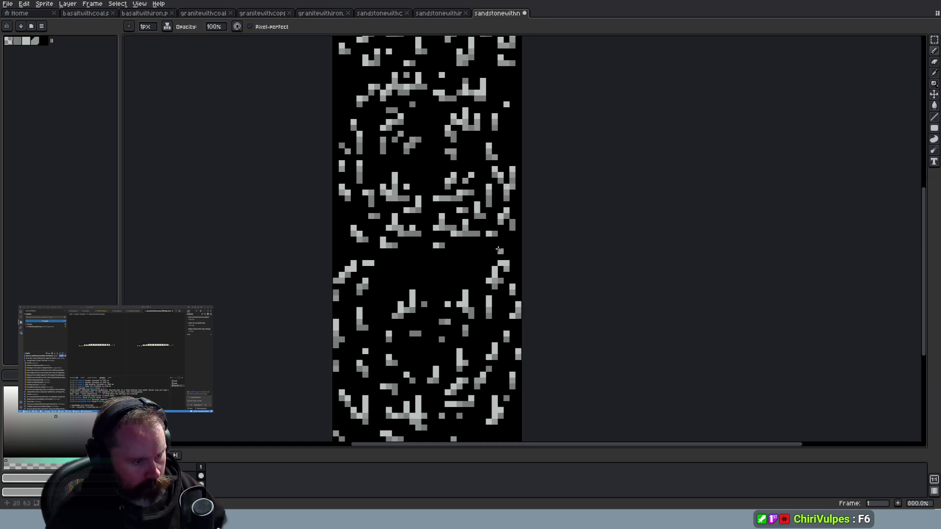
pyautogui.scroll(2, 462, 265)
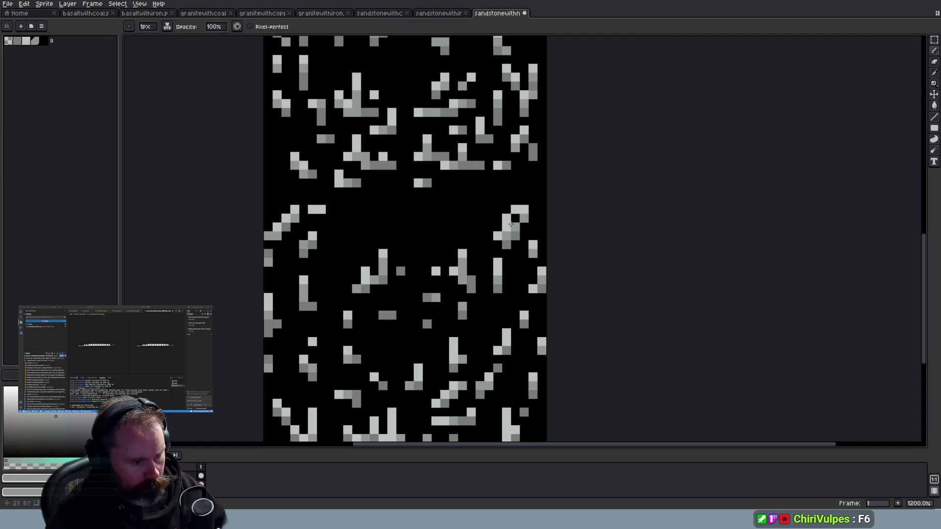
pyautogui.moveTo(926, 245); pyautogui.dragTo(926, 302)
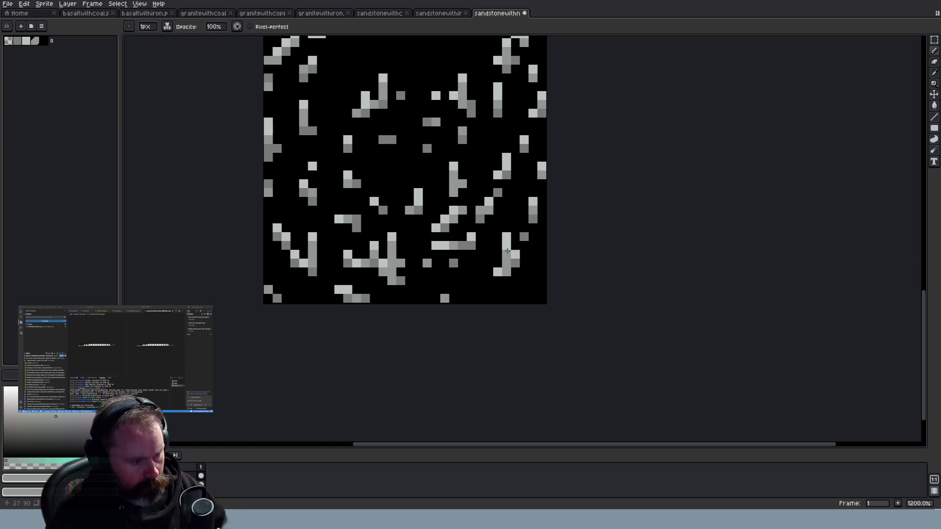
pyautogui.scroll(-2, 615, 279)
pyautogui.moveTo(926, 311)
pyautogui.mouseDown()
pyautogui.moveTo(928, 254)
pyautogui.moveTo(928, 274)
pyautogui.mouseUp()
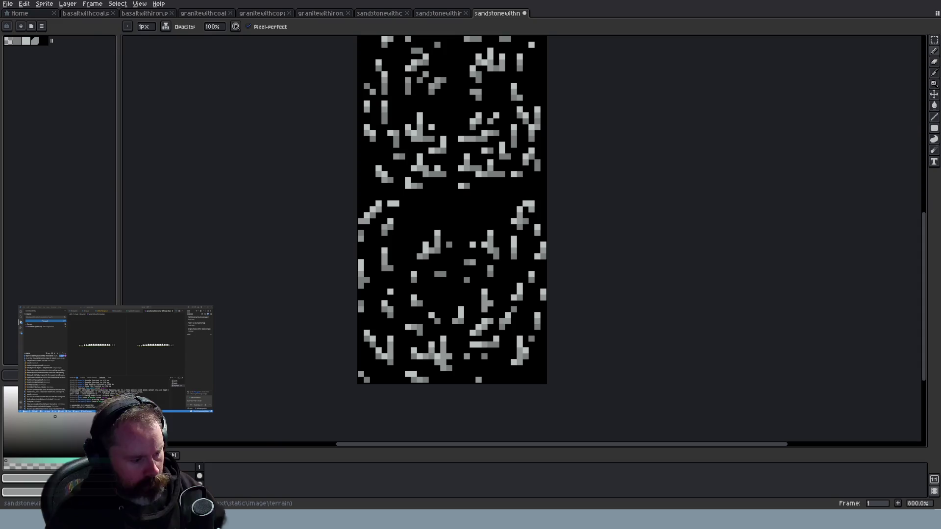
pyautogui.hotkey('alt', 'Tab')
pyautogui.scroll(1, 494, 288)
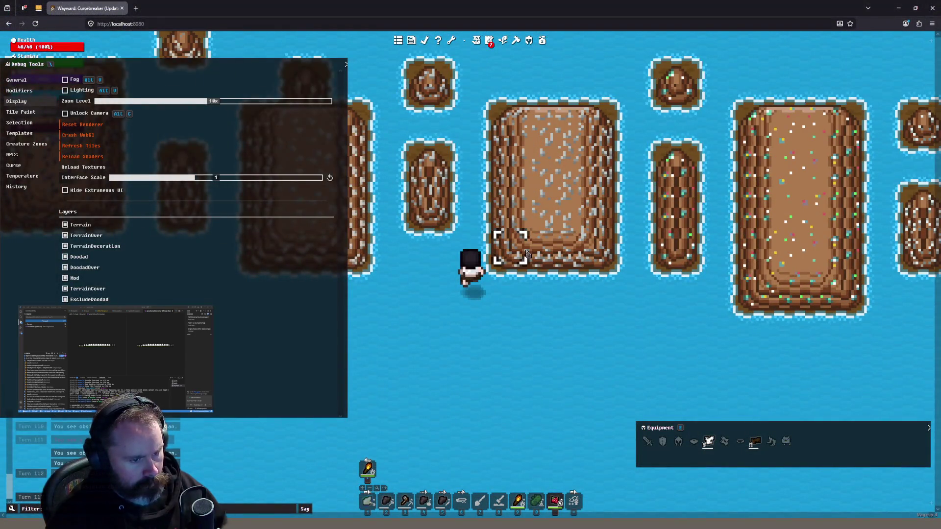
pyautogui.hotkey('alt', 'Tab')
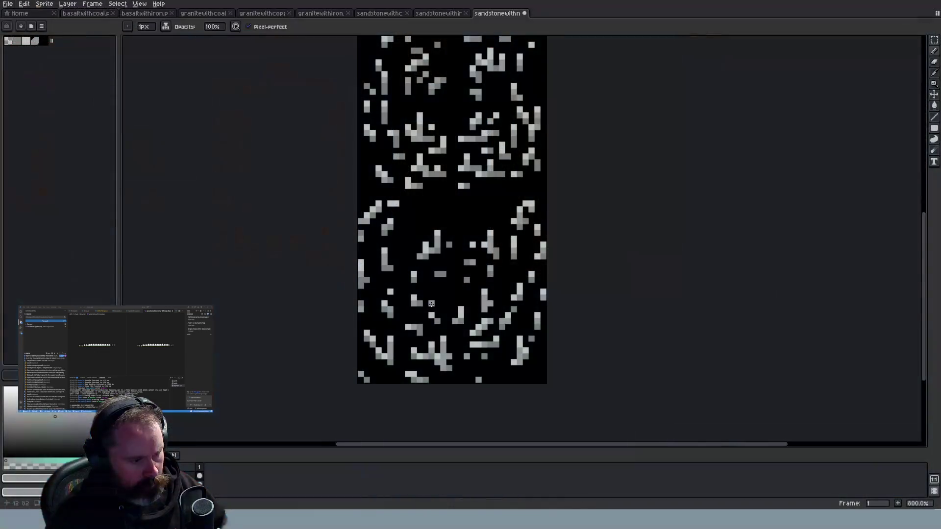
pyautogui.press('e')
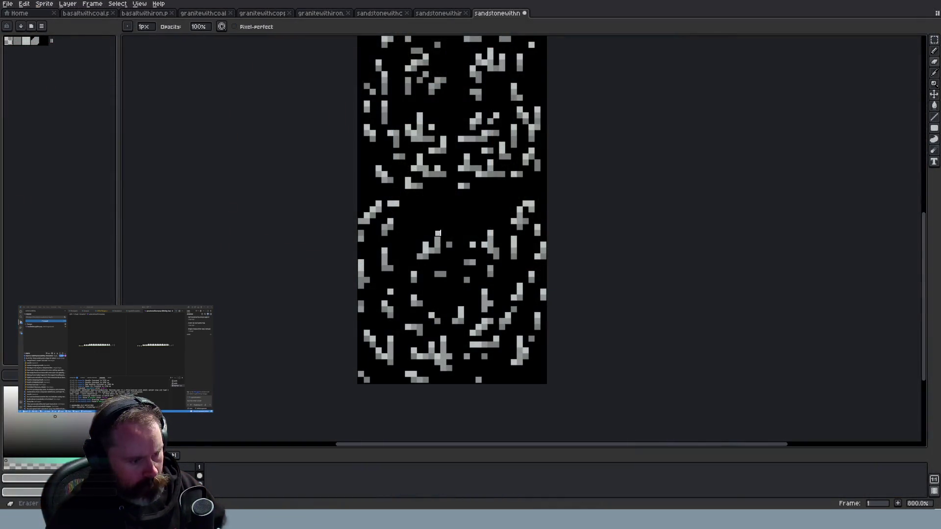
pyautogui.hotkey('alt', 'Tab')
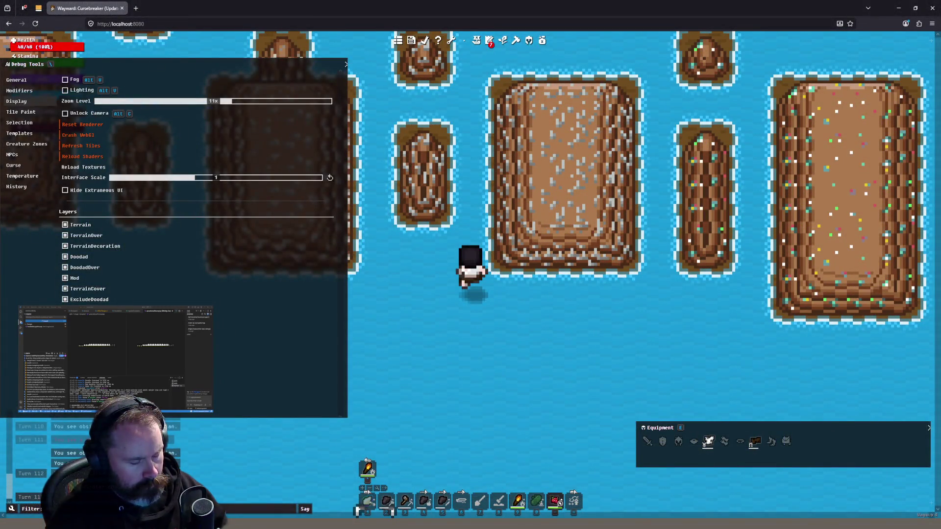
pyautogui.hotkey('alt', 'Tab')
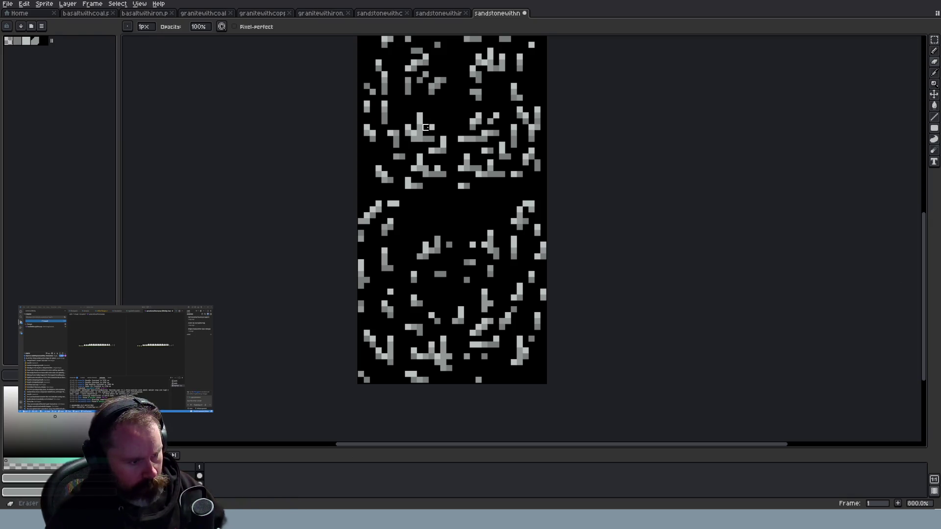
pyautogui.hotkey('alt', 'Tab')
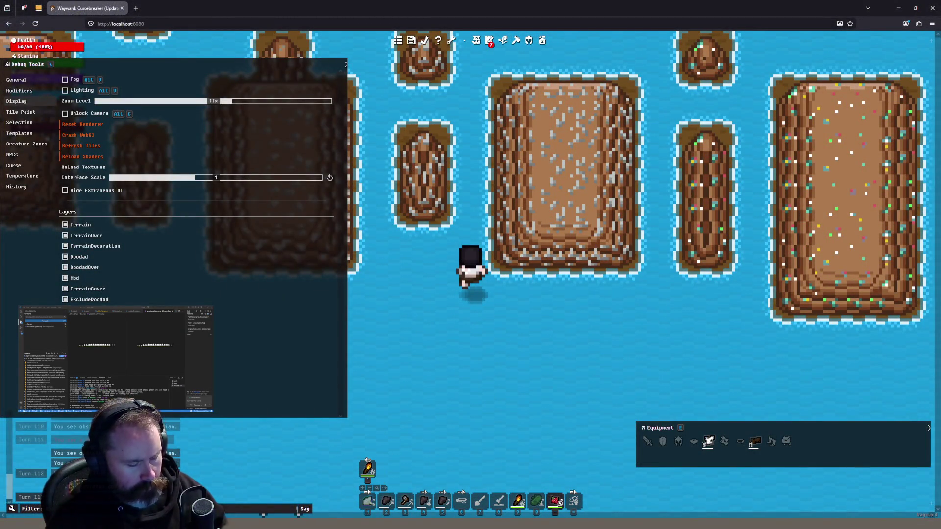
pyautogui.hotkey('alt', 'Tab')
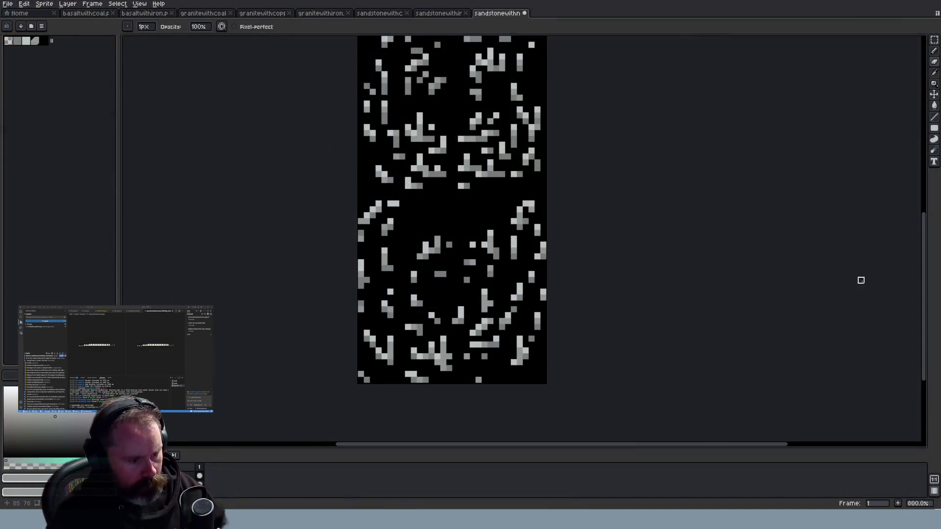
pyautogui.moveTo(925, 309)
pyautogui.mouseDown()
pyautogui.moveTo(934, 173)
pyautogui.moveTo(934, 184)
pyautogui.mouseUp()
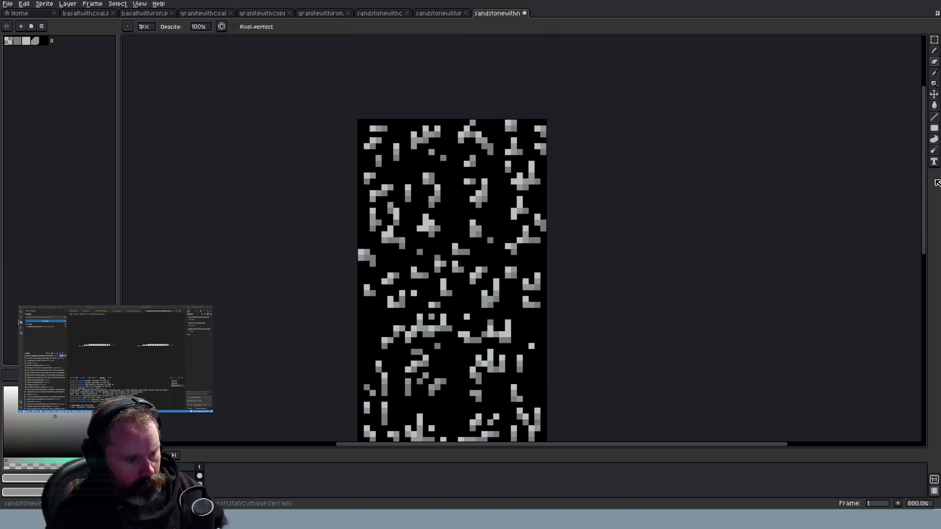
# Save the sandstone sprite as PNG with a transparent background, declining the layers warning
pyautogui.hotkey('ctrl', 's')
pyautogui.click(493, 295)
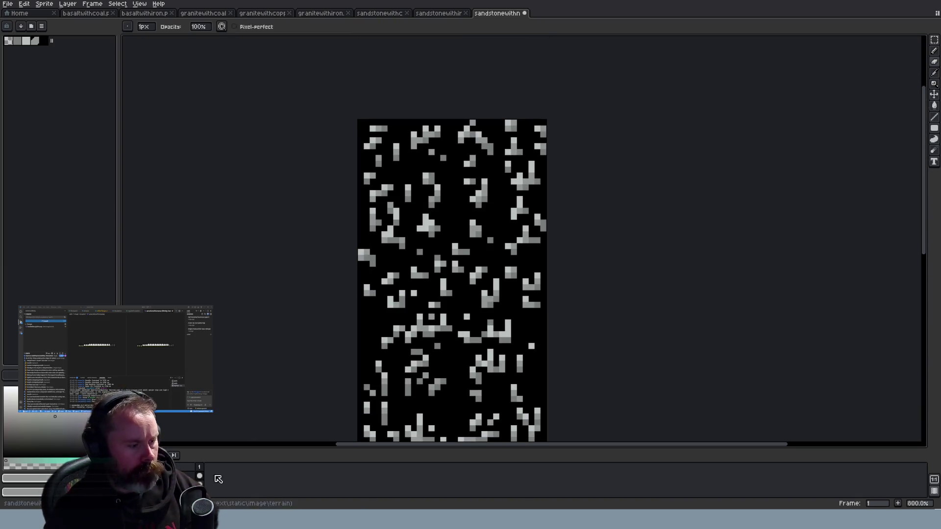
pyautogui.hotkey('ctrl', 's')
pyautogui.press('Return')
# Switch to Wayward, step the character one tile north, and hide then restore the interface
pyautogui.hotkey('alt', 'Tab')
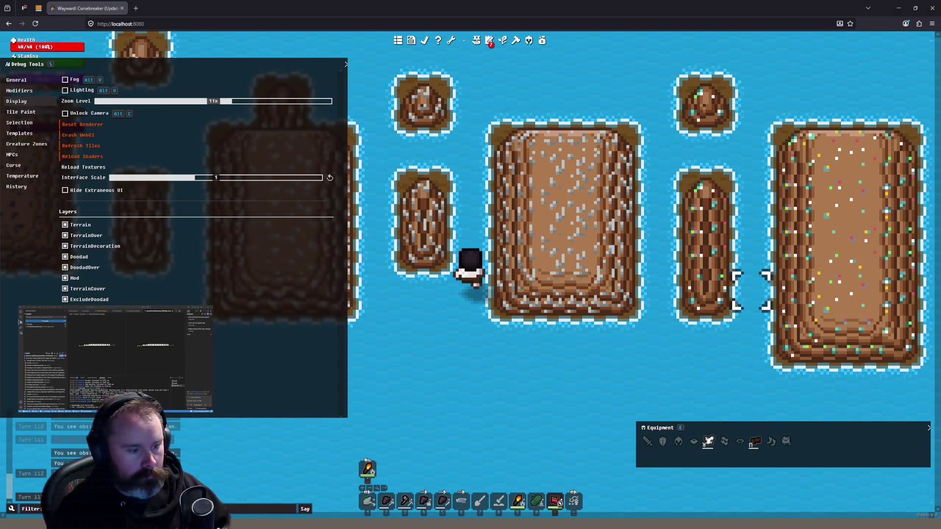
pyautogui.press('w')
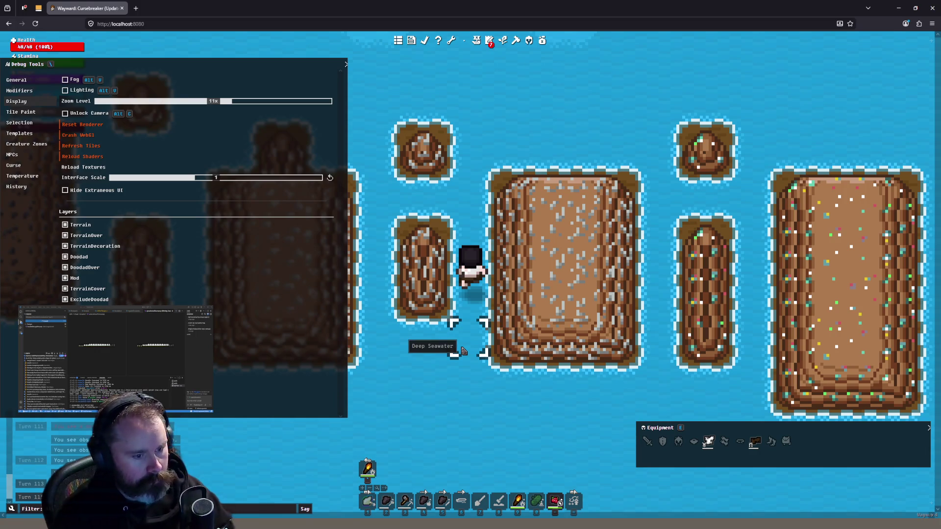
pyautogui.hotkey('alt', 'h')
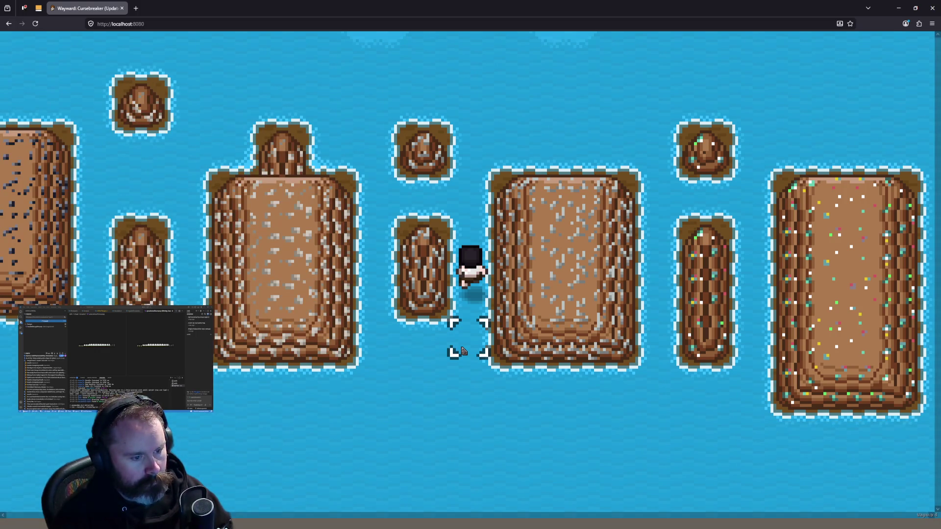
pyautogui.hotkey('alt', 'h')
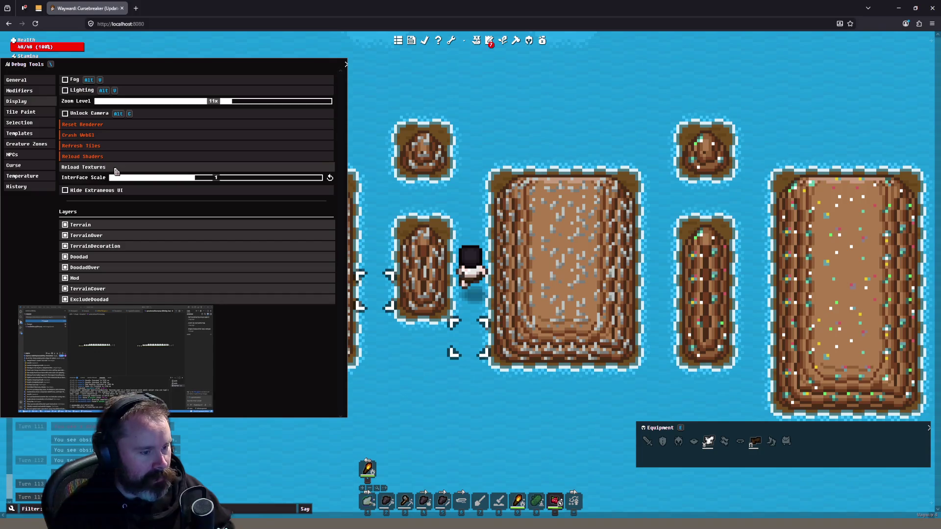
# Use Reload Shaders and then Reload Textures in the Debug Tools panel
pyautogui.click(124, 156)
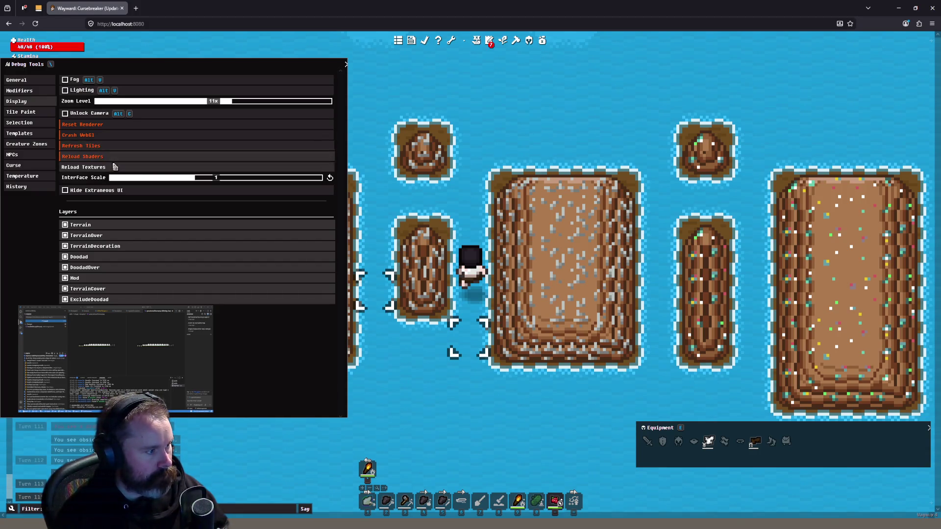
pyautogui.click(117, 169)
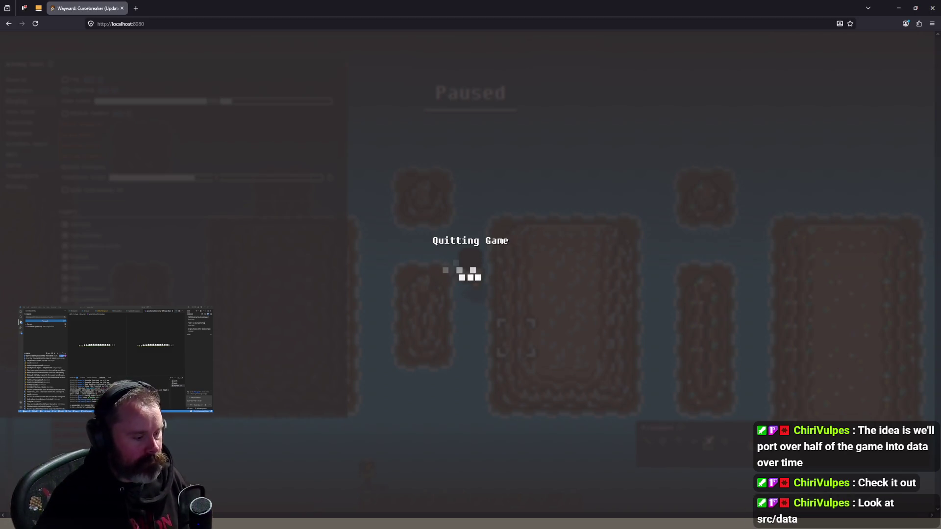
# Return to Doodads.ts in VS Code and quick-search the project files for 'data'
pyautogui.hotkey('alt', 'Tab')
pyautogui.click(474, 28)
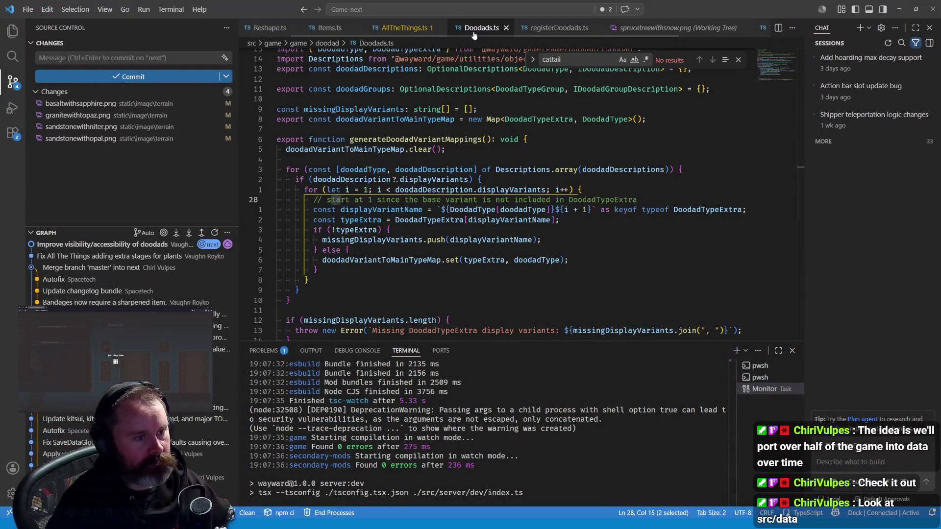
pyautogui.hotkey('ctrl', 'p')
pyautogui.write('data')
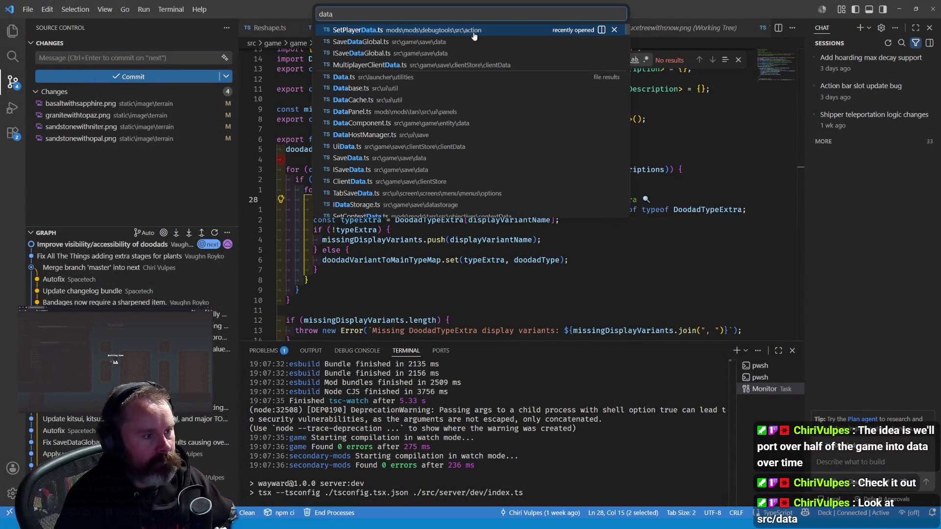
# Browse Data.ts and Database.ts in the 'data.ts' results, dismiss without opening, and show the file tree
pyautogui.press('Down')
pyautogui.press('Down')
pyautogui.press('Down')
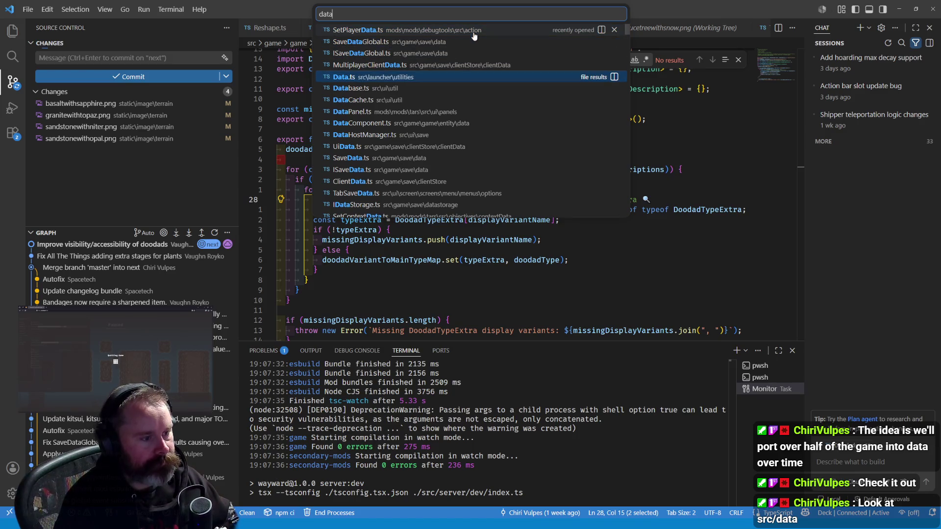
pyautogui.press('Down')
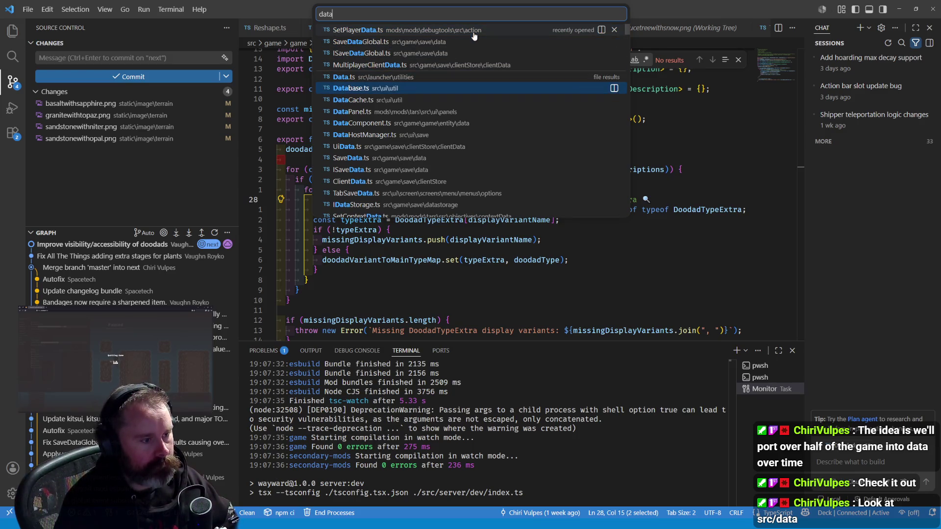
pyautogui.press('Up')
pyautogui.press('Down')
pyautogui.press('Down')
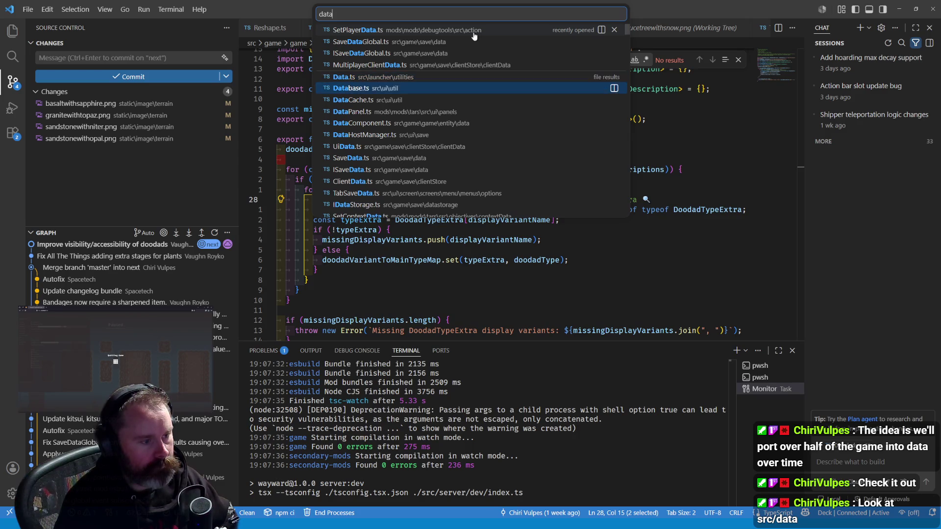
pyautogui.write('.ts')
pyautogui.press('Down')
pyautogui.press('Down')
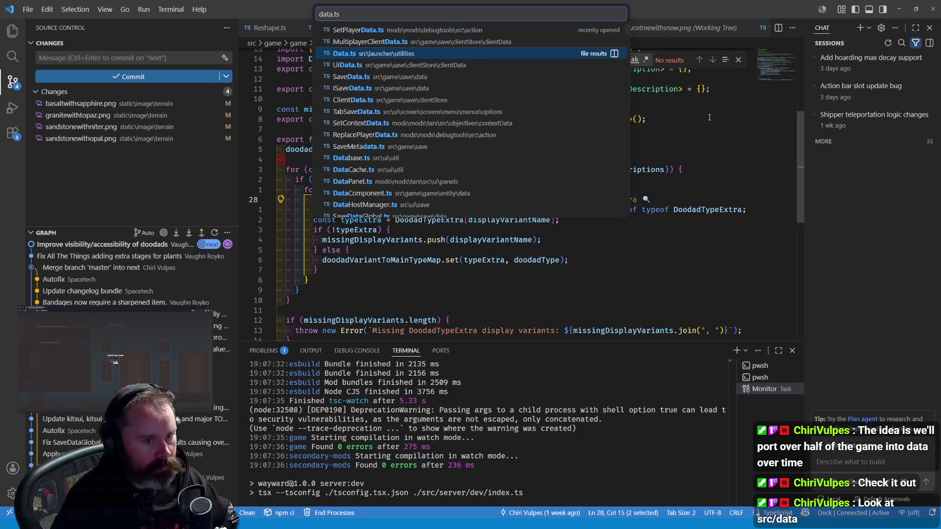
pyautogui.press('Escape')
pyautogui.click(12, 31)
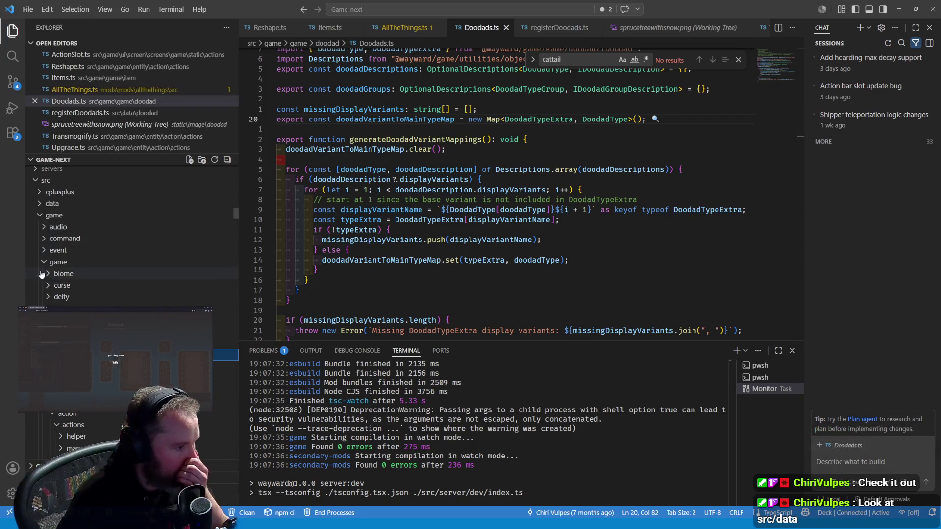
# Collapse the game and multiplayer folders to tidy the src tree
pyautogui.click(46, 265)
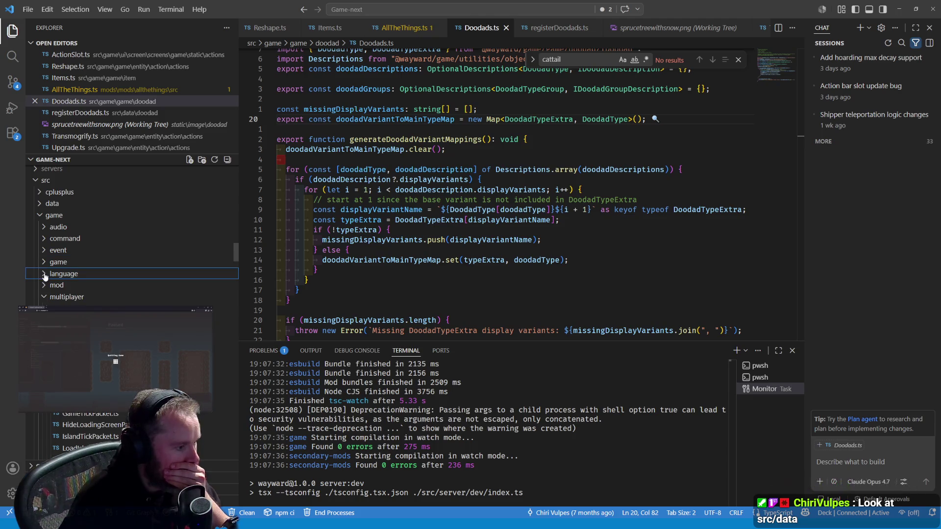
pyautogui.click(44, 298)
pyautogui.click(49, 309)
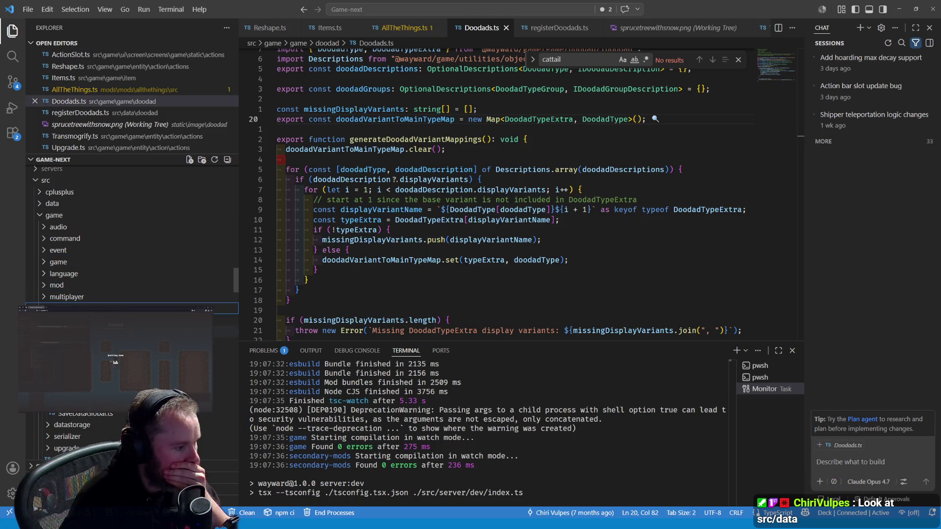
pyautogui.scroll(-1, 132, 236)
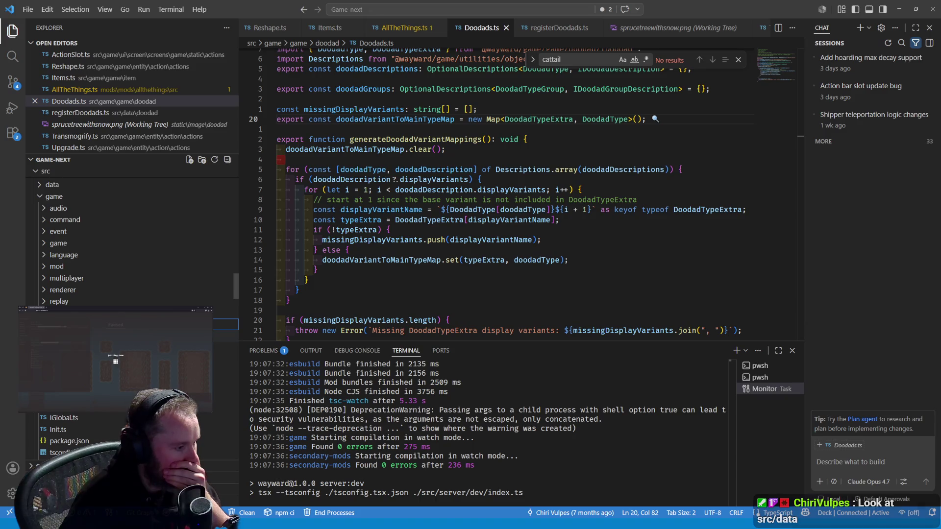
pyautogui.scroll(2, 42, 237)
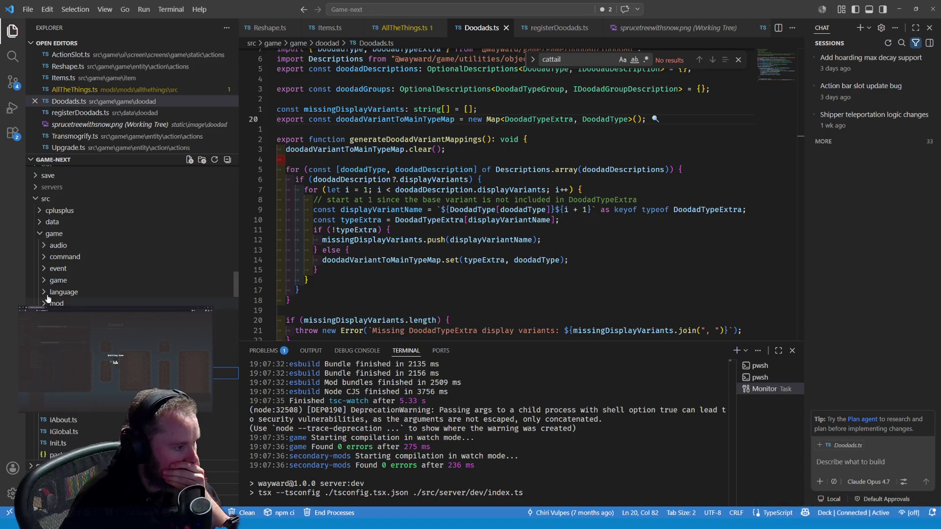
# Expand src > data > doodad, open registerDoodads.ts, then open data/index.ts
pyautogui.click(40, 222)
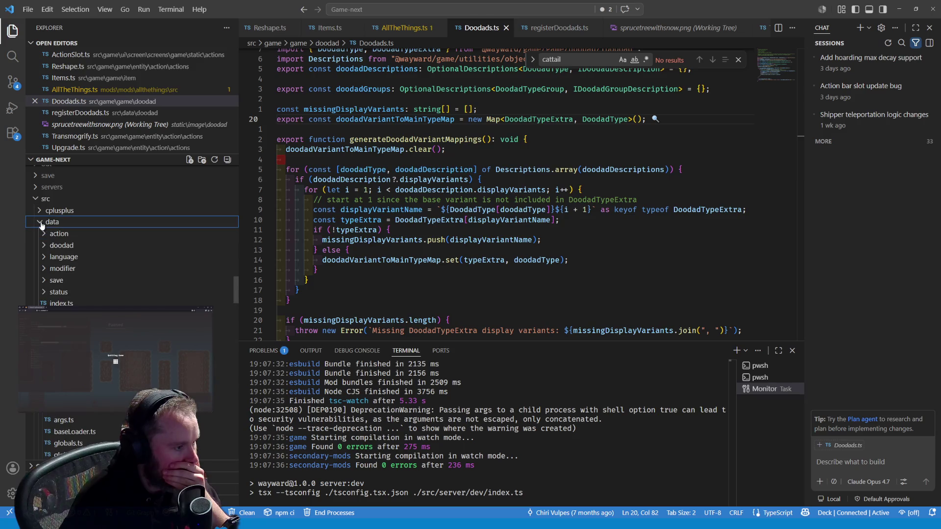
pyautogui.click(64, 246)
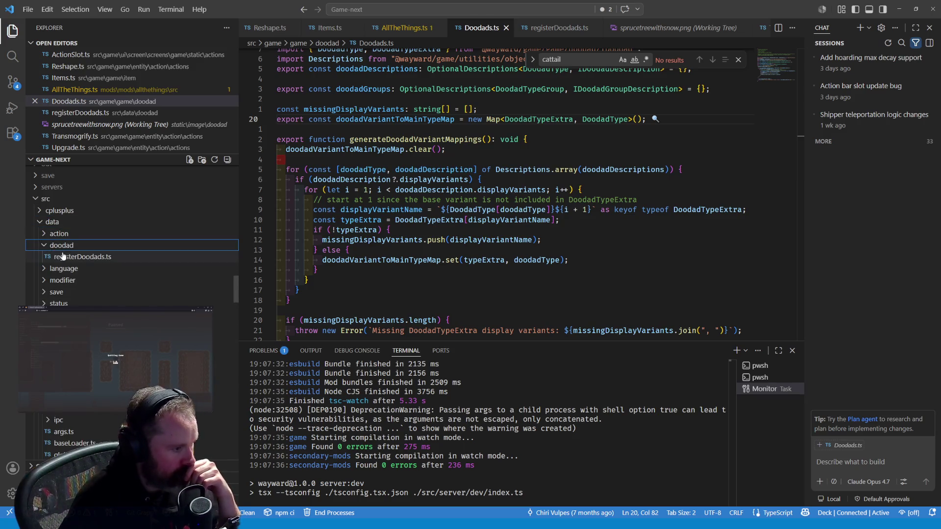
pyautogui.click(68, 257)
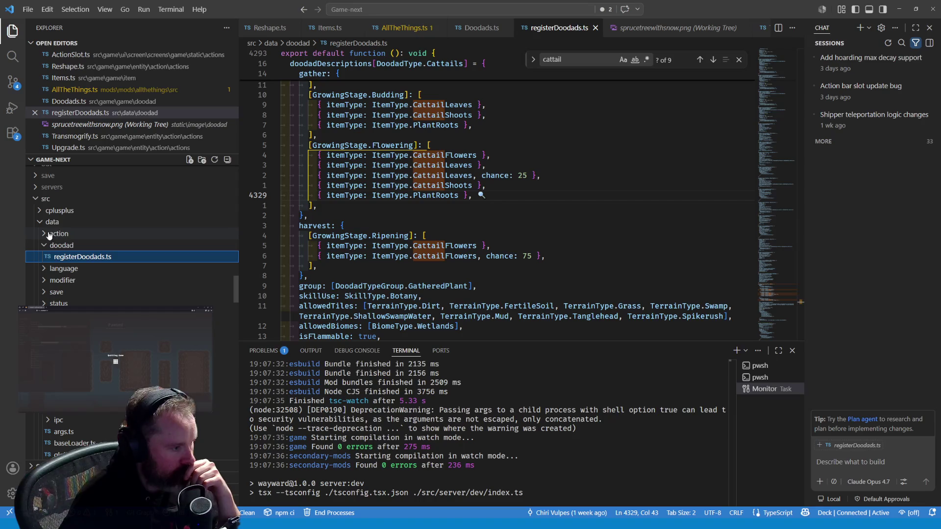
pyautogui.scroll(5, 343, 220)
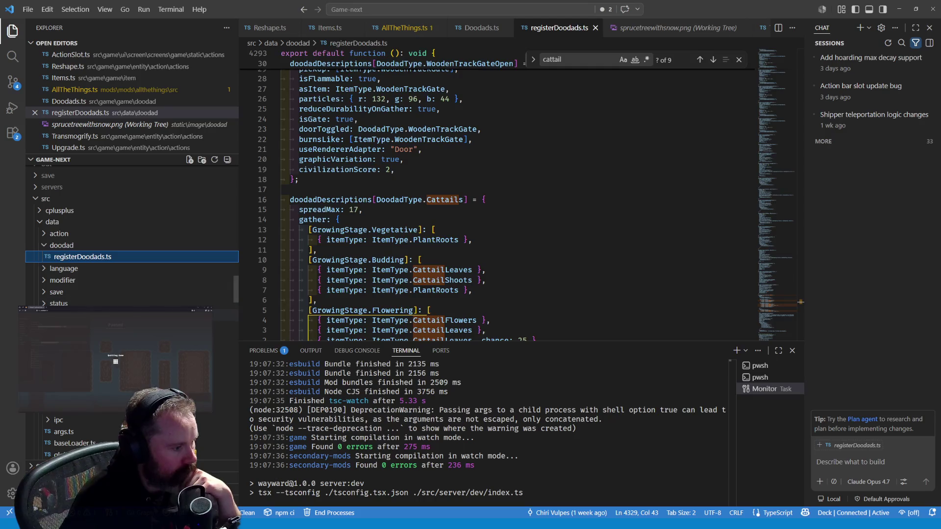
pyautogui.click(74, 315)
pyautogui.scroll(-8, 556, 169)
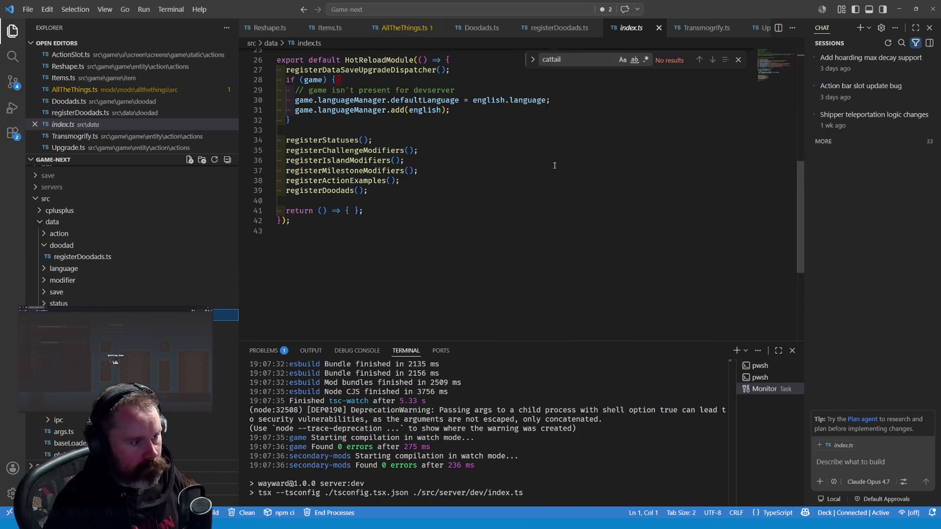
# Inspect the registerDoodads() call and the module's return line in index.ts
pyautogui.click(341, 191)
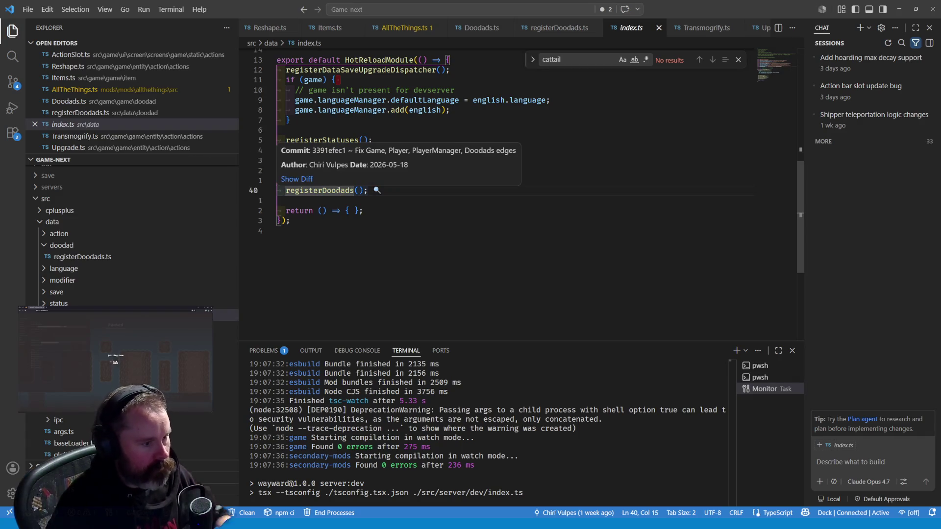
pyautogui.click(337, 191)
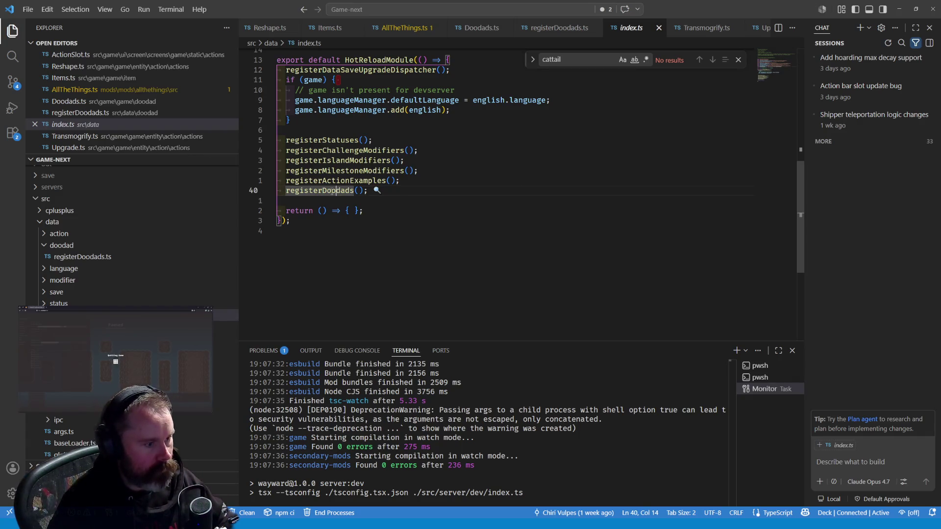
pyautogui.tripleClick(337, 191)
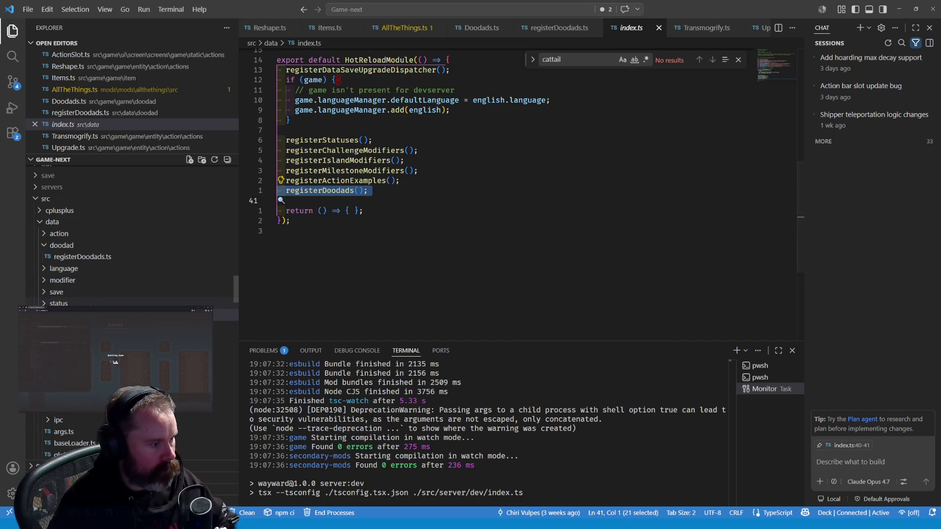
pyautogui.click(318, 191)
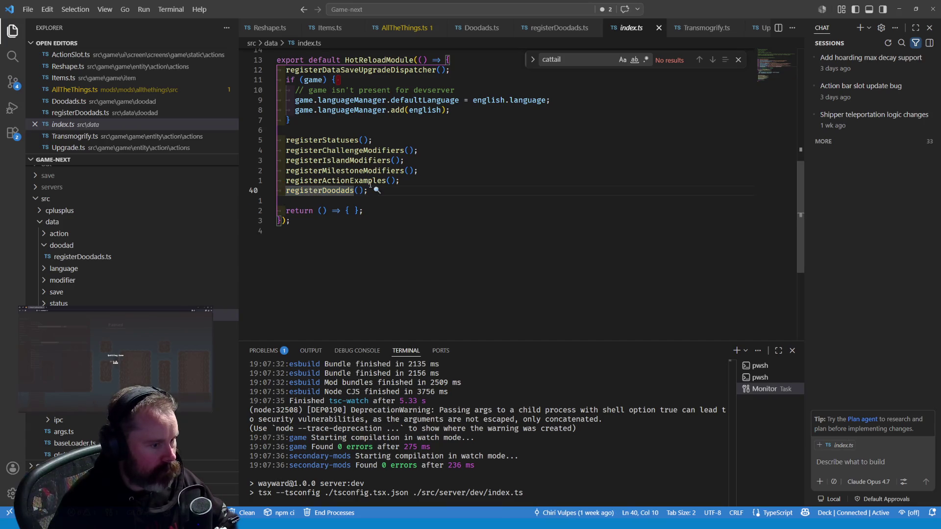
pyautogui.moveTo(377, 190)
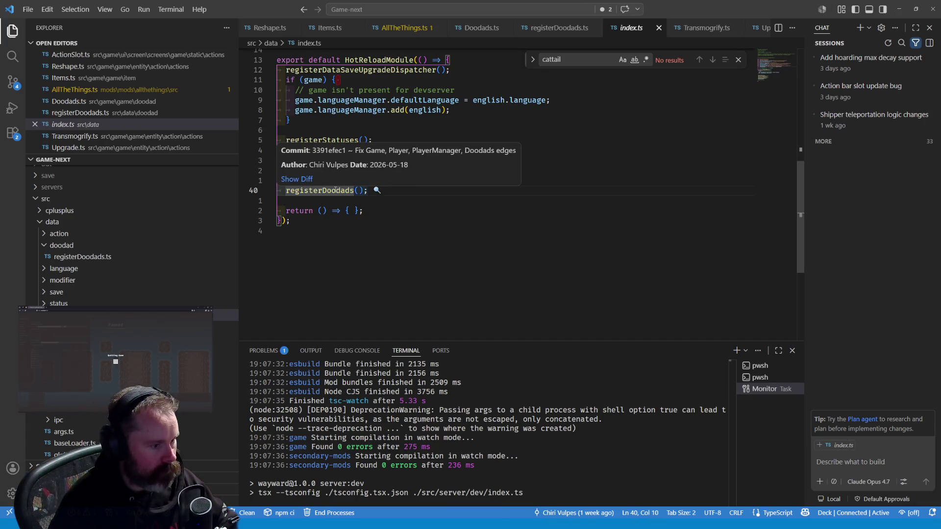
pyautogui.click(340, 211)
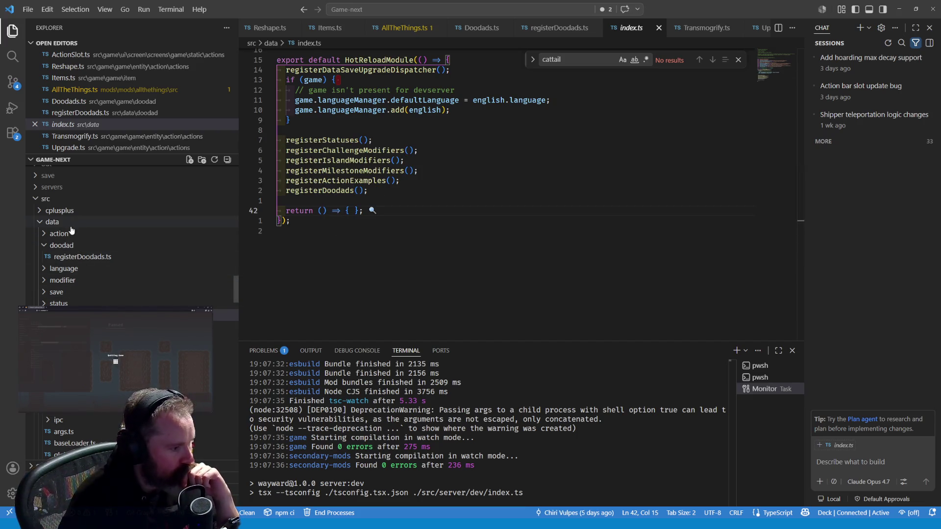
# Look over the data package's tsconfig.json and package.json, and browse the status folder
pyautogui.click(98, 338)
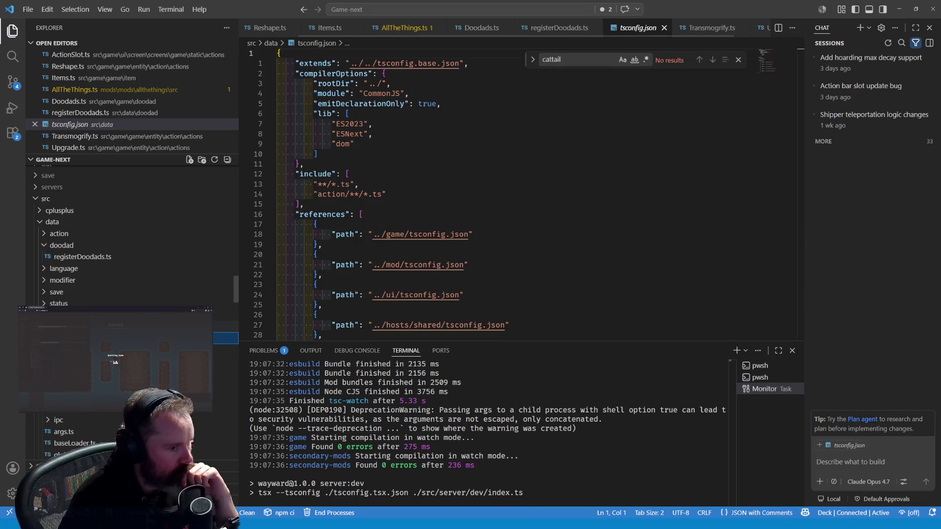
pyautogui.click(98, 327)
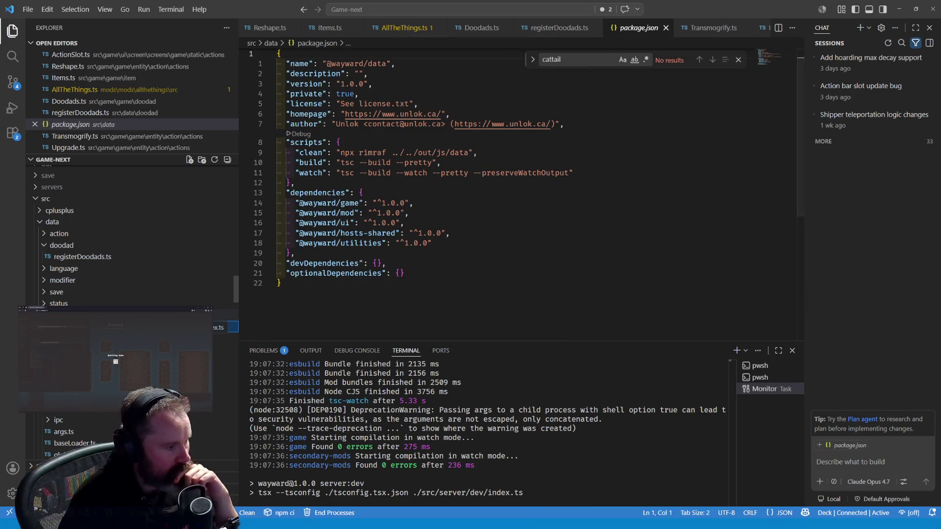
pyautogui.click(69, 304)
pyautogui.click(98, 315)
pyautogui.click(98, 316)
pyautogui.click(98, 315)
pyautogui.scroll(-4, 133, 245)
pyautogui.scroll(5, 58, 273)
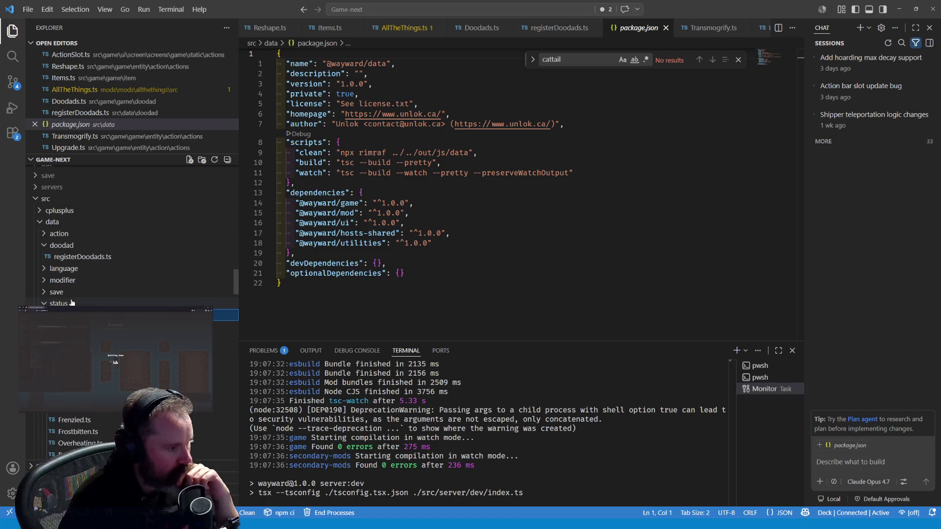
# Reopen registerDoodads.ts, expand the action and language folders, and open English.ts
pyautogui.click(71, 258)
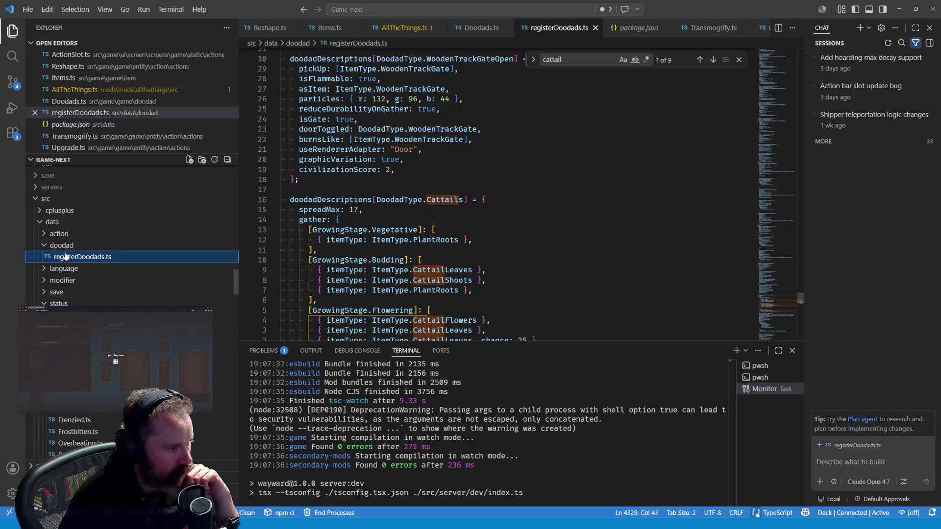
pyautogui.click(65, 235)
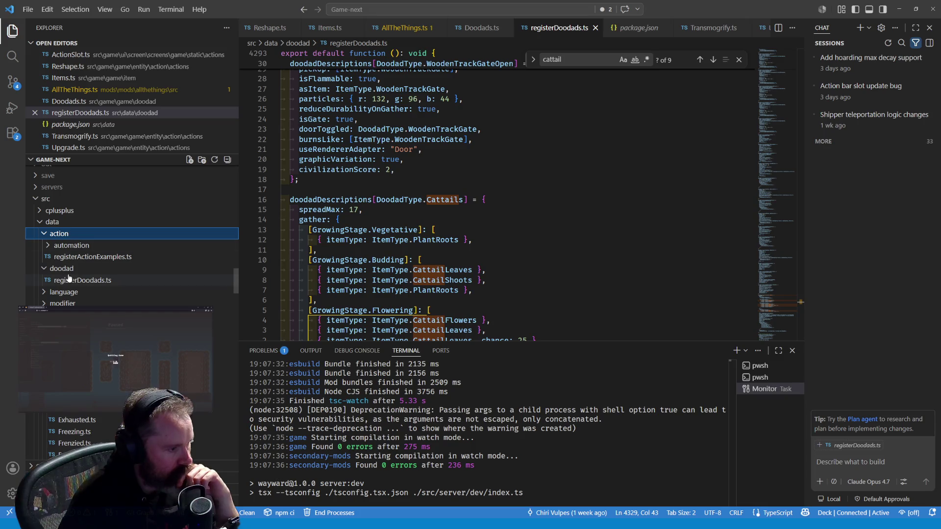
pyautogui.click(72, 294)
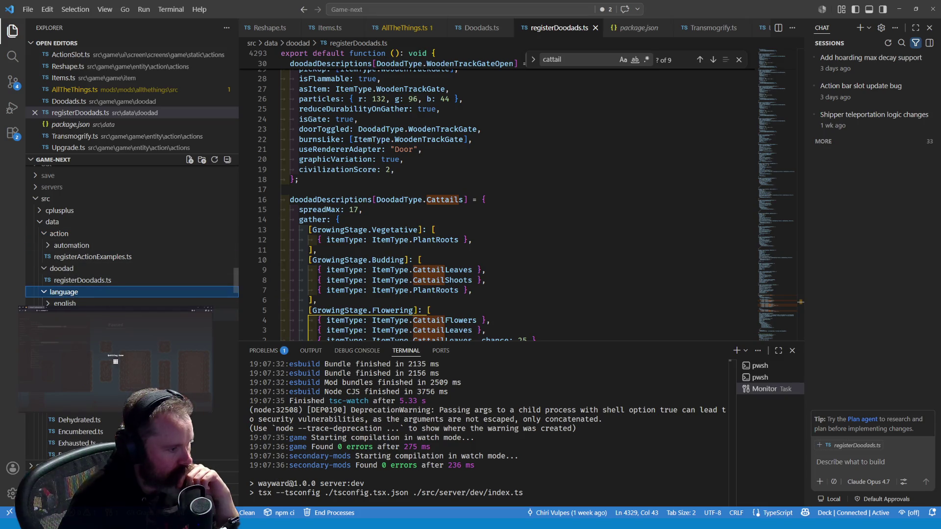
pyautogui.click(74, 327)
pyautogui.scroll(-1, 132, 235)
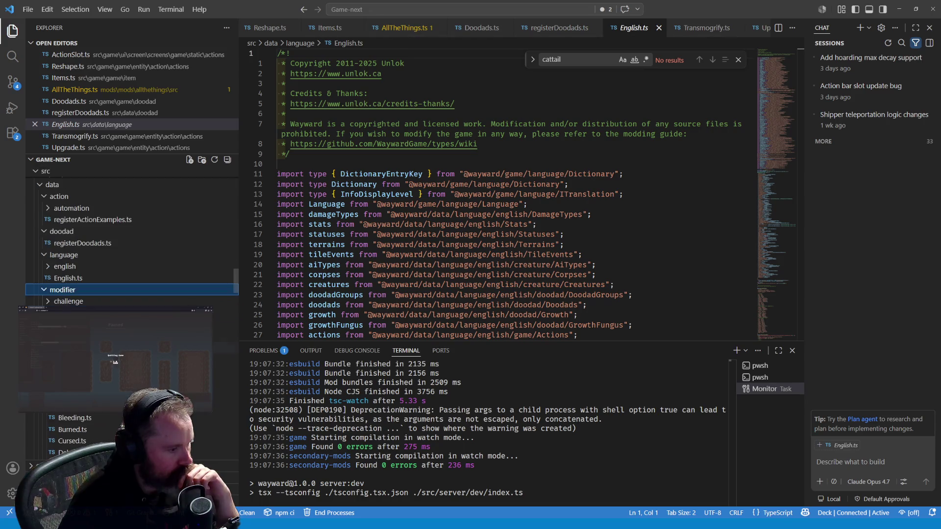
pyautogui.scroll(-3, 133, 245)
# Expand the save/upgrade folder, then return to registerDoodads.ts at the Cattails gather block
pyautogui.click(71, 223)
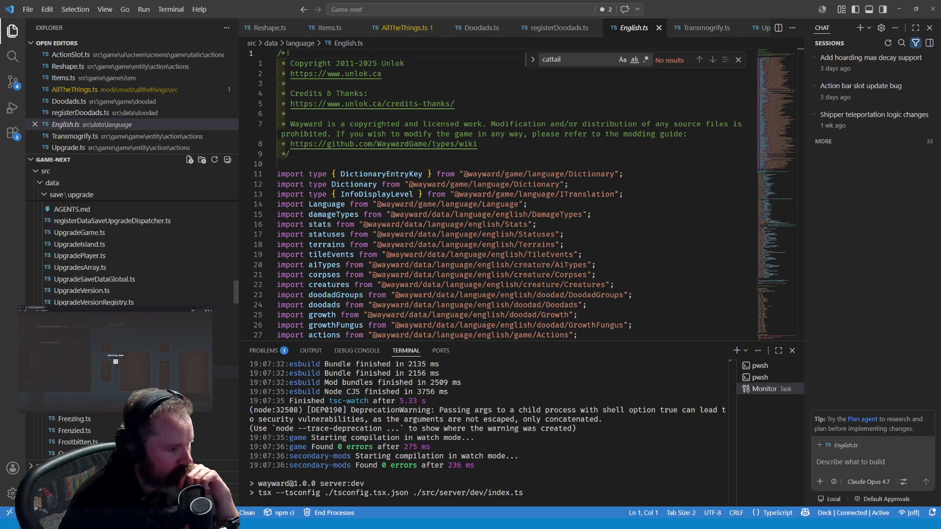
pyautogui.scroll(8, 85, 304)
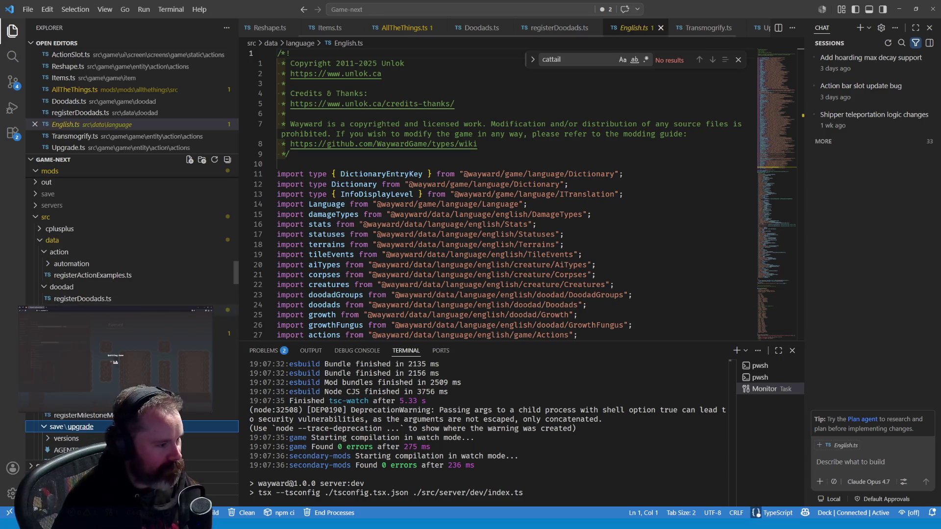
pyautogui.click(98, 298)
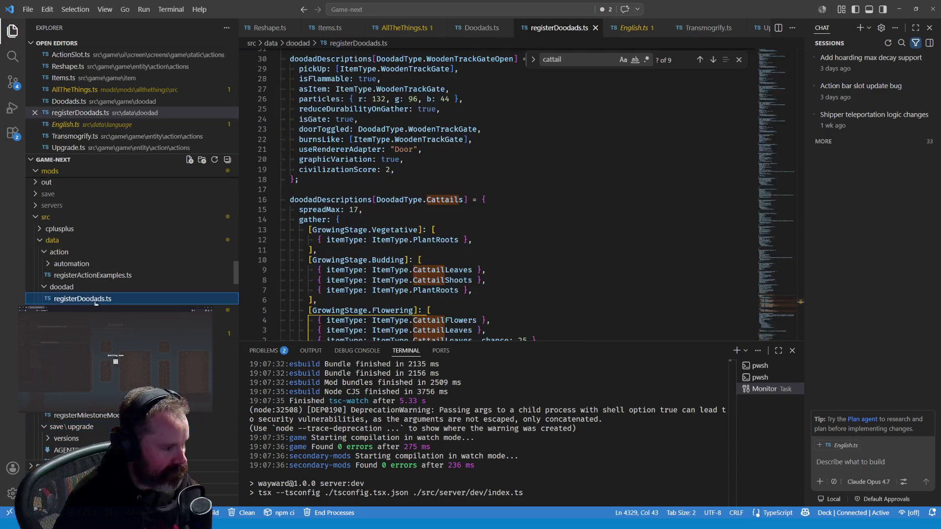
pyautogui.click(587, 251)
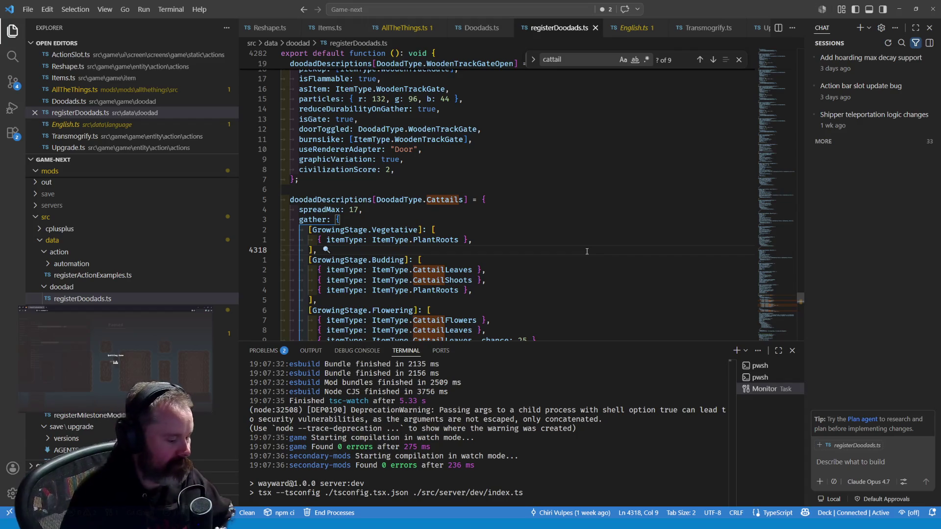
# Search the project for registerDoodads and inspect its import and call in index.ts
pyautogui.hotkey('ctrl', 'shift', 'f')
pyautogui.write('registerDoodad')
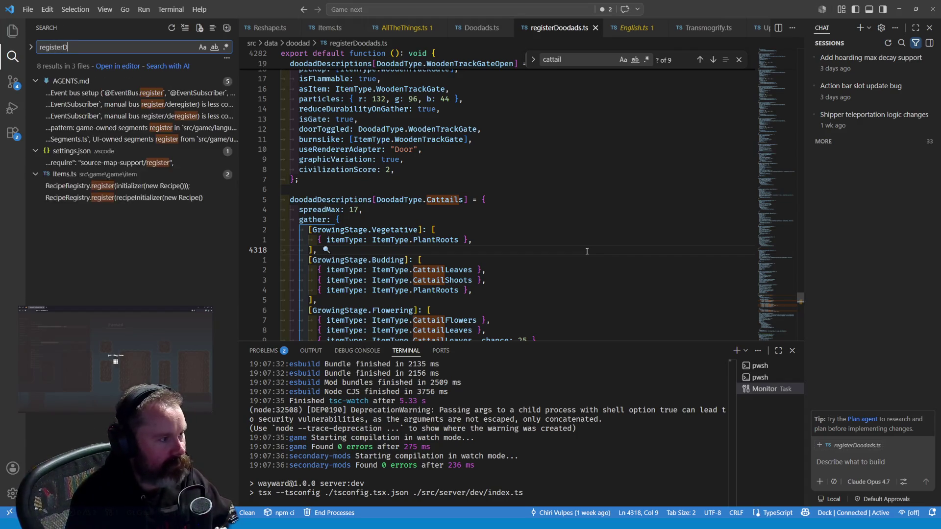
pyautogui.write('s')
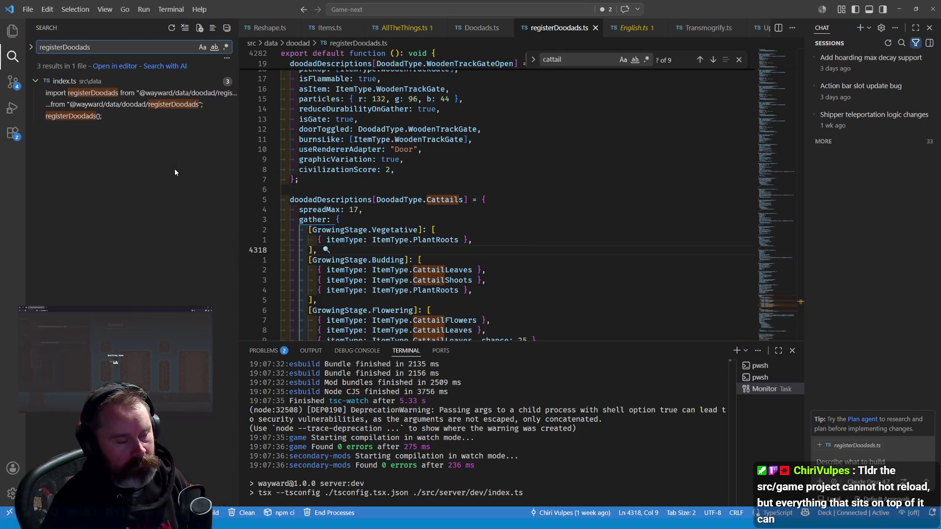
pyautogui.click(108, 107)
pyautogui.click(109, 104)
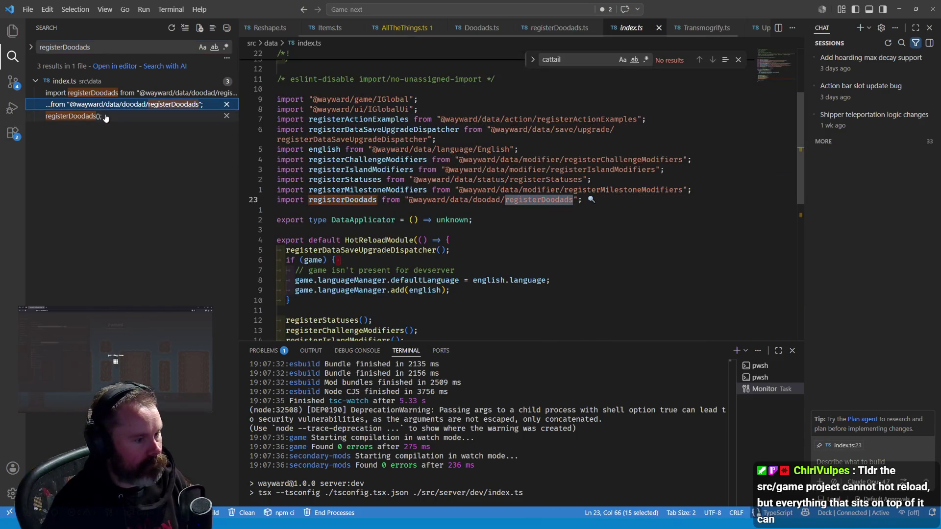
pyautogui.scroll(-5, 471, 227)
pyautogui.scroll(2, 471, 227)
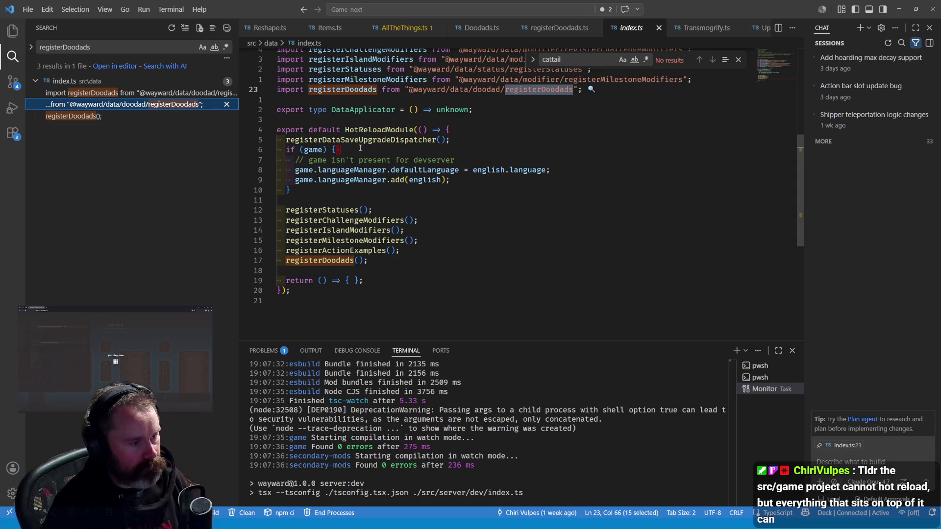
pyautogui.doubleClick(373, 140)
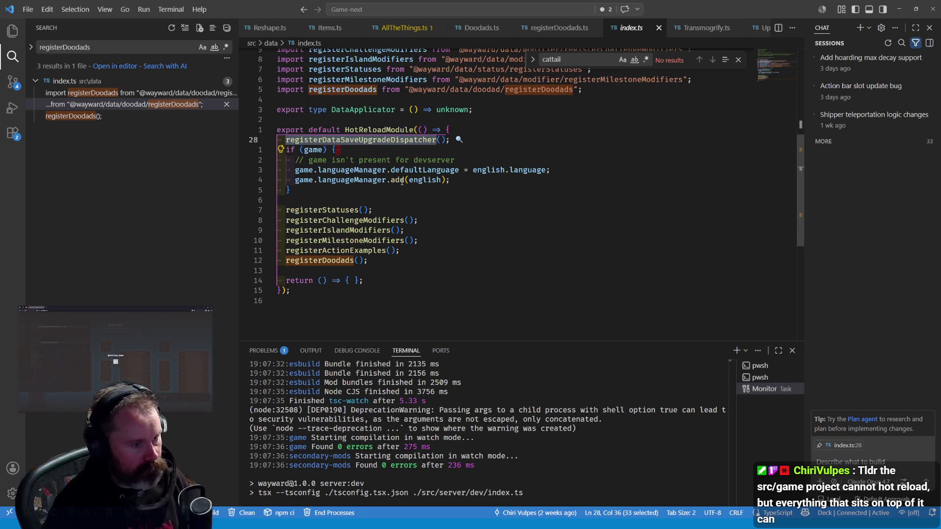
pyautogui.scroll(4, 402, 182)
pyautogui.click(147, 117)
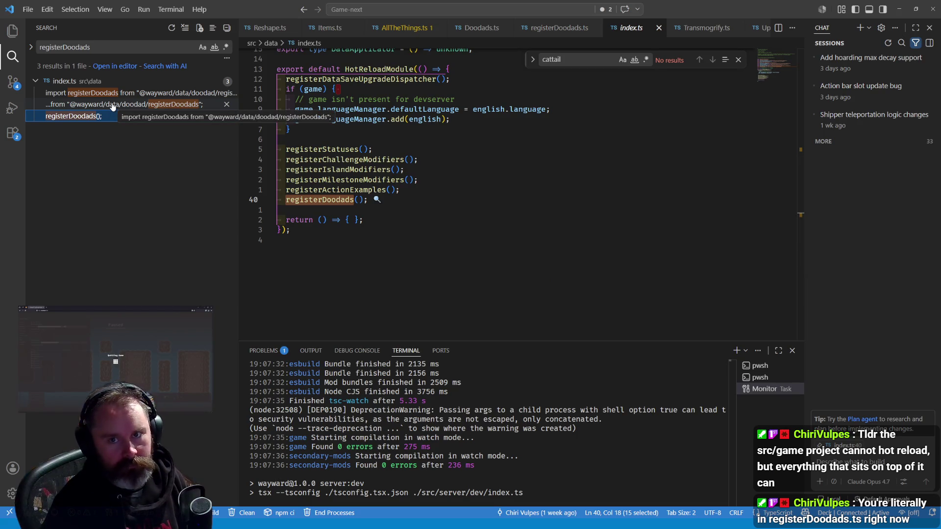
# Scroll through registerDoodads.ts, then bring up Doodads.ts at its variant-mapping code
pyautogui.click(558, 29)
pyautogui.moveTo(800, 295)
pyautogui.mouseDown()
pyautogui.moveTo(804, 49)
pyautogui.moveTo(814, 57)
pyautogui.mouseUp()
pyautogui.scroll(5, 638, 162)
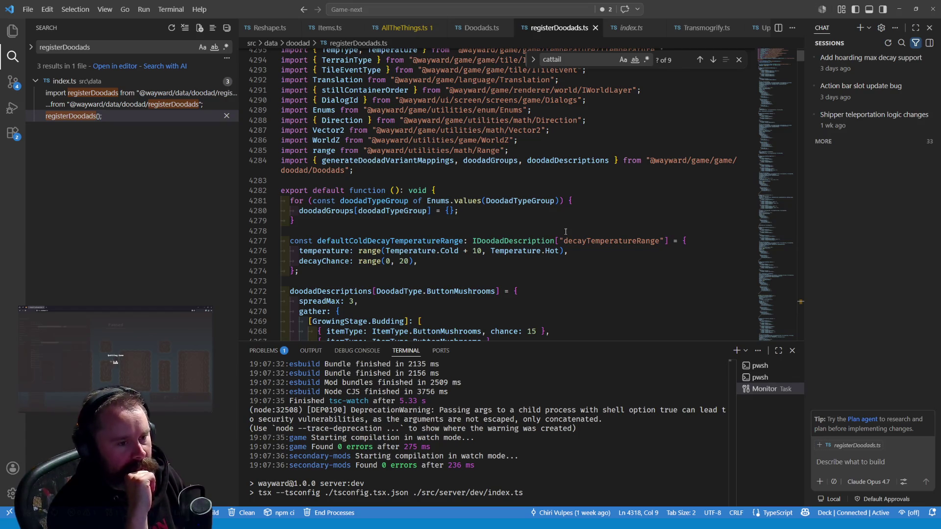
pyautogui.click(491, 28)
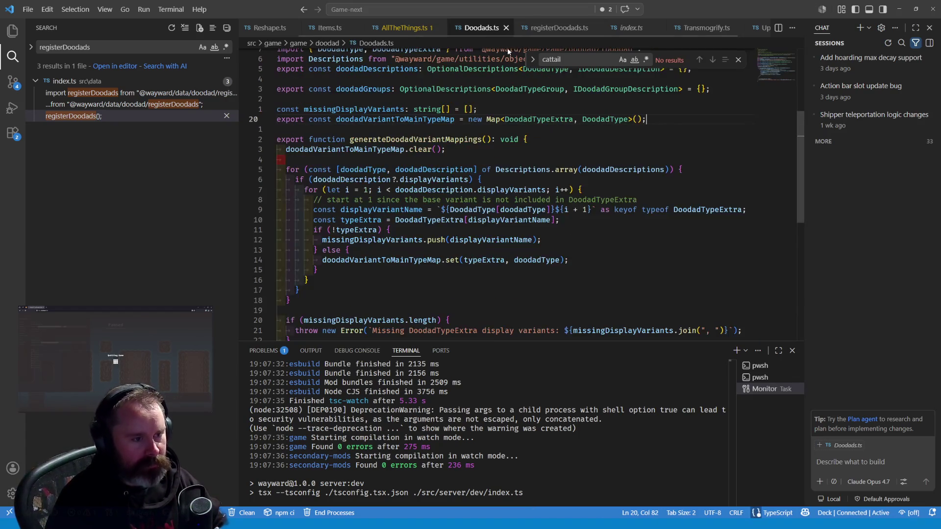
# Open registerDoodads.ts by file name from the command palette
pyautogui.click(551, 210)
pyautogui.hotkey('ctrl', 'shift', 'p')
pyautogui.press('BackSpace')
pyautogui.write('registerdoodads')
pyautogui.press('Return')
# Scroll to the FlyAmanita spawnOnWorldGen terrains for the Coastal and Wetlands biomes
pyautogui.scroll(-15, 552, 208)
pyautogui.scroll(-5, 534, 188)
pyautogui.scroll(3, 534, 189)
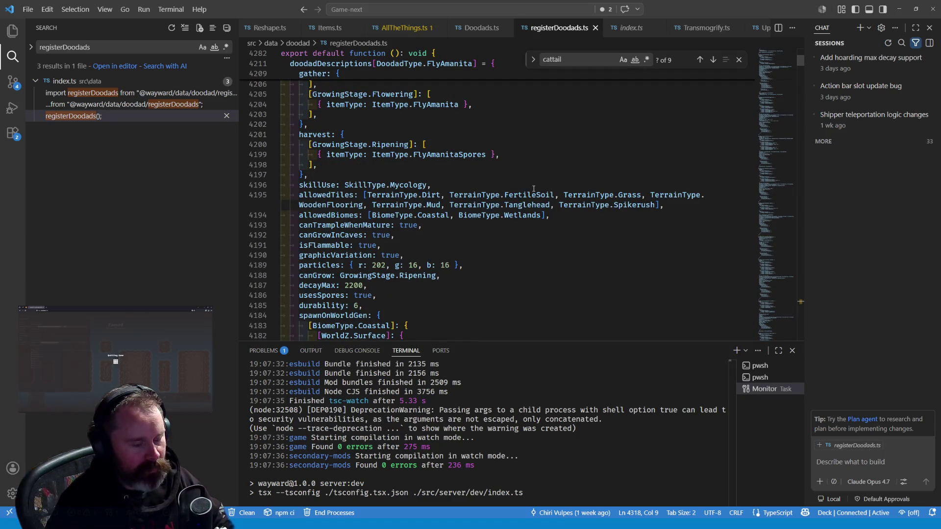
pyautogui.scroll(-4, 534, 189)
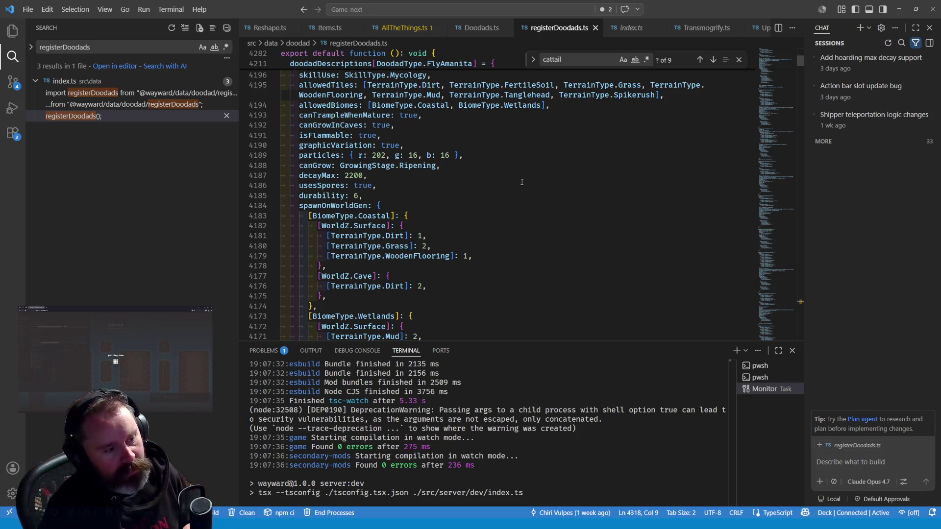
pyautogui.scroll(-7, 518, 194)
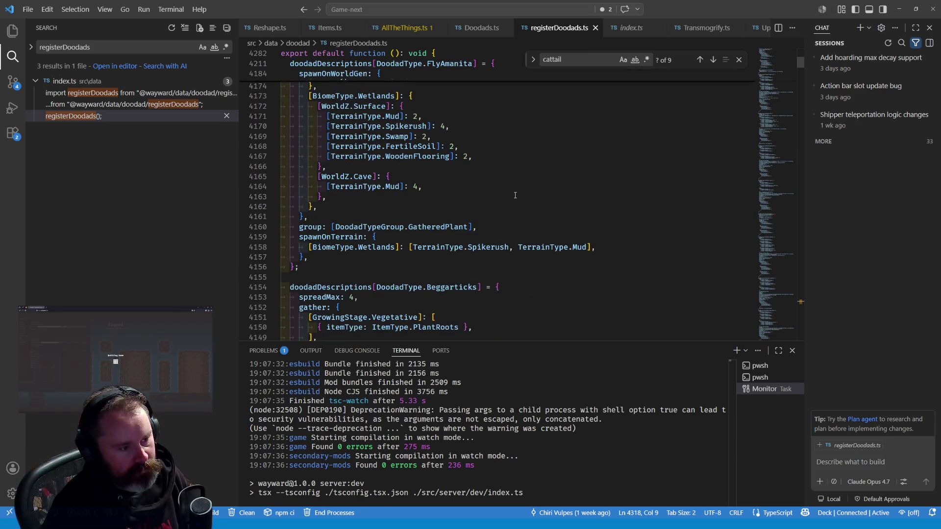
pyautogui.scroll(4, 491, 194)
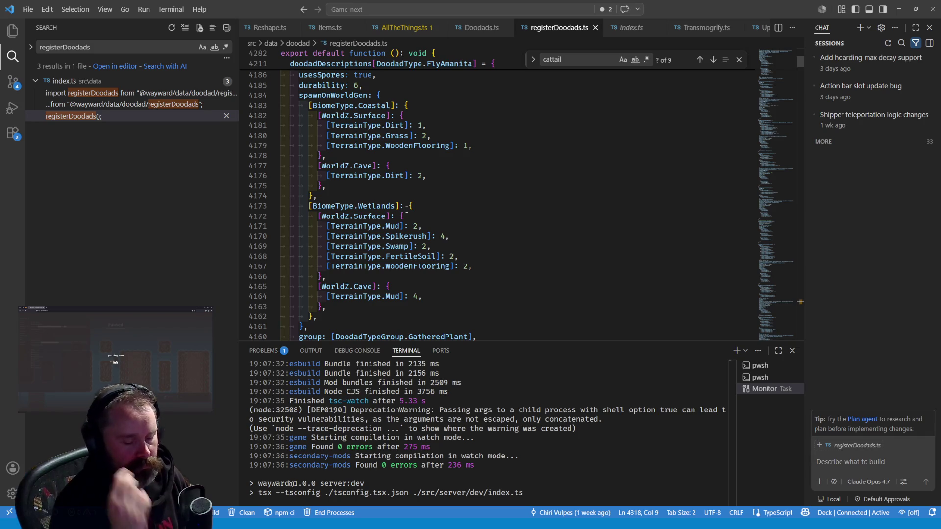
pyautogui.hotkey('ctrl', 'p')
# Open Doodad.ts and search it for 'cache', reaching the _doodadGroupCache declaration
pyautogui.write('doodad')
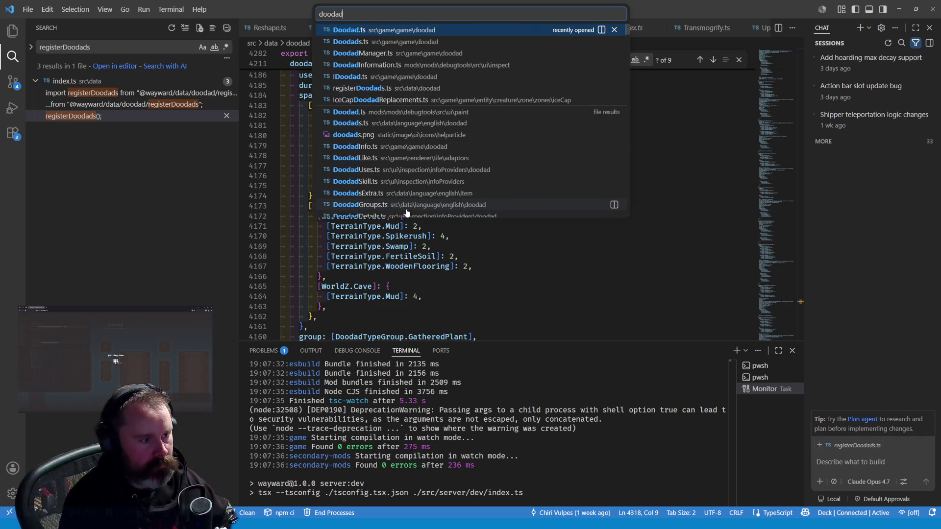
pyautogui.press('Return')
pyautogui.hotkey('ctrl', 'f')
pyautogui.write('cache')
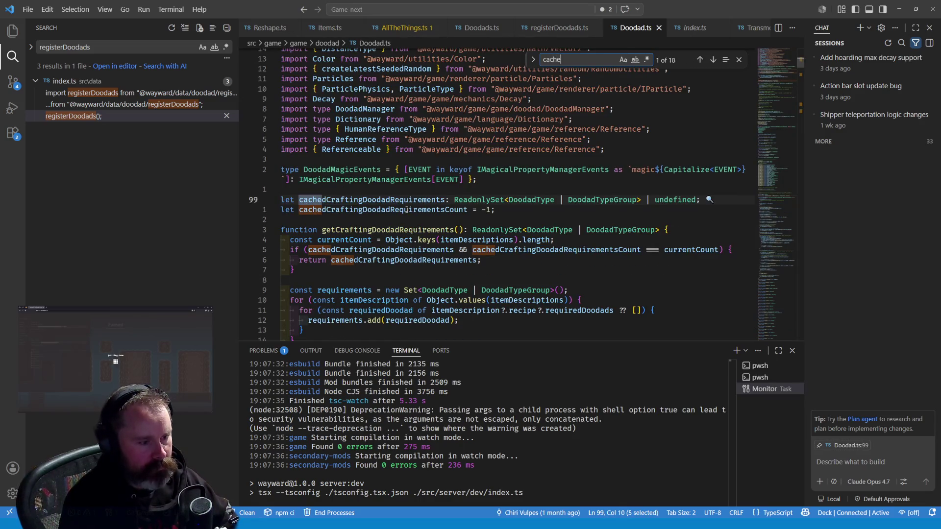
pyautogui.press('Return')
pyautogui.press('Return')
pyautogui.press('Return')
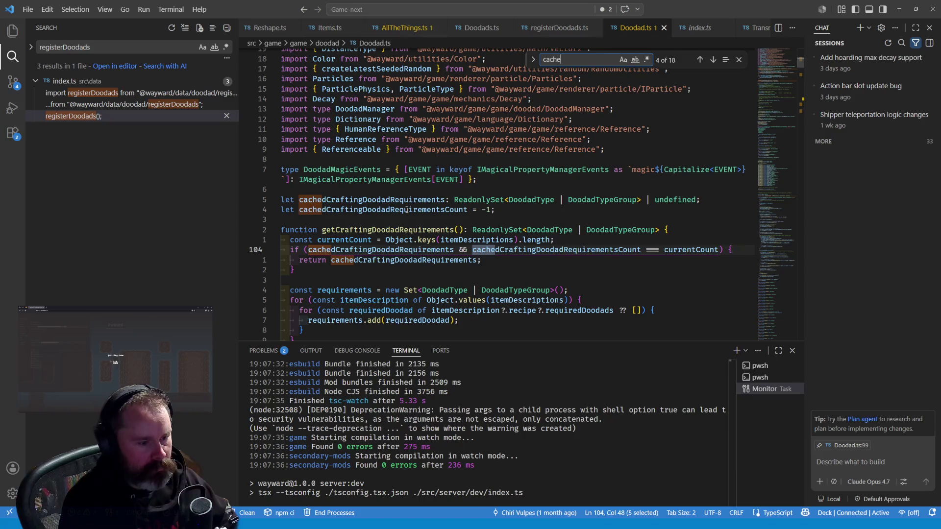
pyautogui.press('Return')
pyautogui.press('Return')
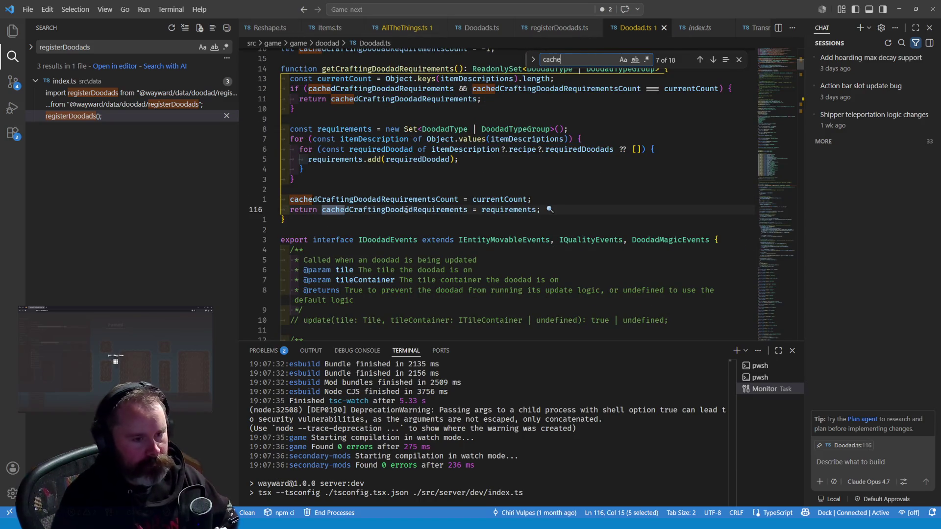
pyautogui.press('Return')
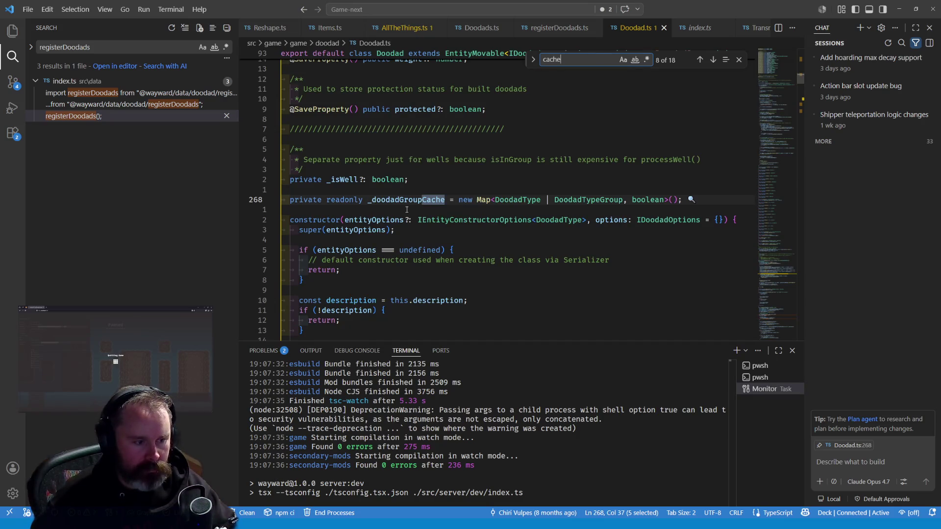
# Cycle through the cache matches in isInGroup and updateGroupCache, wrapping to the top twice
pyautogui.press('Return')
pyautogui.press('Return')
pyautogui.press('Return')
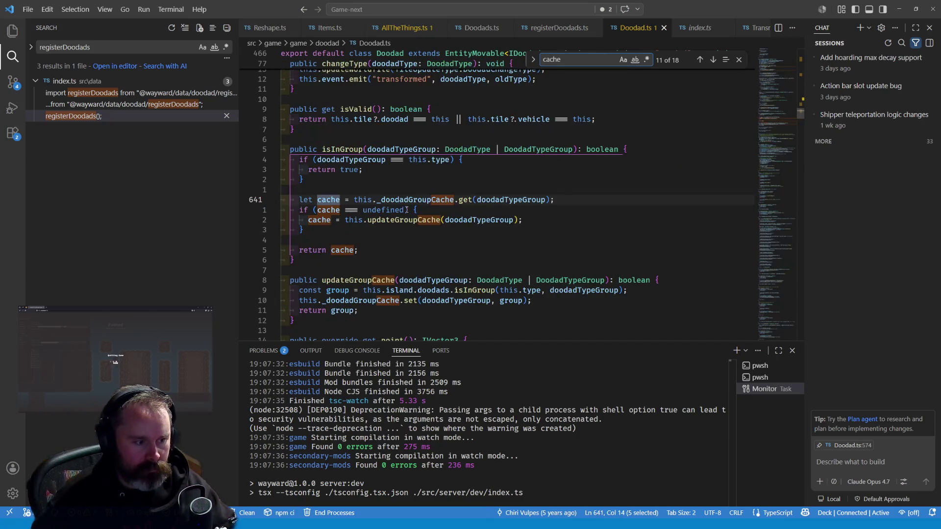
pyautogui.press('Return')
pyautogui.press('Return')
pyautogui.press('Return')
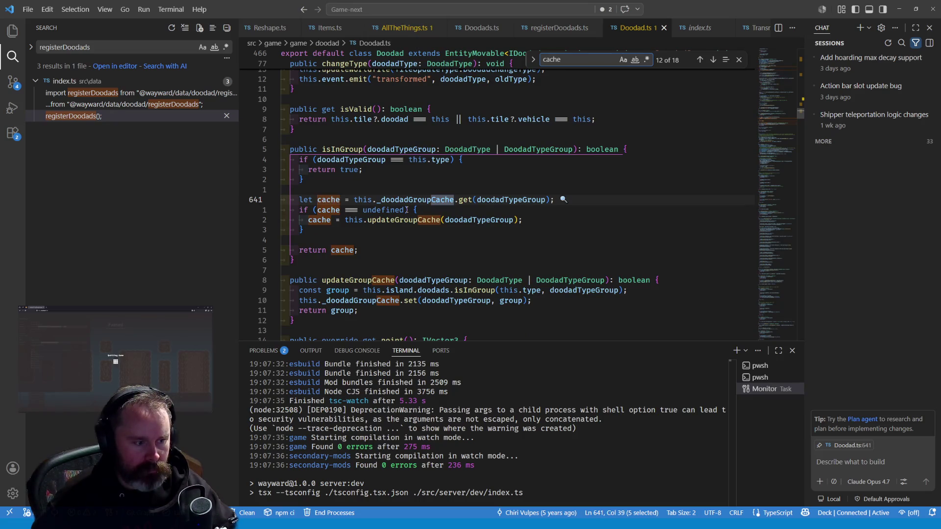
pyautogui.press('Return')
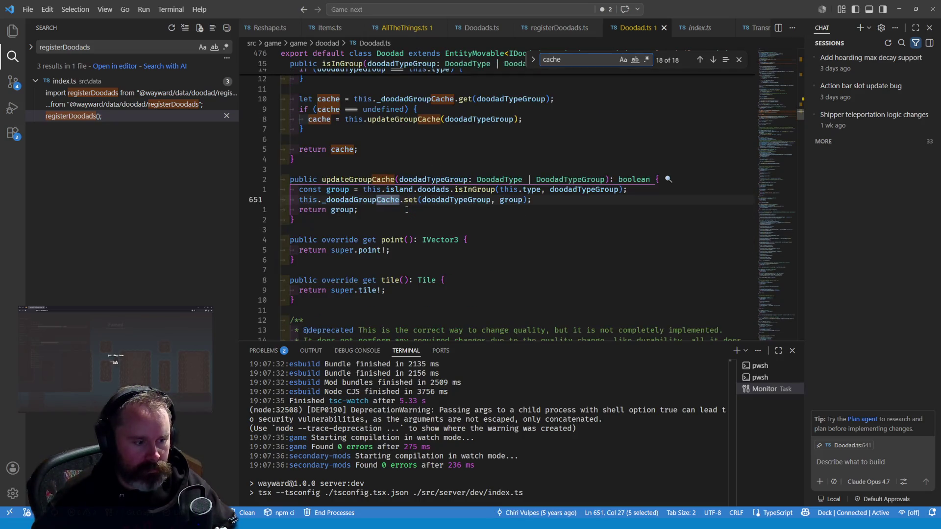
pyautogui.press('Return')
pyautogui.press('Return')
pyautogui.press('Return')
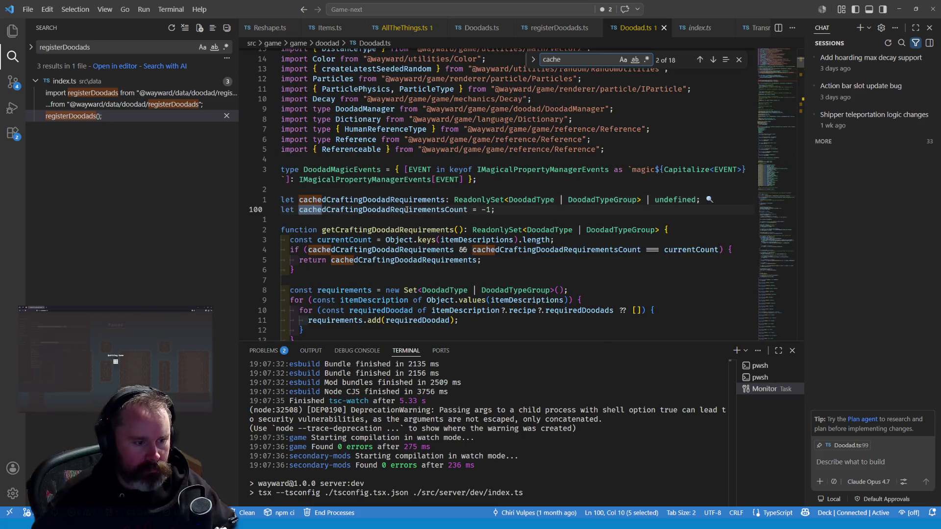
pyautogui.press('Return')
pyautogui.press('Return')
pyautogui.press('Return')
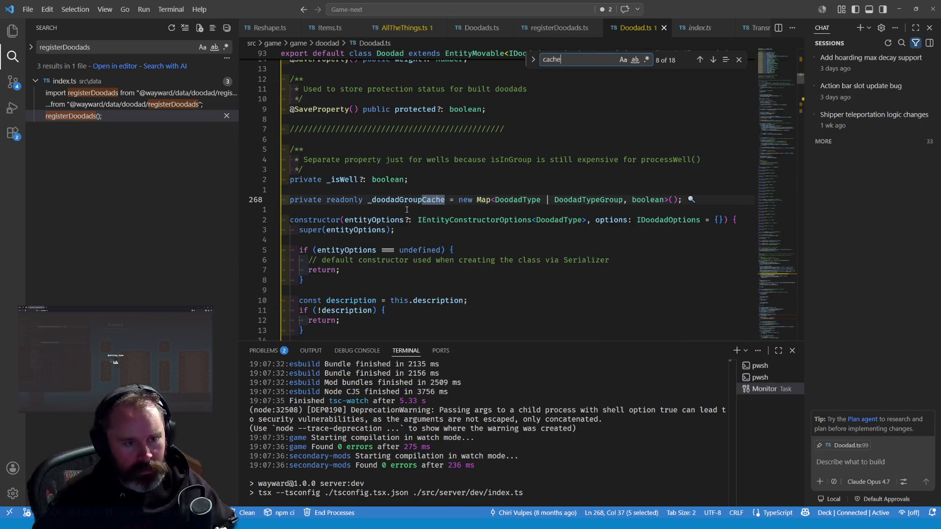
pyautogui.press('Return')
pyautogui.press('Return')
pyautogui.press('Return')
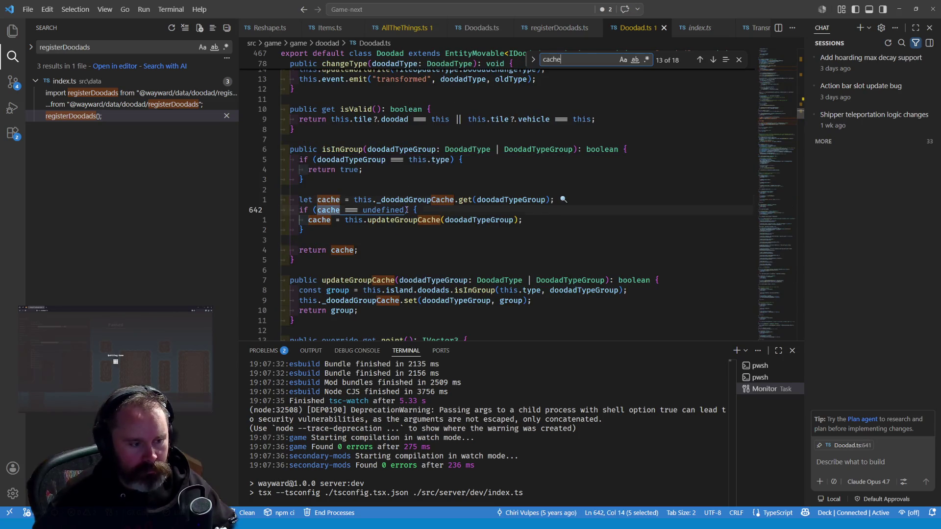
pyautogui.press('Return')
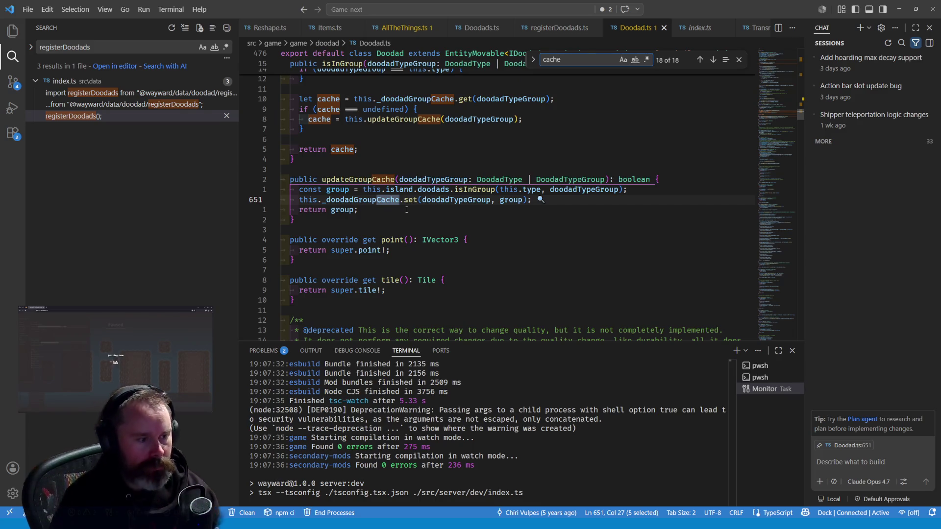
pyautogui.press('Return')
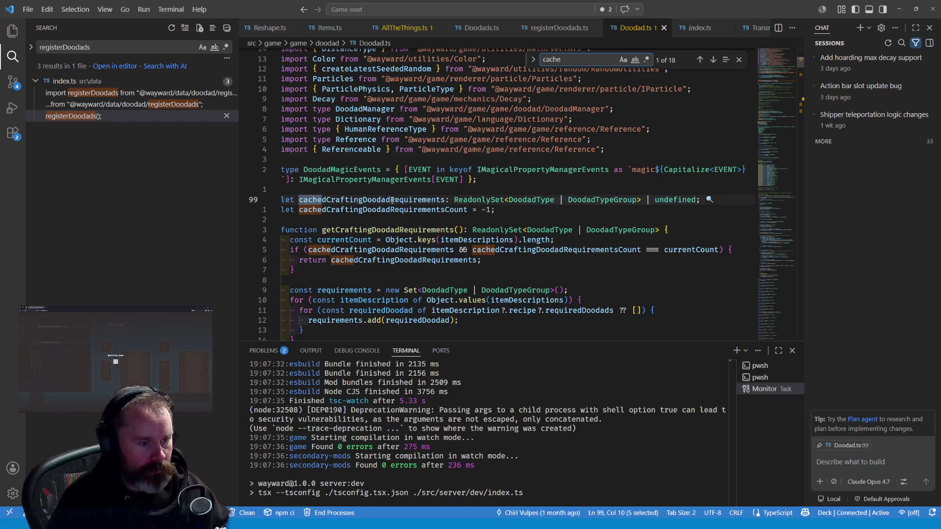
pyautogui.moveTo(393, 200)
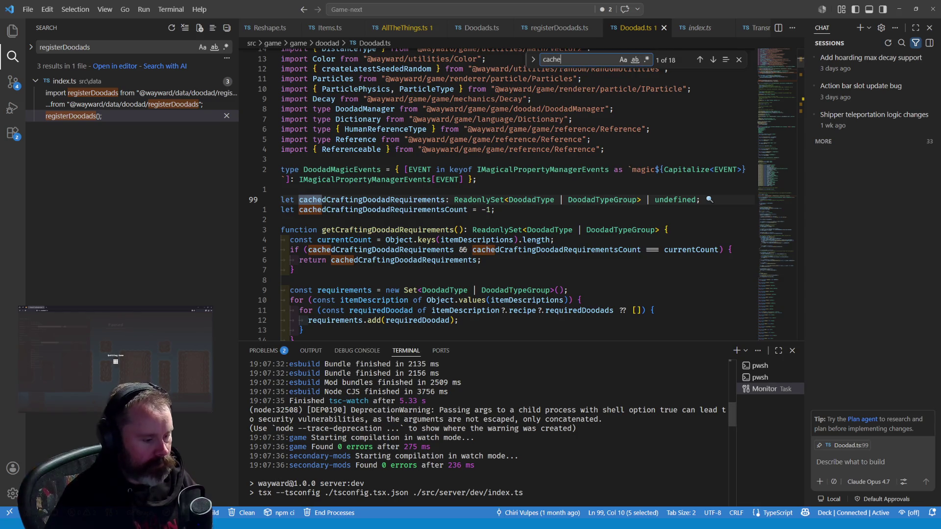
pyautogui.click(334, 19)
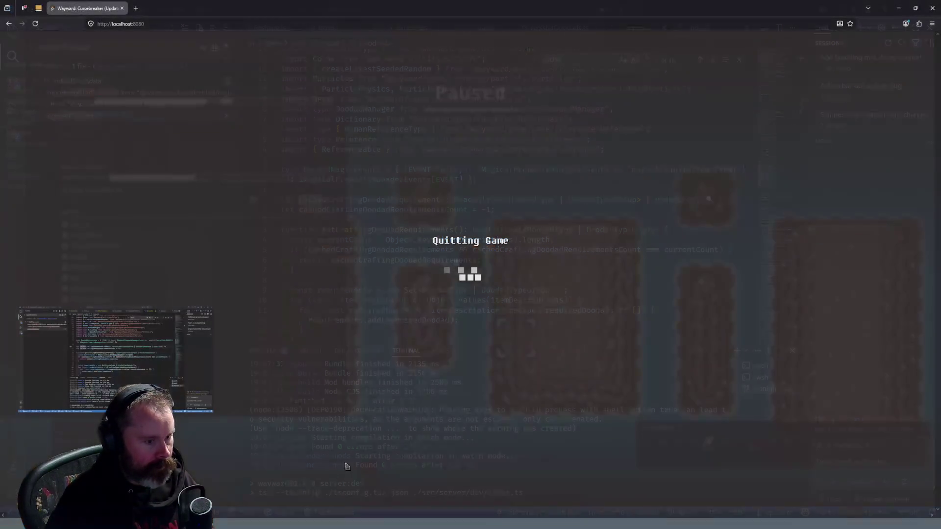
# Reload the localhost:8080 Wayward page from the address bar
pyautogui.click(335, 22)
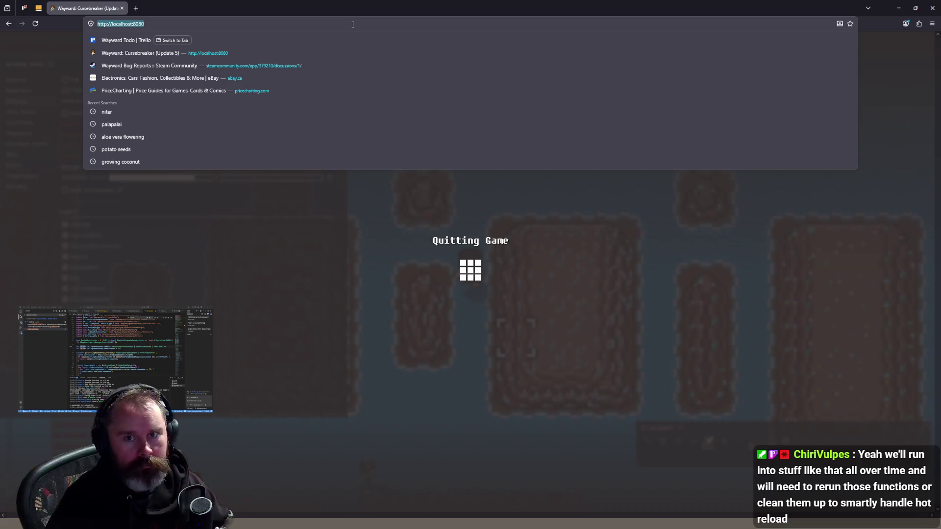
pyautogui.press('Return')
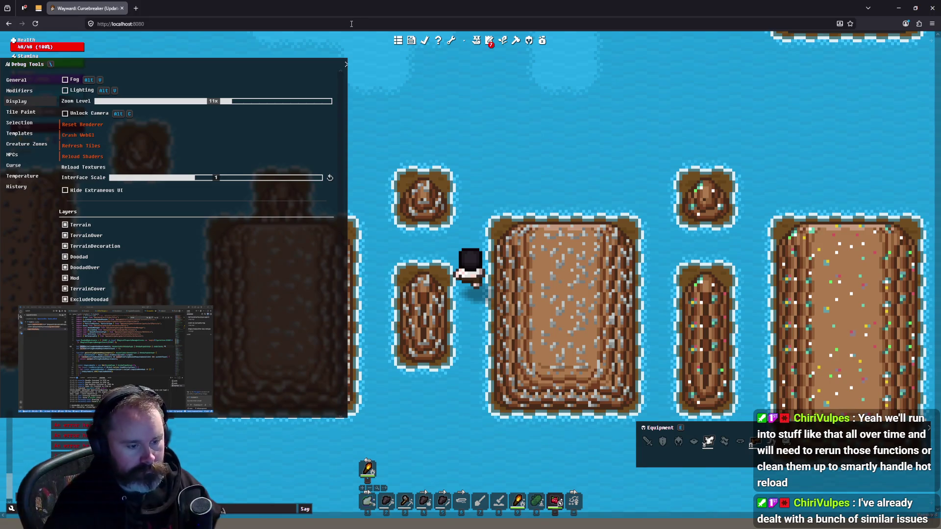
# Walk the character toward the grey stone islands and past the dark rock islands
pyautogui.scroll(-1, 481, 279)
pyautogui.scroll(-4, 480, 279)
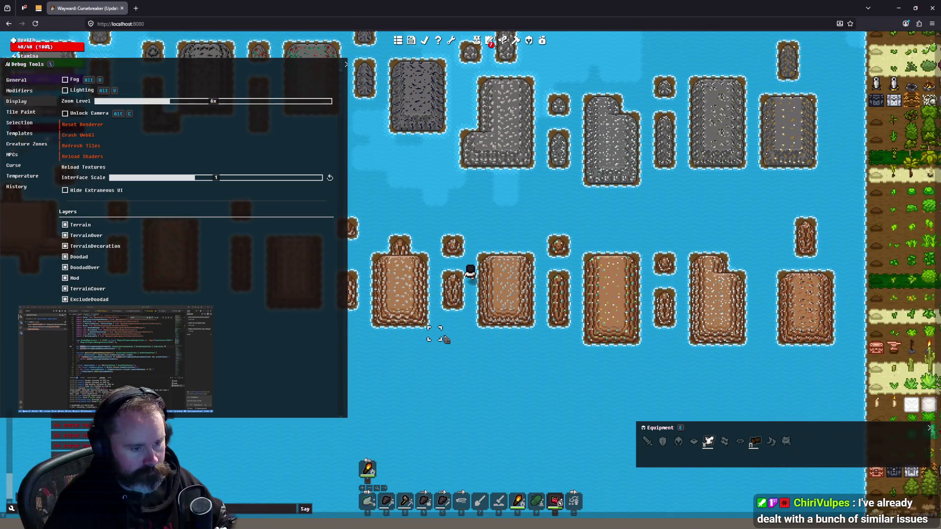
pyautogui.click(441, 333)
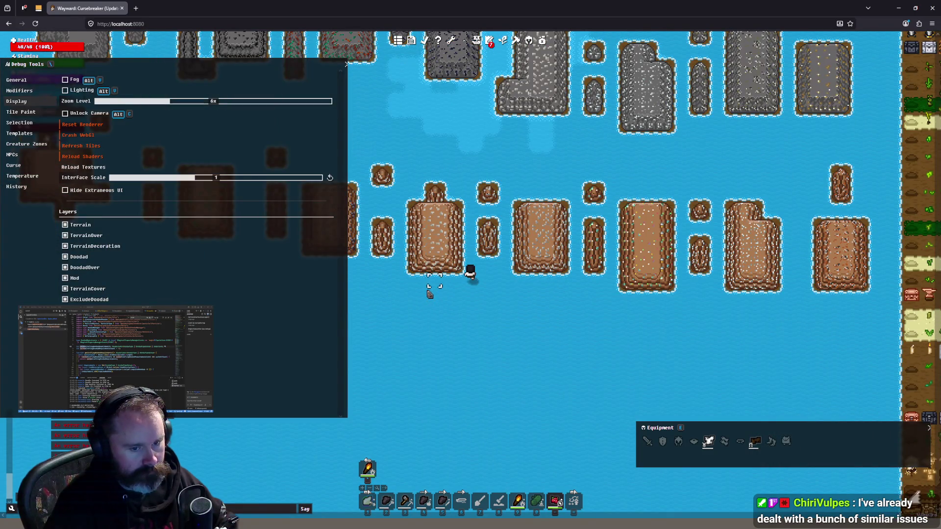
pyautogui.click(567, 179)
pyautogui.click(539, 247)
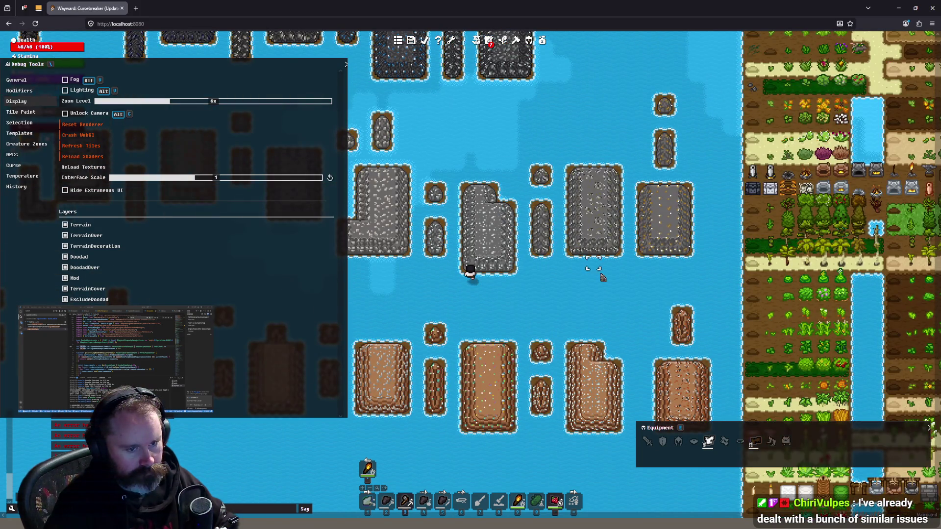
pyautogui.click(603, 278)
pyautogui.scroll(2, 562, 134)
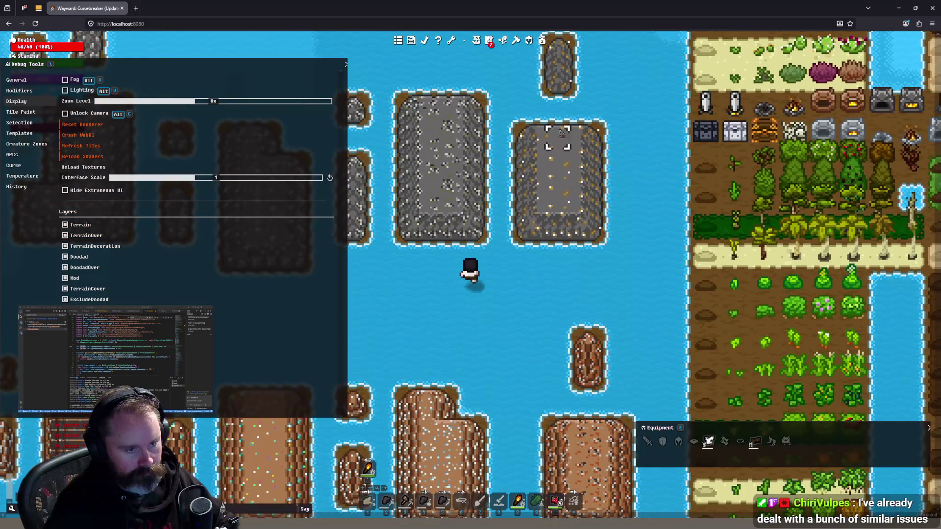
pyautogui.click(561, 135)
pyautogui.click(426, 191)
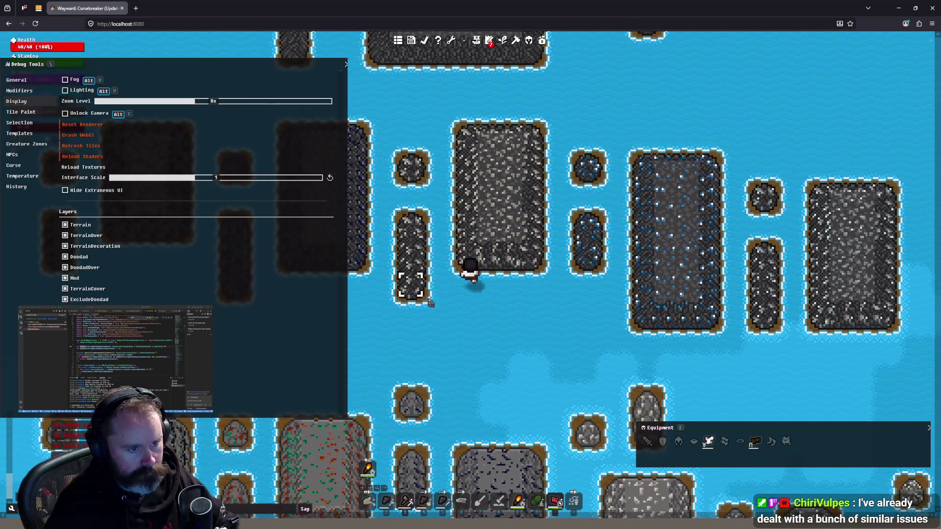
pyautogui.click(578, 334)
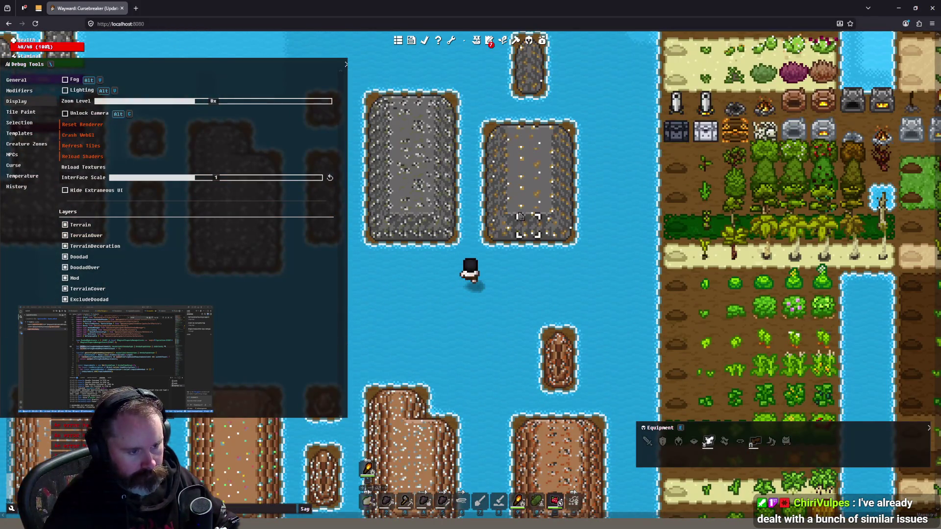
# Move beside the topaz granite island, then onto the brown islet below
pyautogui.scroll(1, 521, 218)
pyautogui.moveTo(517, 262)
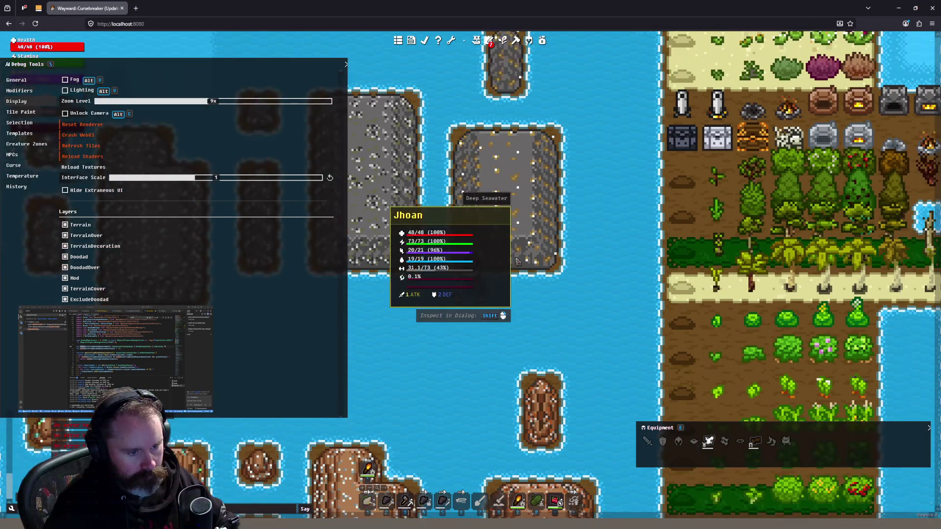
pyautogui.scroll(1, 493, 304)
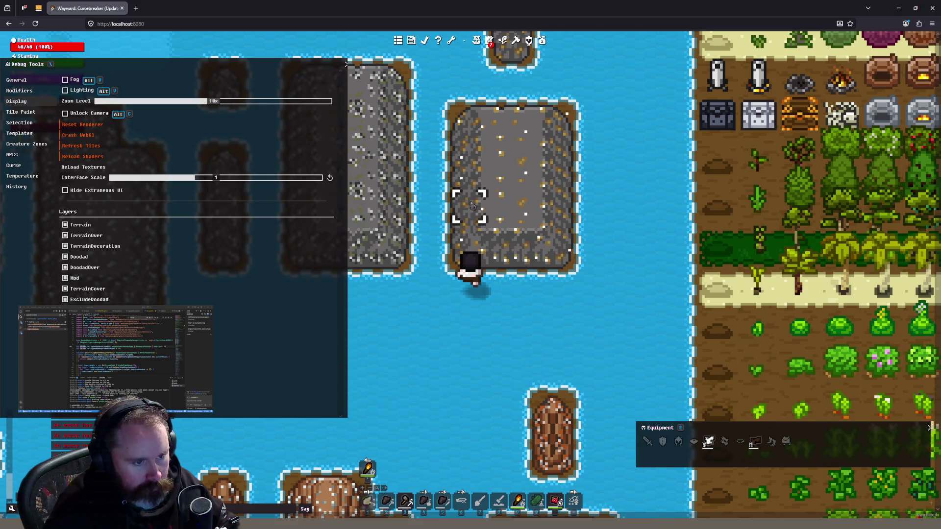
pyautogui.click(439, 149)
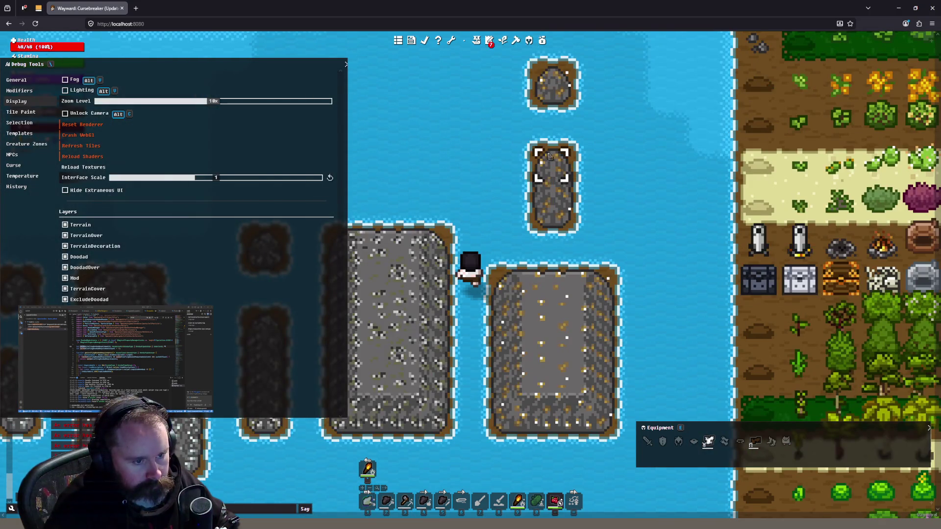
pyautogui.scroll(-2, 498, 237)
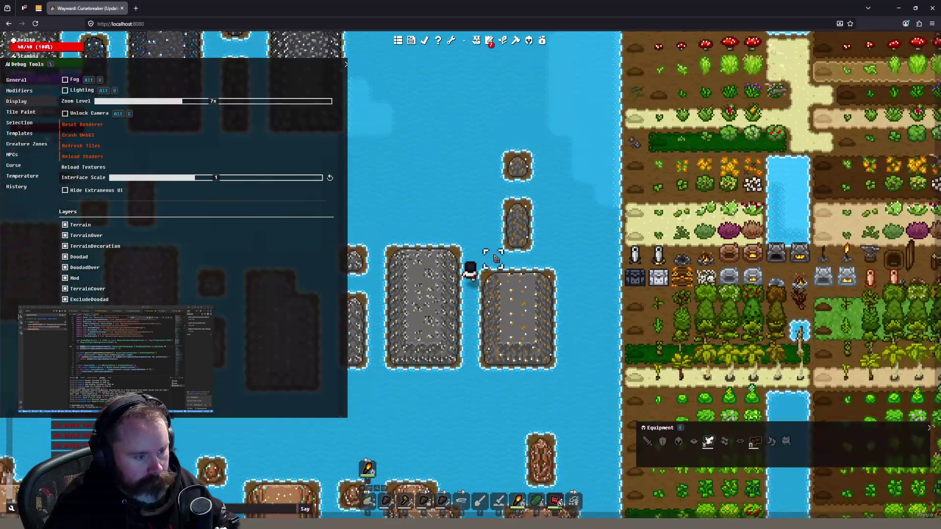
pyautogui.scroll(-1, 405, 374)
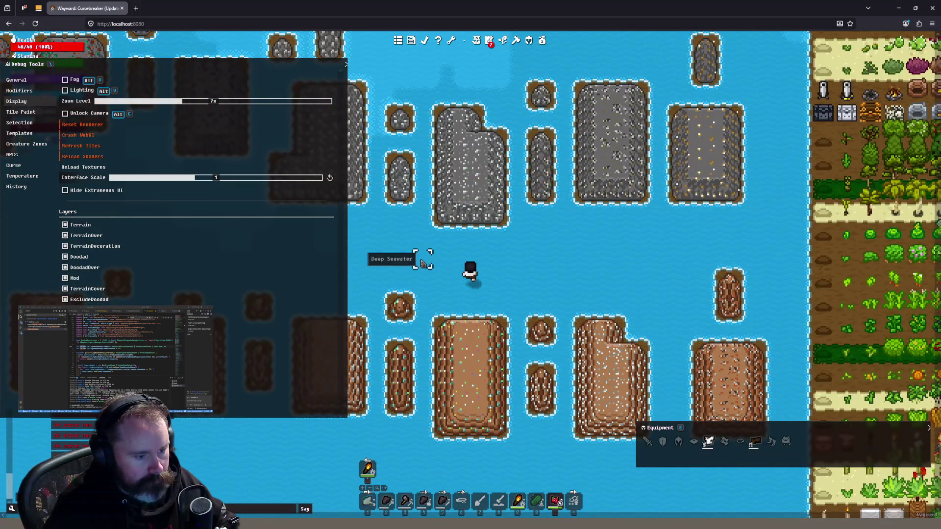
pyautogui.click(447, 354)
pyautogui.scroll(3, 425, 336)
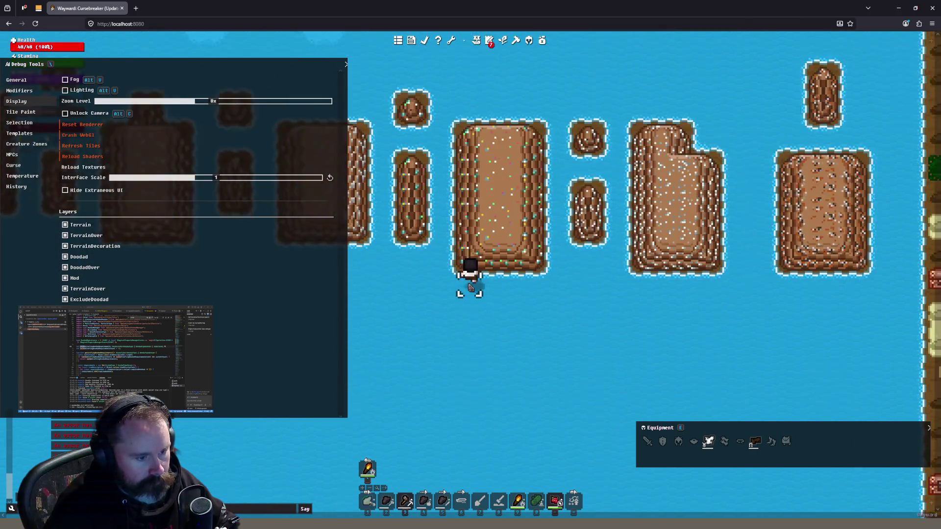
# Walk from the brown islet's corner north toward the grey rock island
pyautogui.click(511, 311)
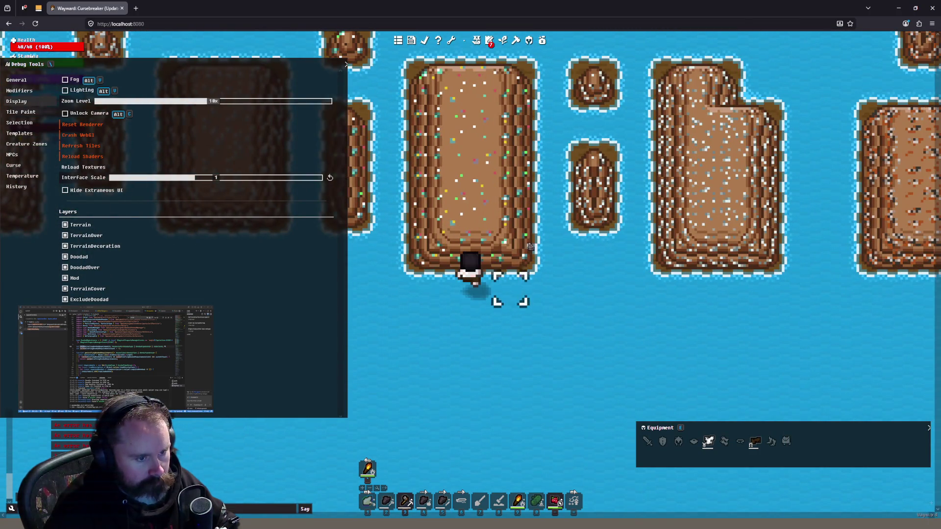
pyautogui.click(428, 115)
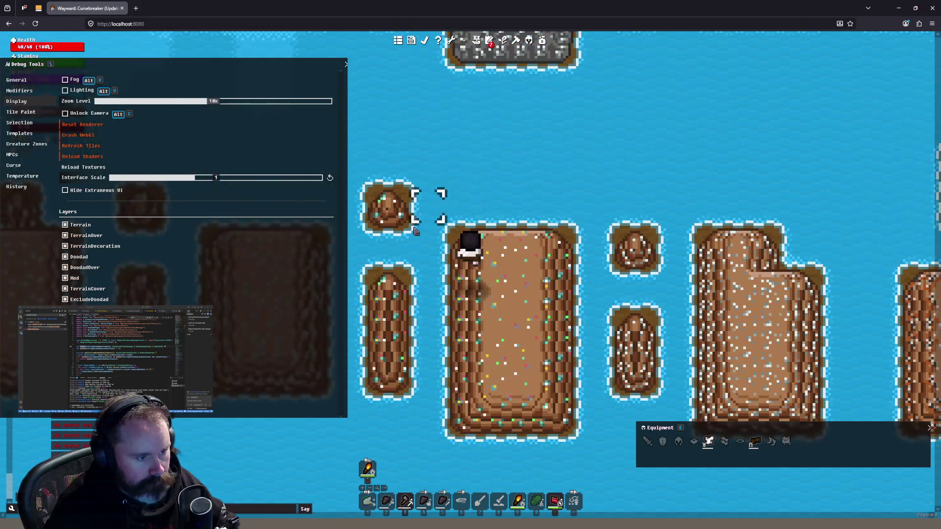
pyautogui.press('w')
pyautogui.press('w')
pyautogui.press('w')
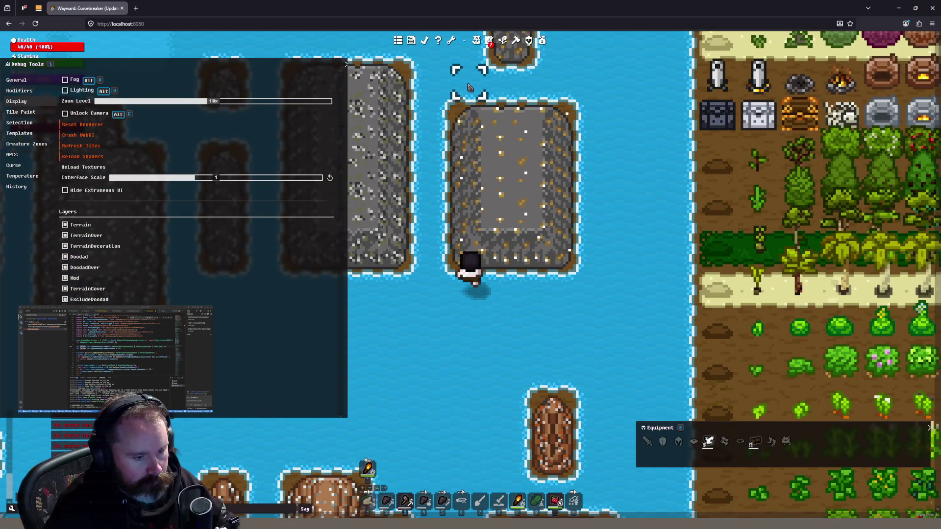
pyautogui.click(471, 78)
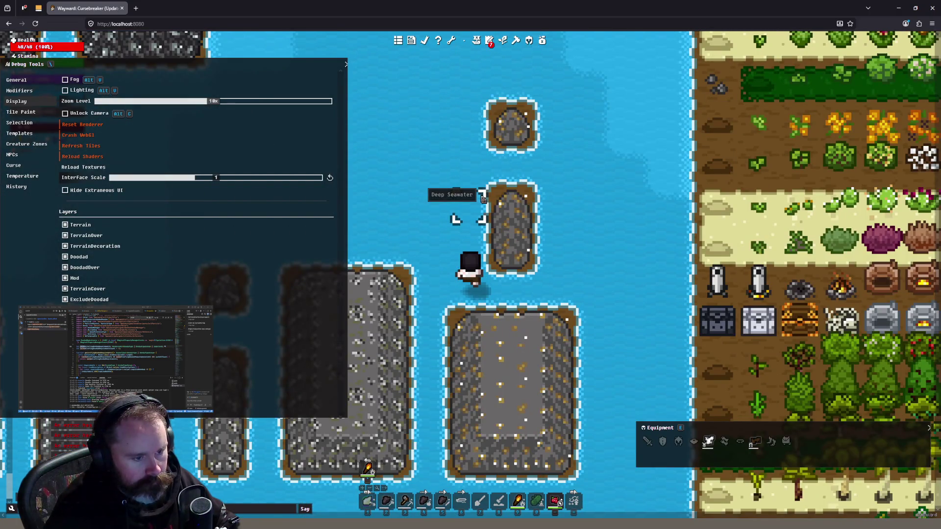
pyautogui.scroll(-2, 468, 205)
pyautogui.click(412, 220)
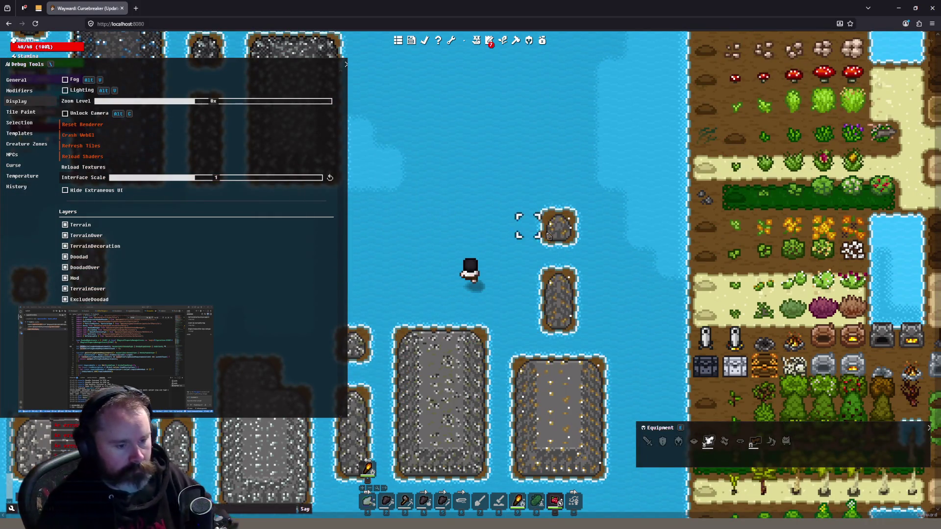
pyautogui.scroll(-1, 572, 267)
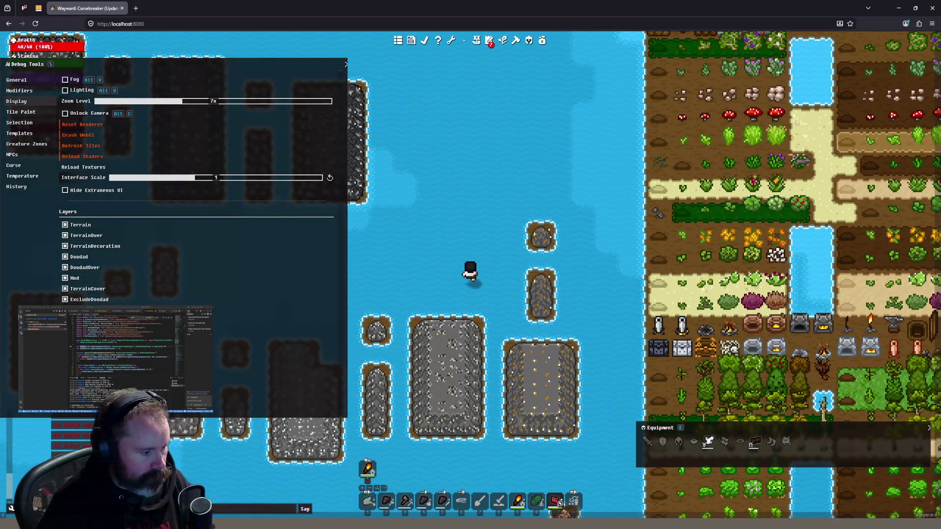
# Close the active sandstone ore sprite in Aseprite, then bring up the Trello board
pyautogui.hotkey('alt', 'Tab')
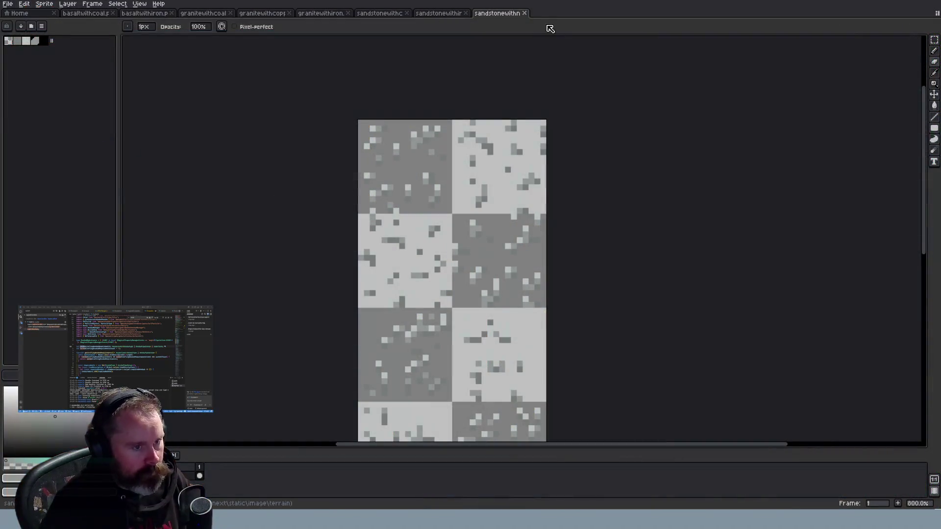
pyautogui.click(525, 13)
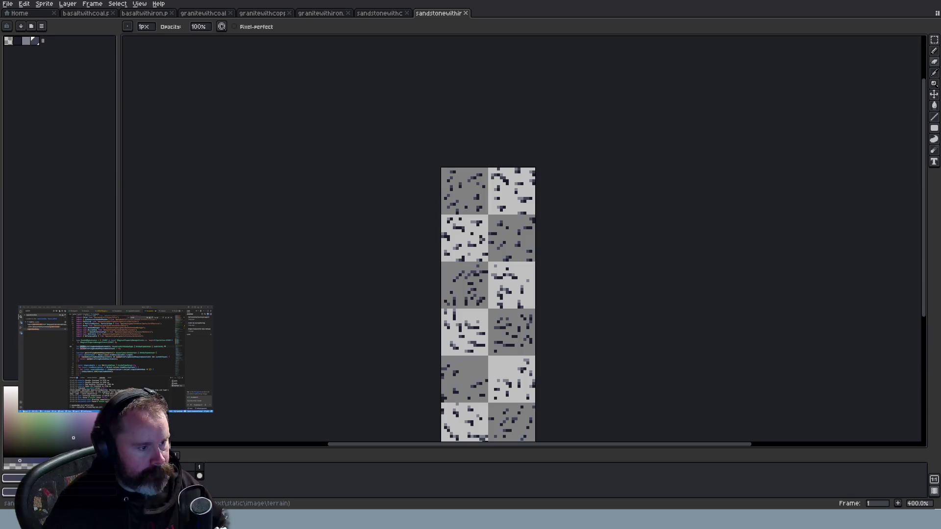
pyautogui.hotkey('alt', 'Tab')
pyautogui.click(24, 8)
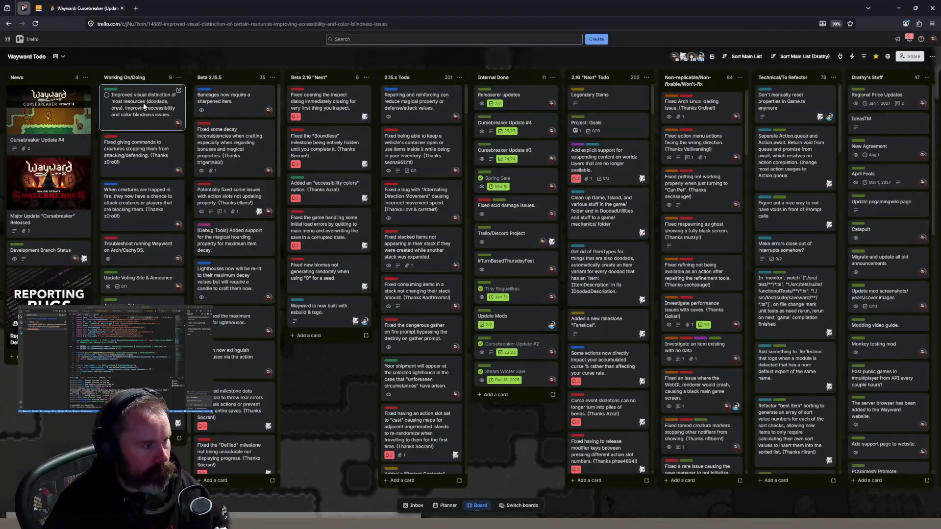
# Add a checklist to the resource visual distinction card with item 'Topaz has stray whites'
pyautogui.click(145, 107)
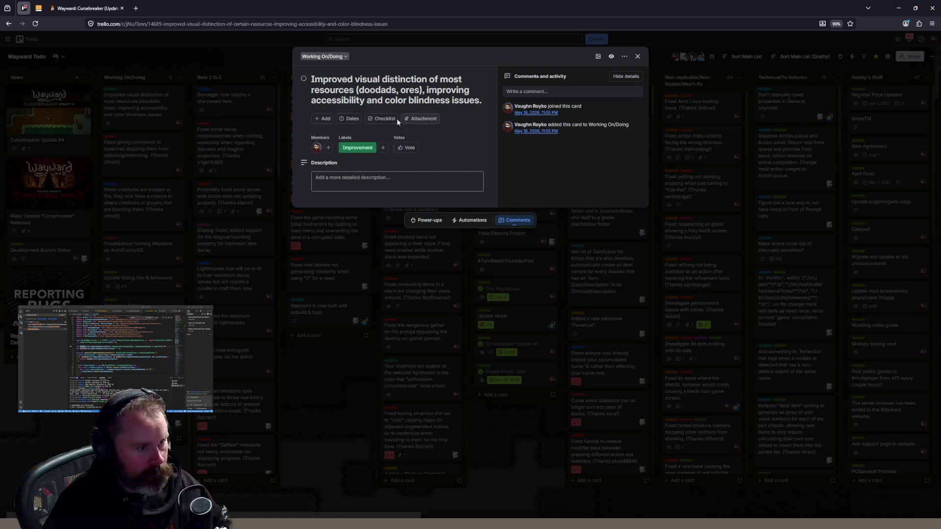
pyautogui.click(375, 119)
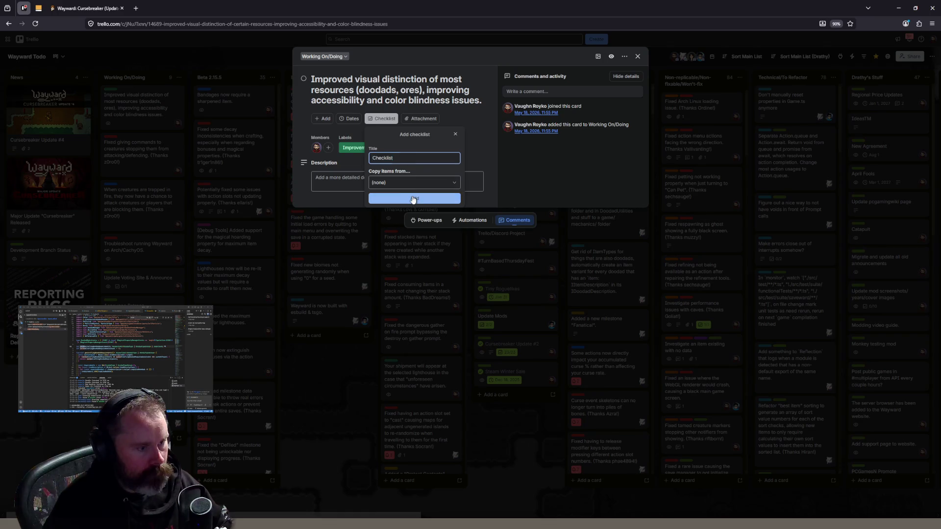
pyautogui.click(372, 198)
pyautogui.write('Topaz has st')
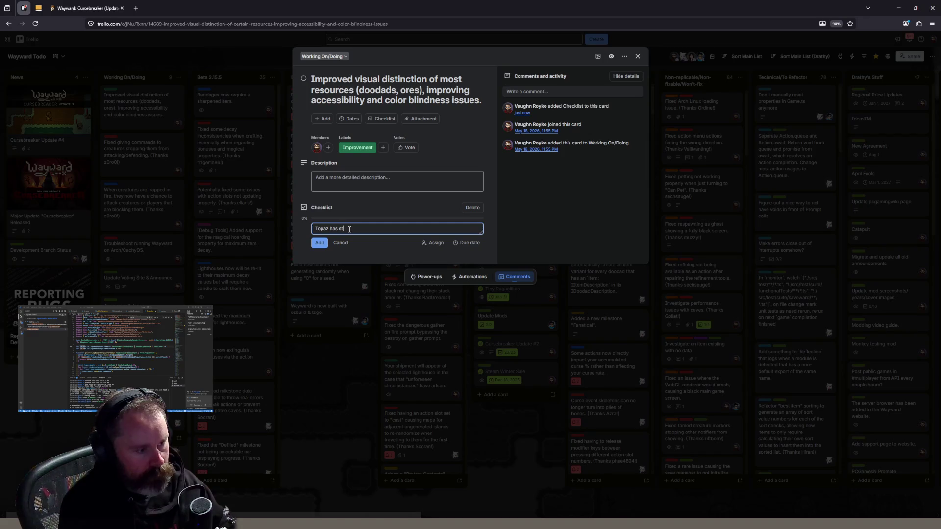
pyautogui.write('ray whites')
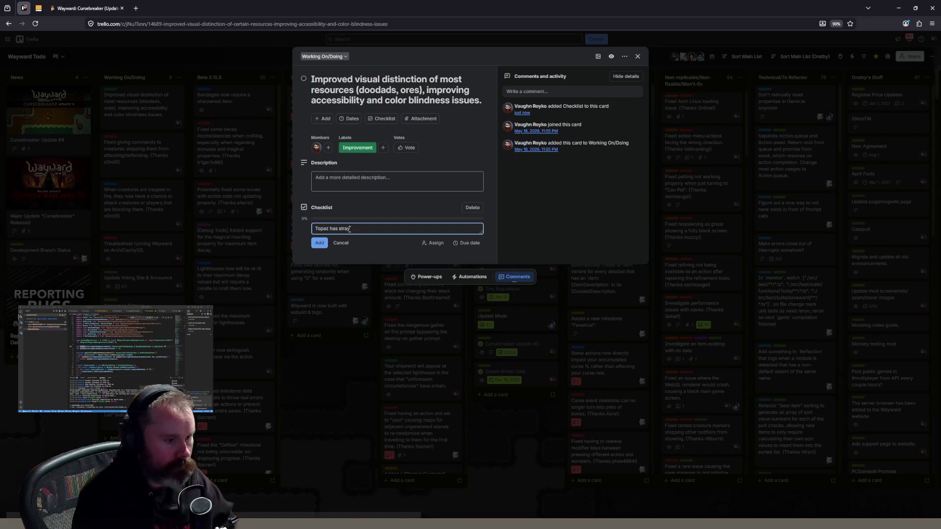
pyautogui.press('Return')
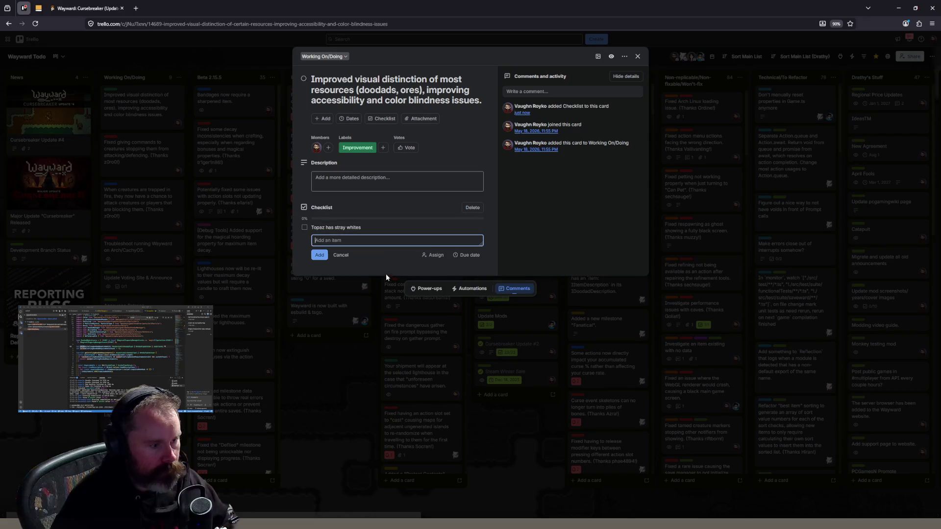
# Go back to the Wayward game tab in the browser
pyautogui.hotkey('alt', 'Tab')
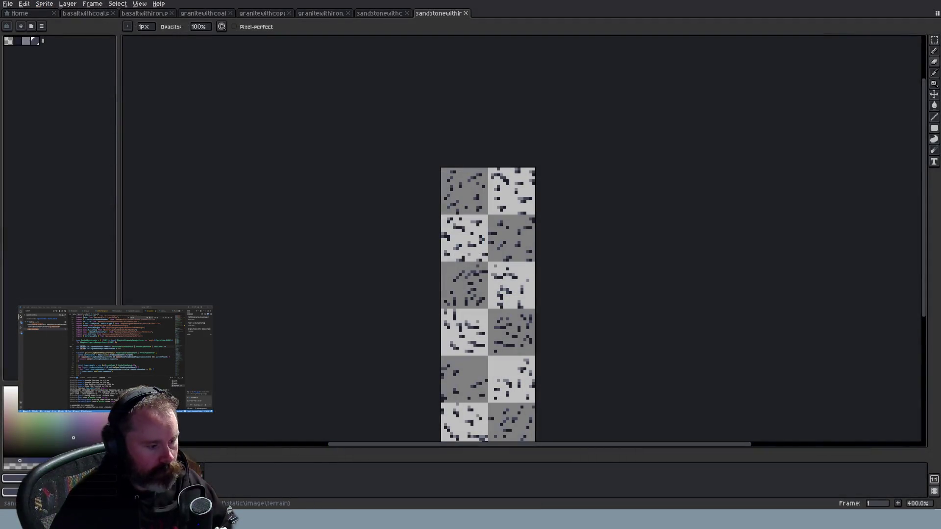
pyautogui.hotkey('alt', 'Tab')
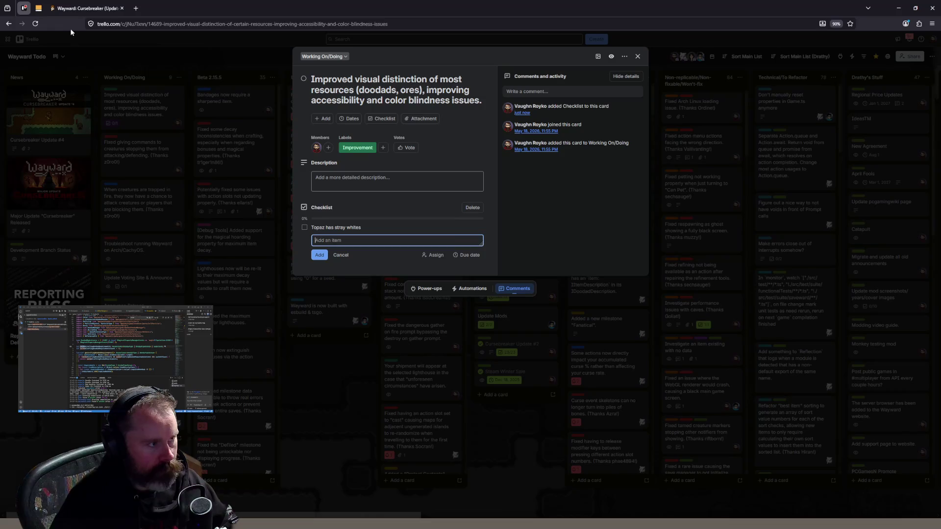
pyautogui.click(83, 8)
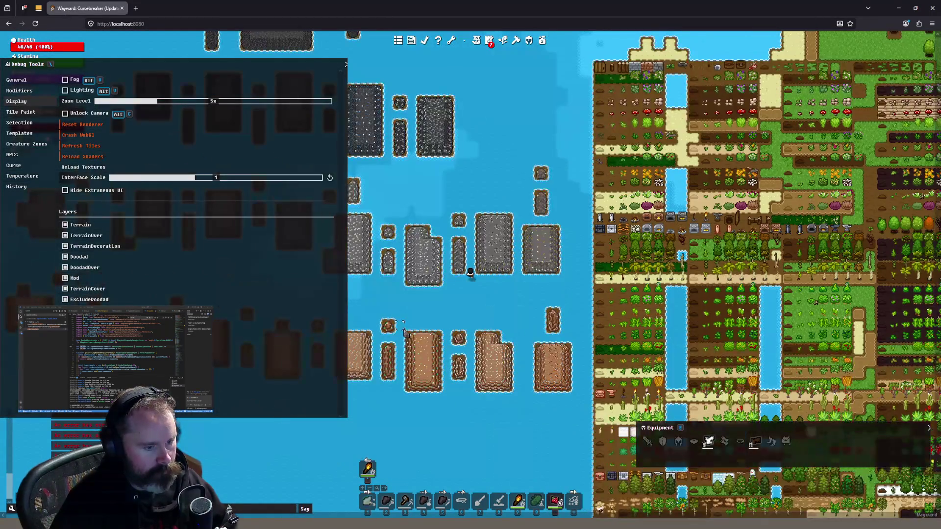
# Cross the water down-left, then walk north-east toward the stone ore plots
pyautogui.scroll(3, 405, 332)
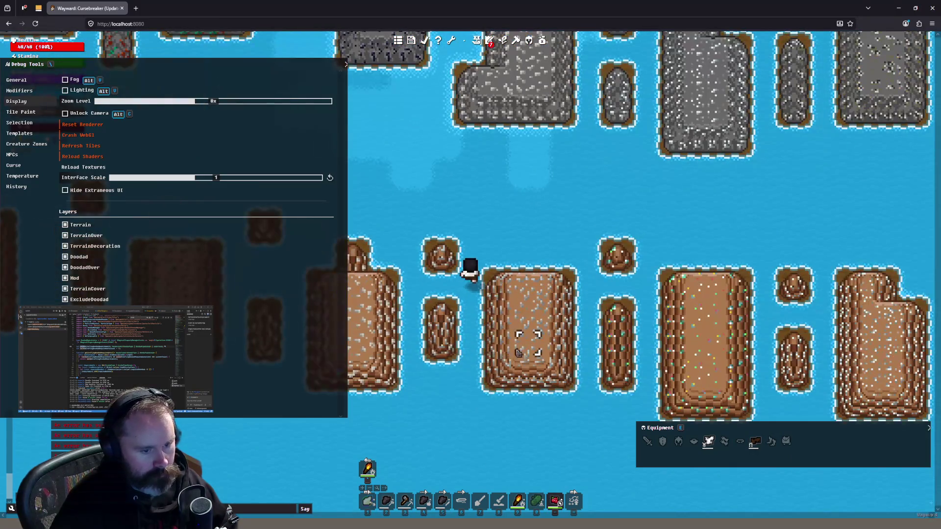
pyautogui.click(458, 361)
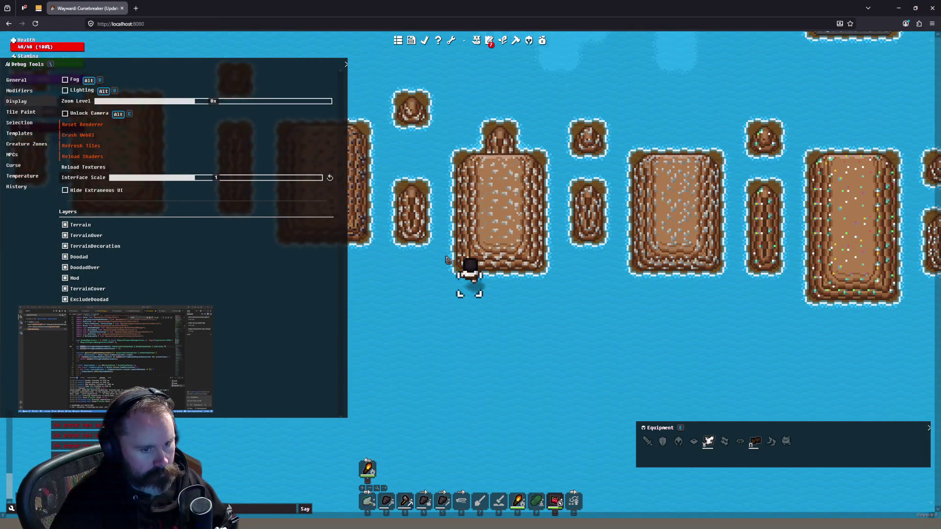
pyautogui.scroll(-1, 491, 288)
pyautogui.press('w')
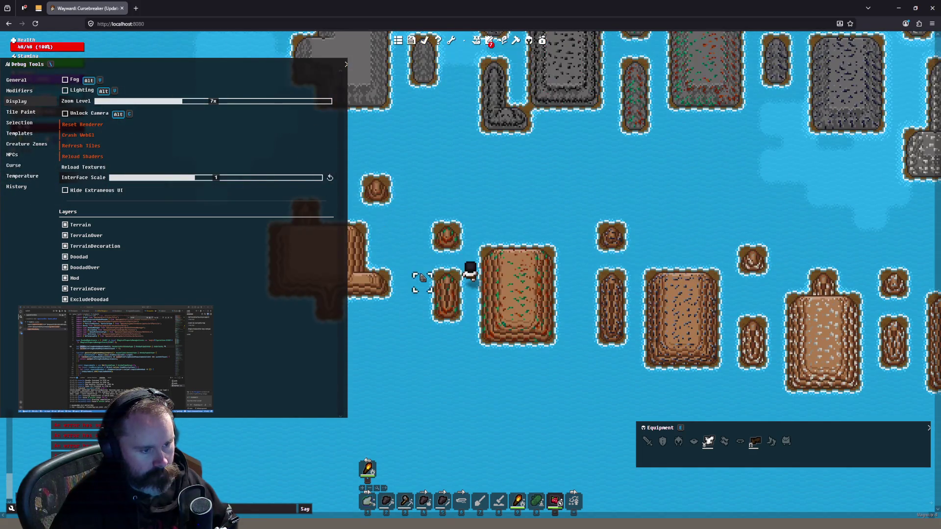
pyautogui.press('w')
pyautogui.press('d')
pyautogui.press('w')
pyautogui.press('d')
pyautogui.press('w')
pyautogui.press('d')
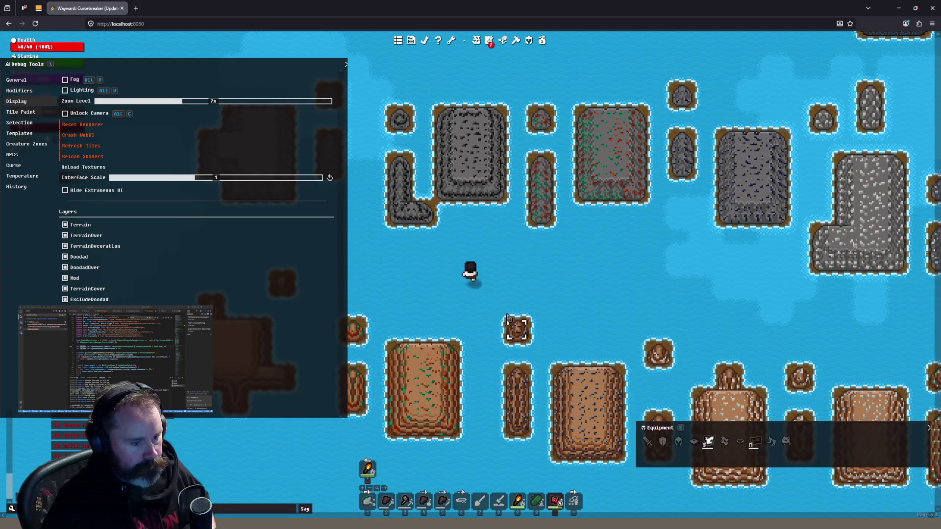
pyautogui.scroll(-2, 510, 324)
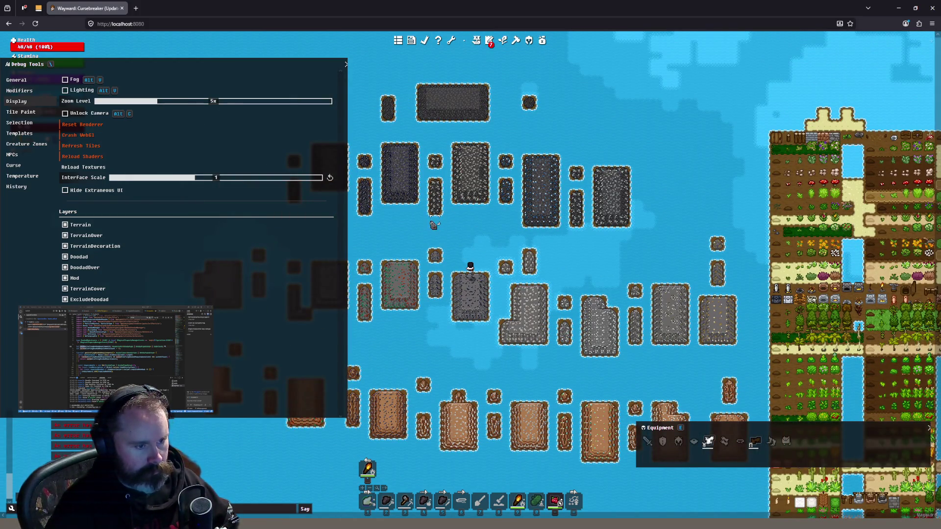
# Move up-left past the Granite With Coal island to stand beside the Basalt With Coal tiles
pyautogui.keyDown('alt'); pyautogui.click(426, 240); pyautogui.keyUp('alt')
pyautogui.keyDown('alt'); pyautogui.click(399, 262); pyautogui.keyUp('alt')
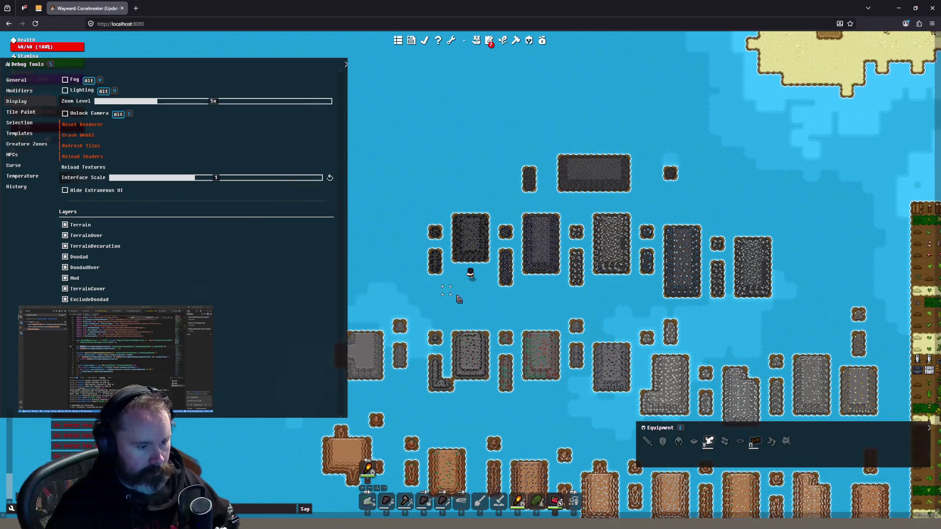
pyautogui.scroll(1, 474, 264)
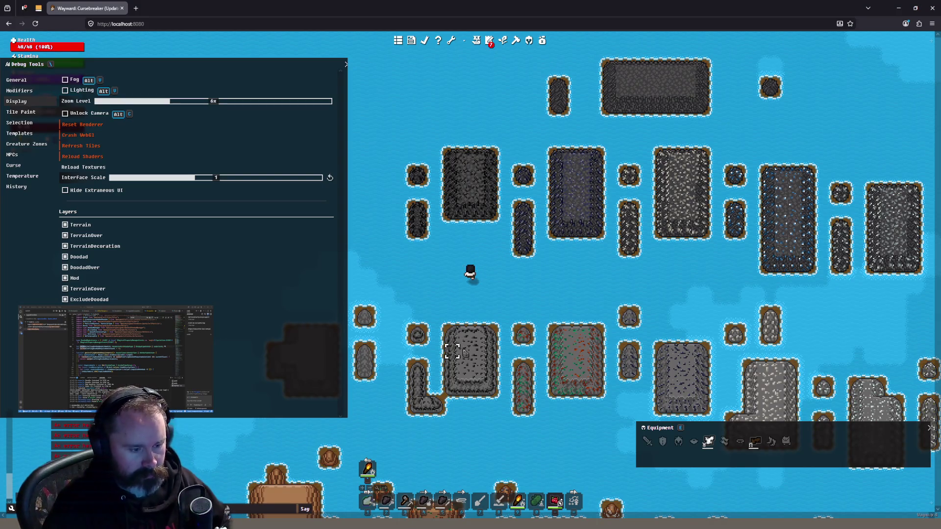
pyautogui.scroll(6, 464, 351)
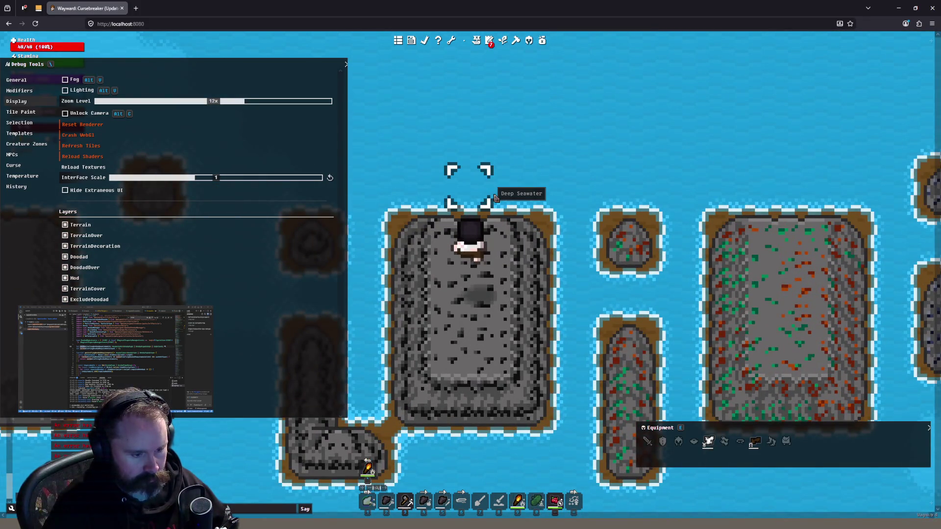
pyautogui.press('w')
pyautogui.press('w')
pyautogui.press('w')
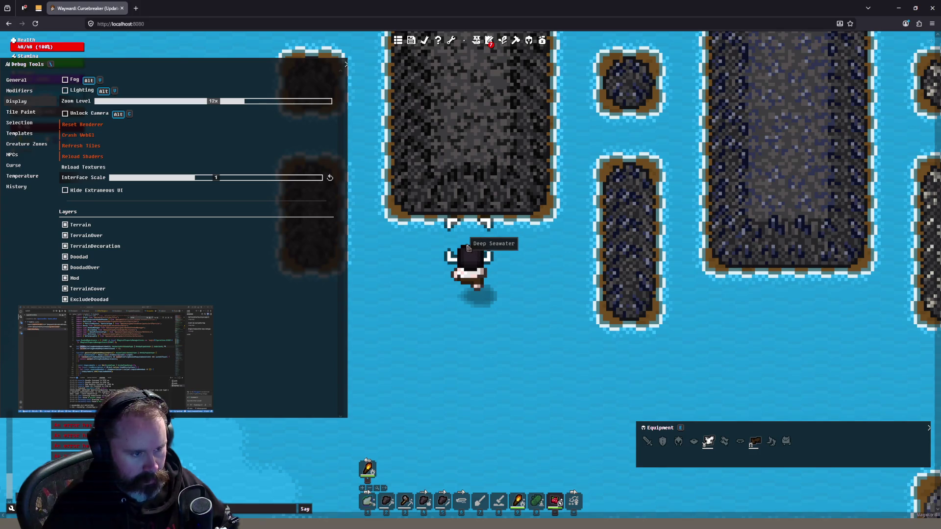
pyautogui.press('w')
pyautogui.press('a')
pyautogui.scroll(-1, 509, 237)
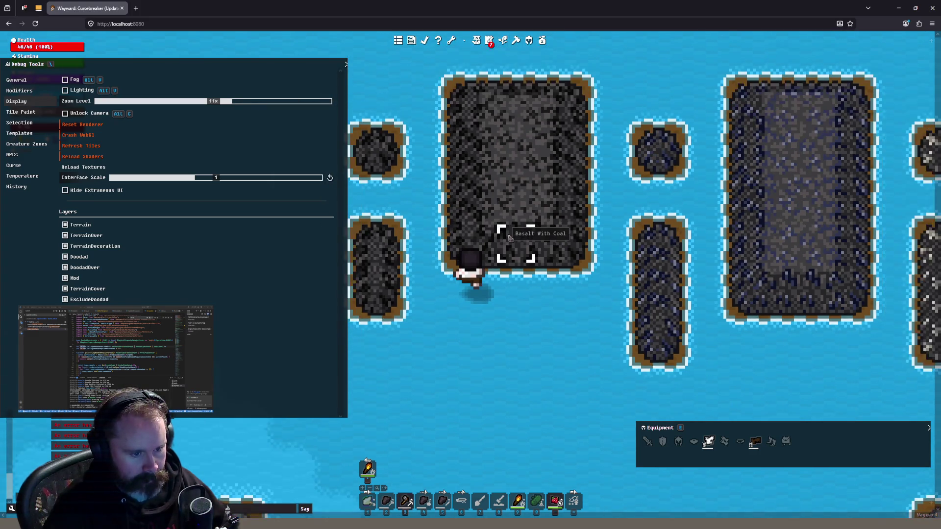
# Zoom out and hop the character between water tiles and a rock island
pyautogui.scroll(-5, 510, 238)
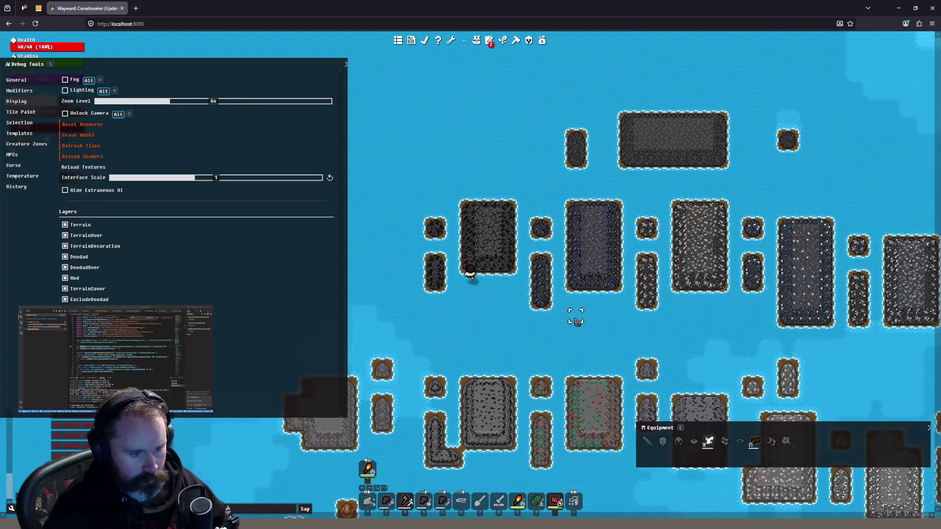
pyautogui.click(577, 321)
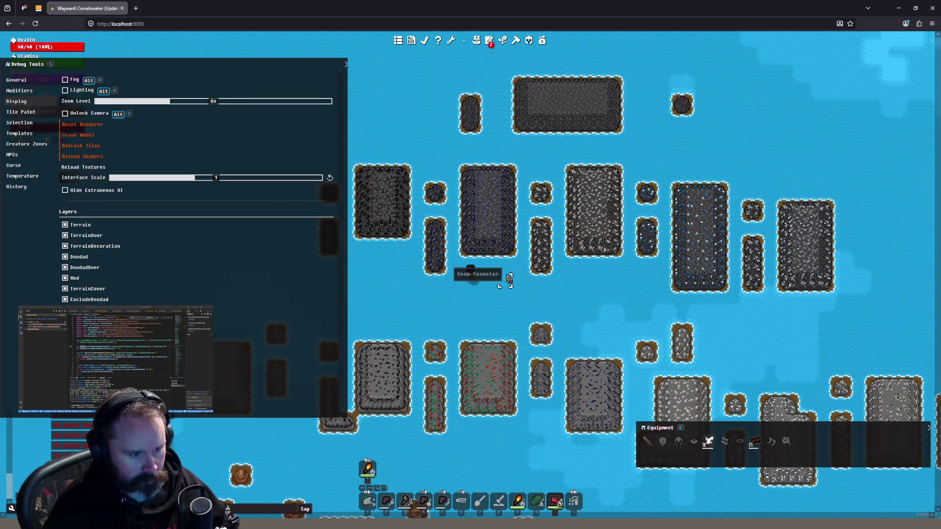
pyautogui.scroll(4, 509, 280)
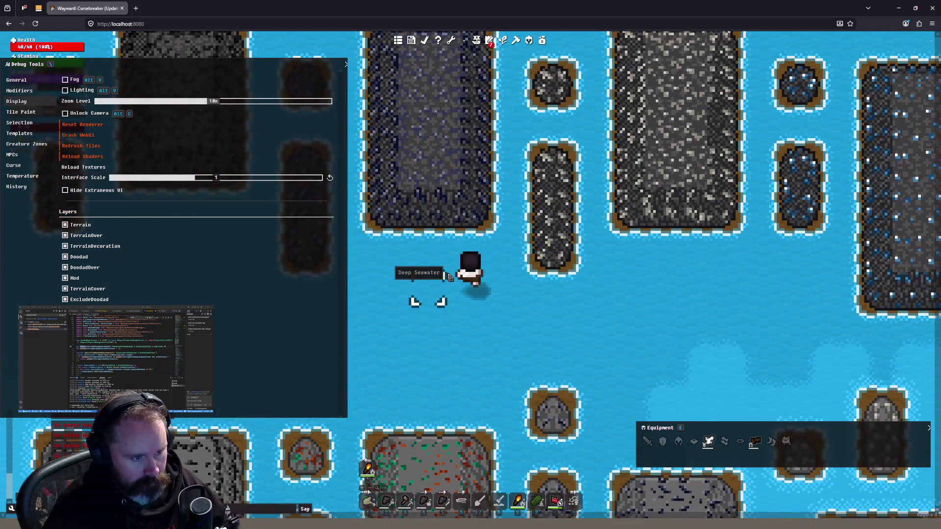
pyautogui.click(429, 260)
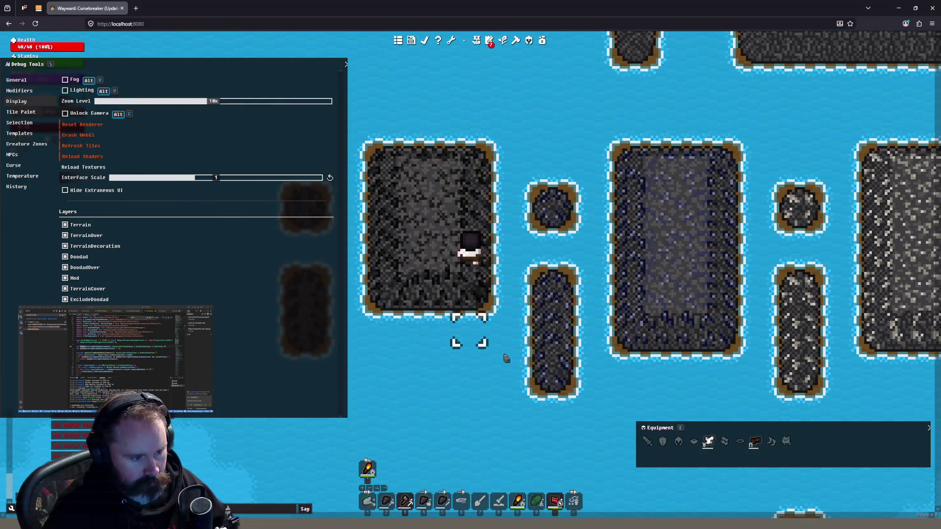
pyautogui.click(596, 363)
pyautogui.click(563, 347)
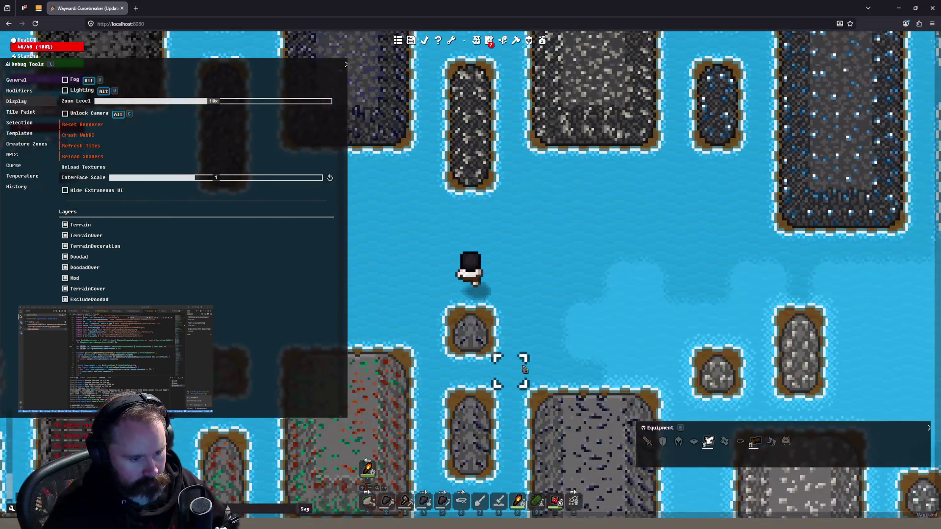
pyautogui.click(498, 360)
pyautogui.click(427, 248)
pyautogui.click(426, 248)
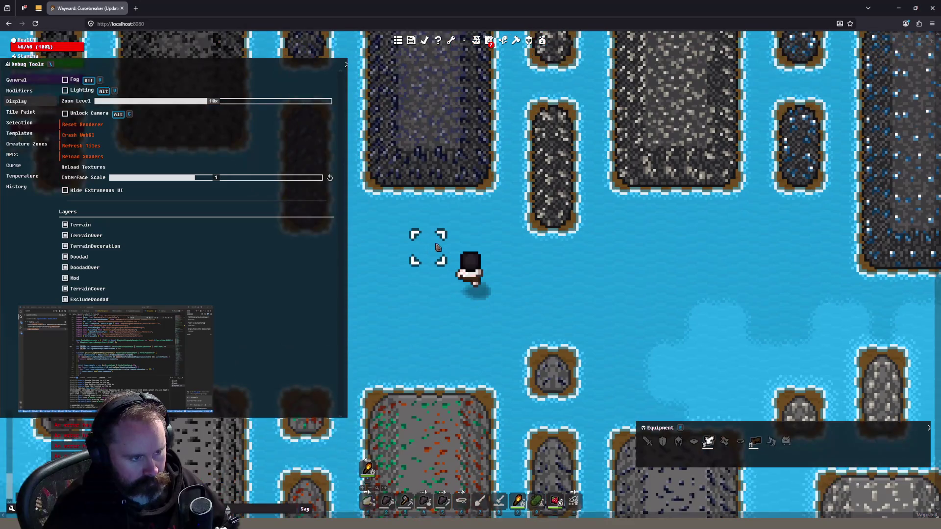
pyautogui.click(486, 321)
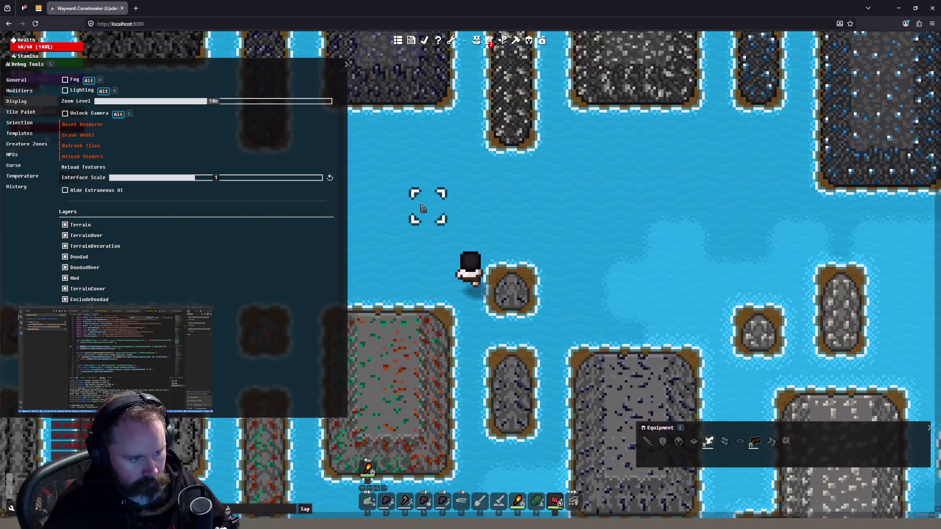
pyautogui.click(515, 343)
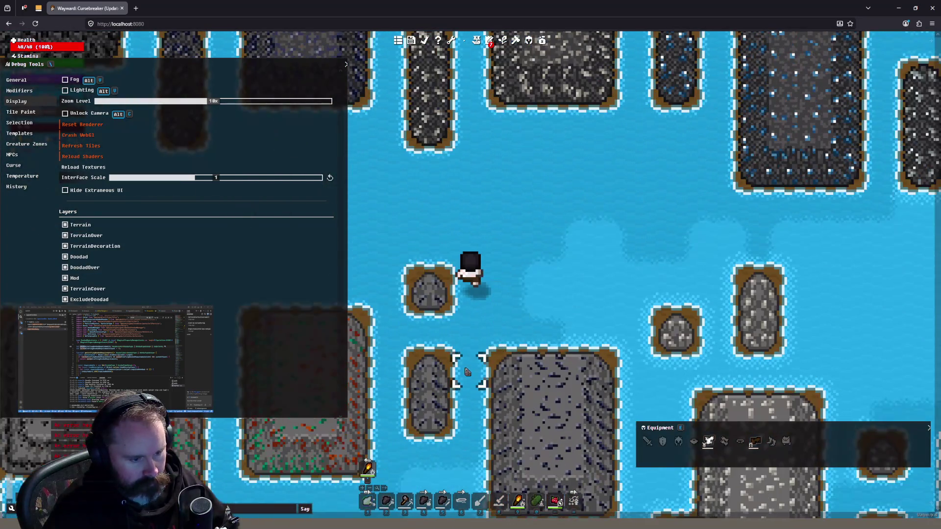
pyautogui.click(467, 372)
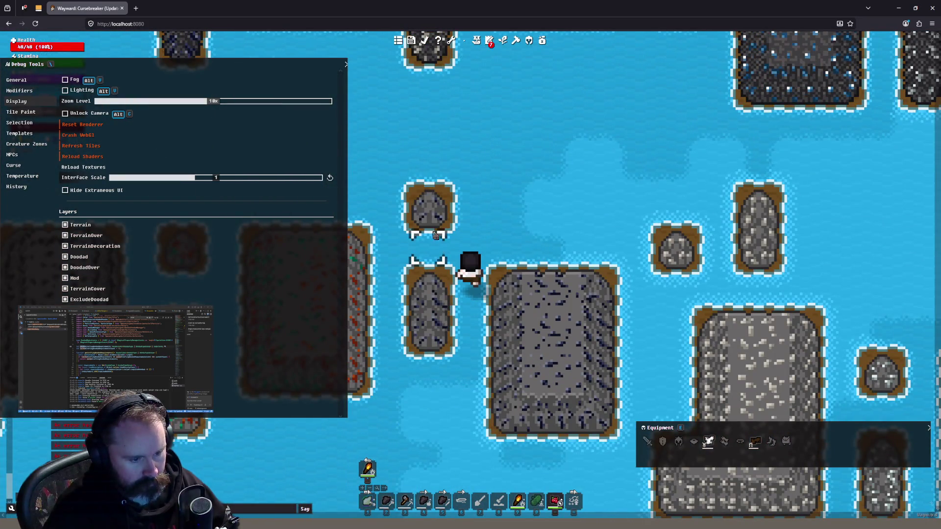
# Zoom out further and walk right, then up-left until beside a brown sandy ore island
pyautogui.scroll(-2, 409, 216)
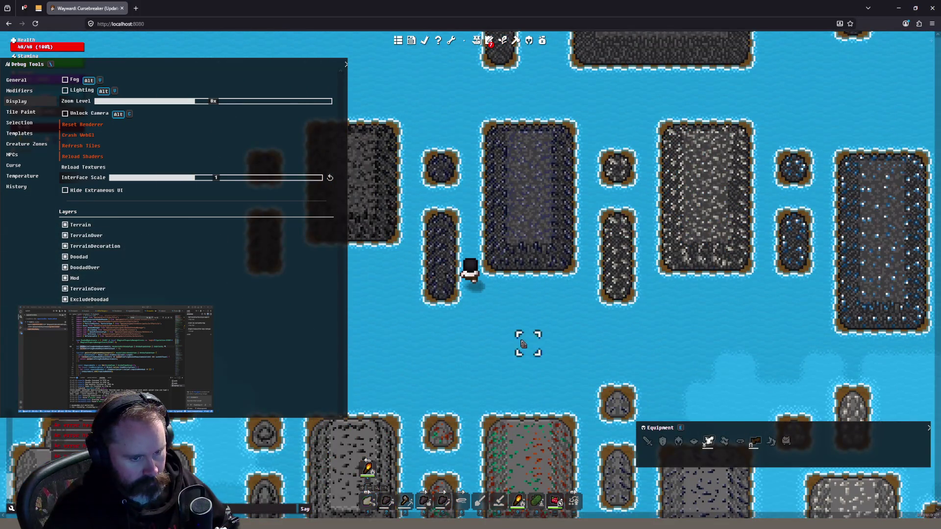
pyautogui.click(532, 348)
pyautogui.click(483, 377)
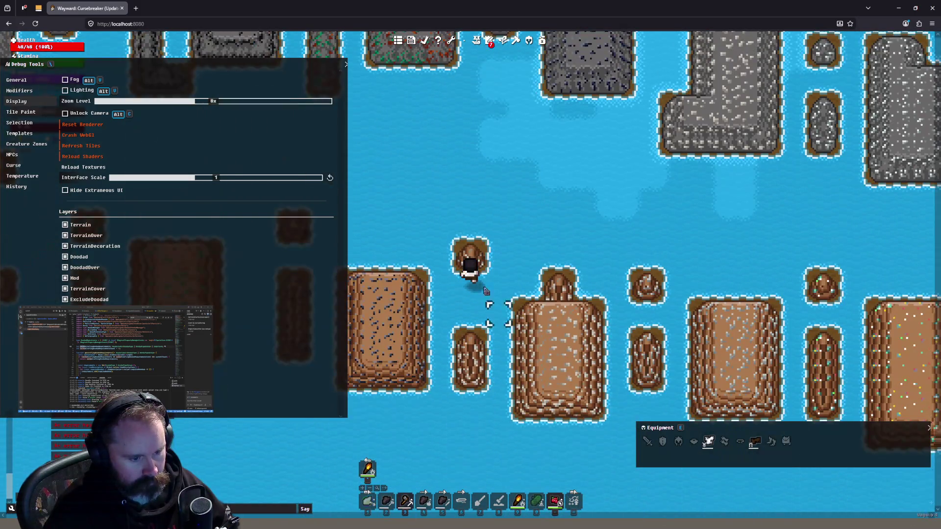
pyautogui.click(466, 196)
pyautogui.scroll(-1, 470, 201)
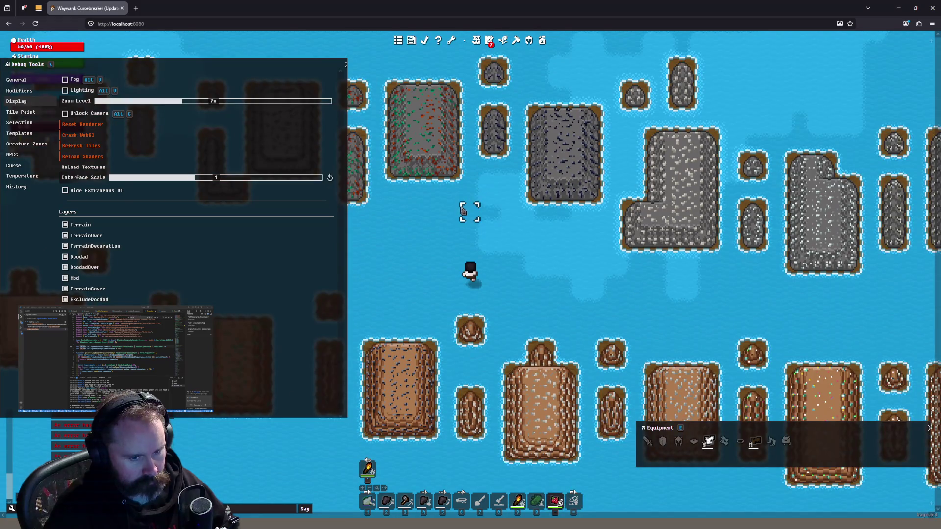
pyautogui.scroll(-1, 451, 226)
pyautogui.click(442, 235)
pyautogui.click(564, 321)
pyautogui.click(563, 318)
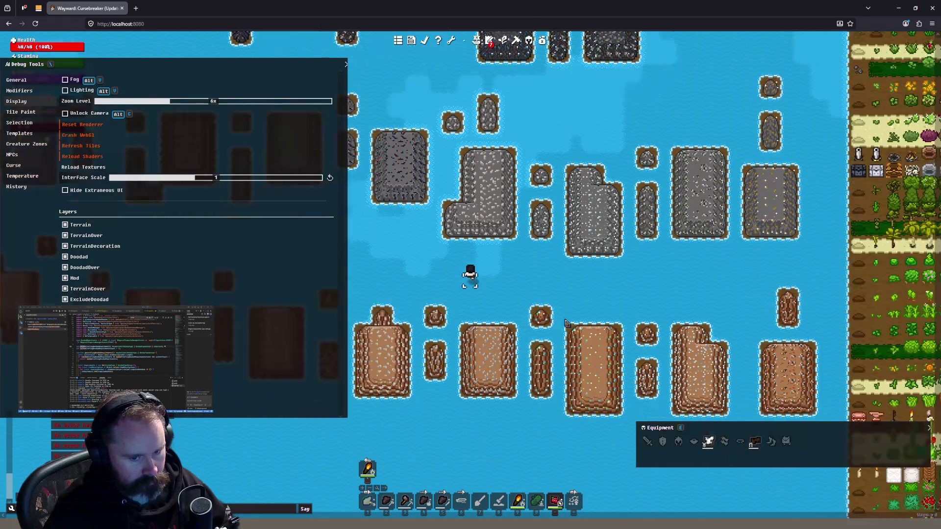
pyautogui.click(498, 218)
pyautogui.click(418, 260)
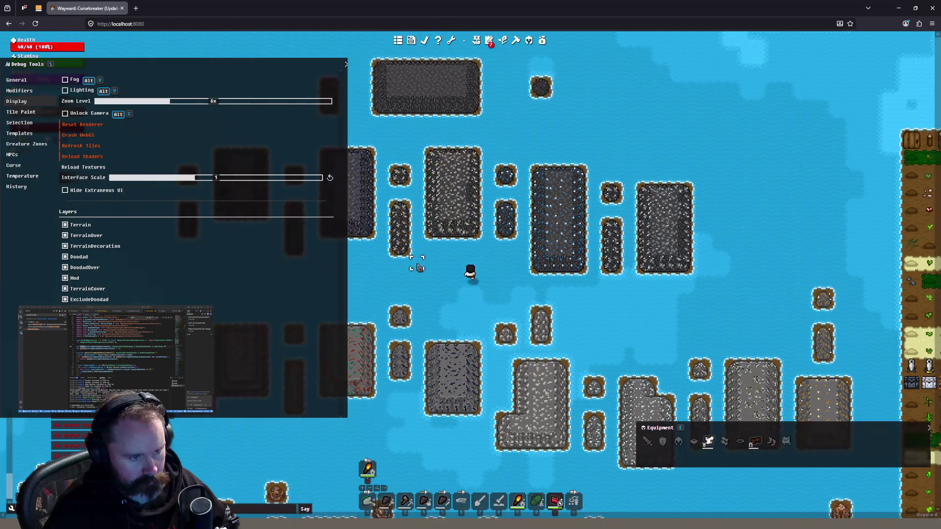
pyautogui.click(441, 274)
pyautogui.click(483, 351)
pyautogui.click(507, 334)
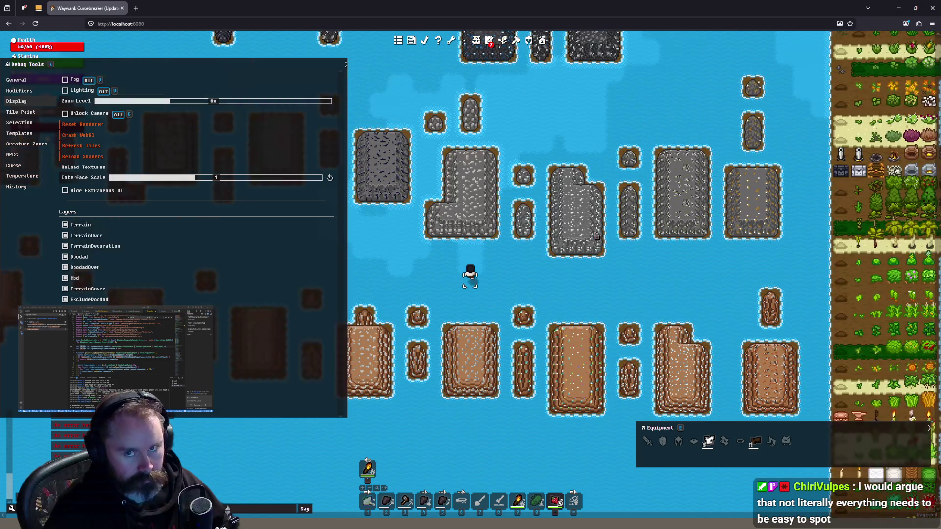
# Bring up and dismiss the stats card, then cross the seawater toward the dark stone islands
pyautogui.click(596, 235)
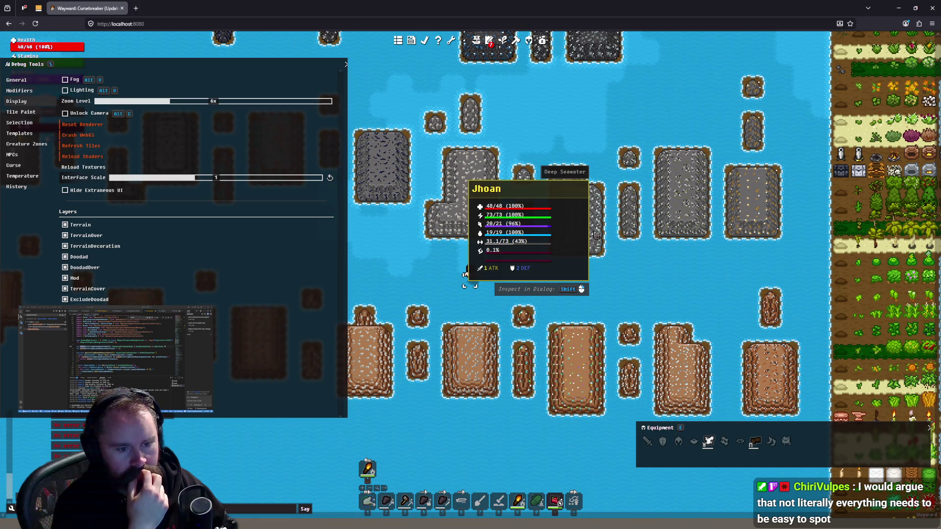
pyautogui.click(430, 271)
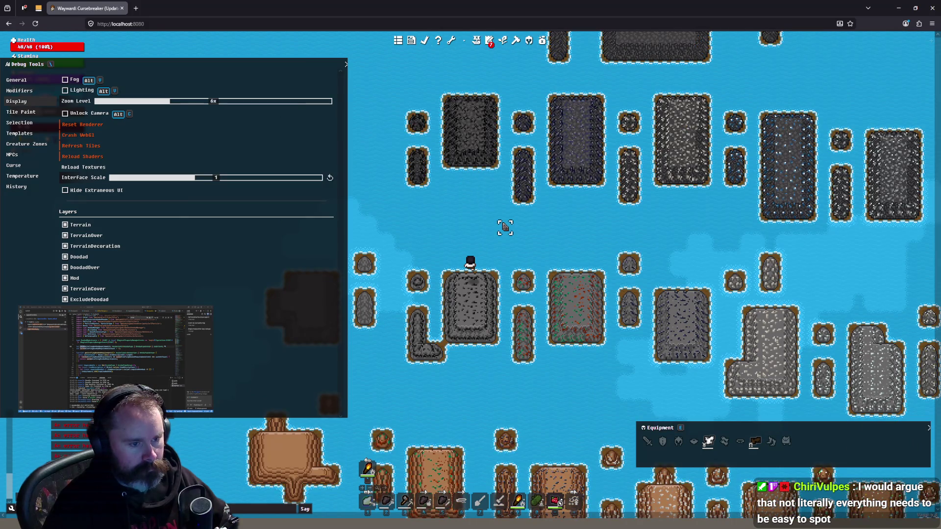
pyautogui.click(508, 377)
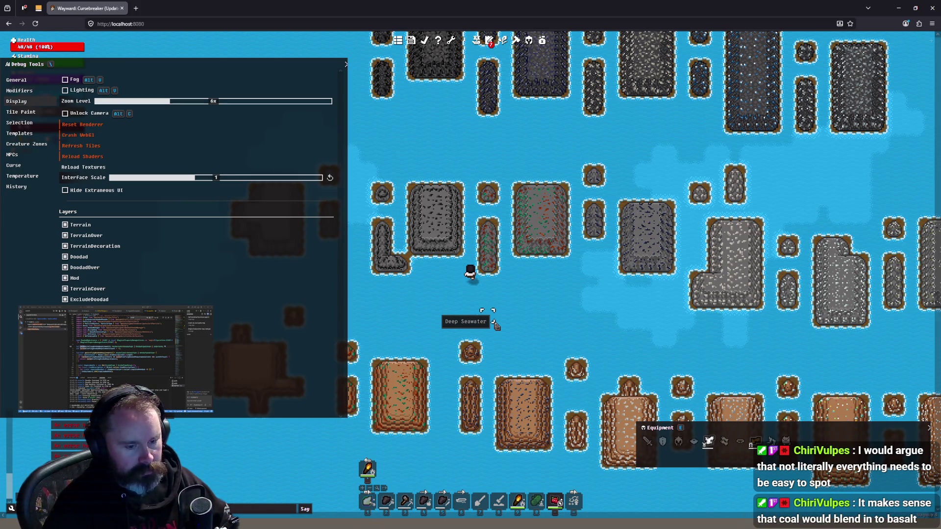
pyautogui.click(519, 316)
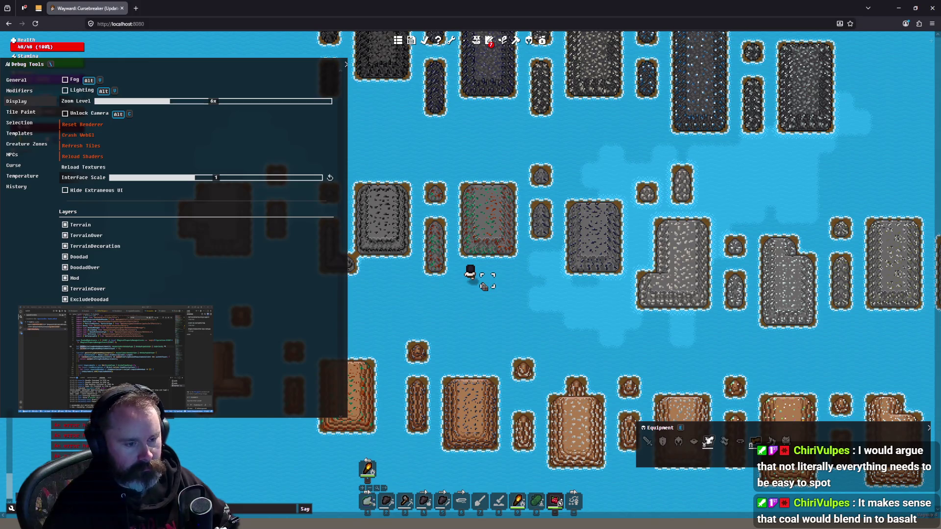
pyautogui.click(435, 292)
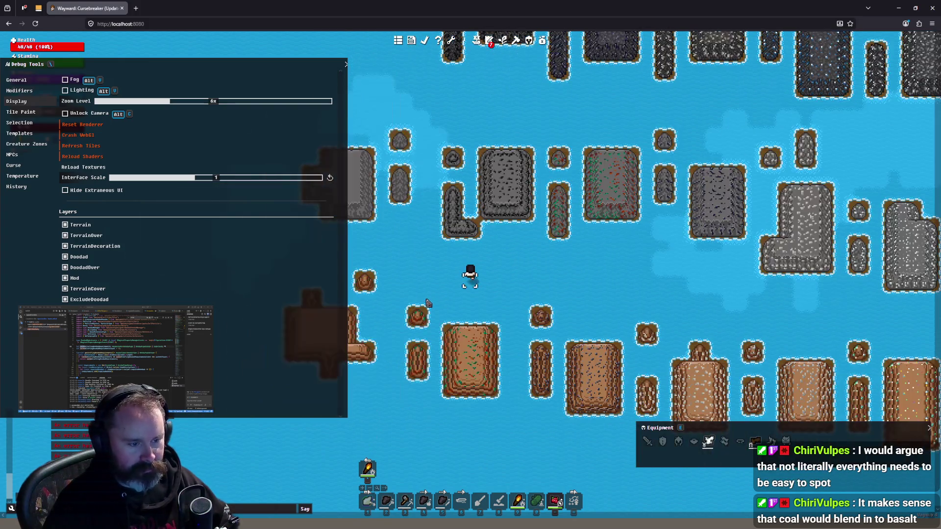
pyautogui.click(426, 303)
pyautogui.click(496, 197)
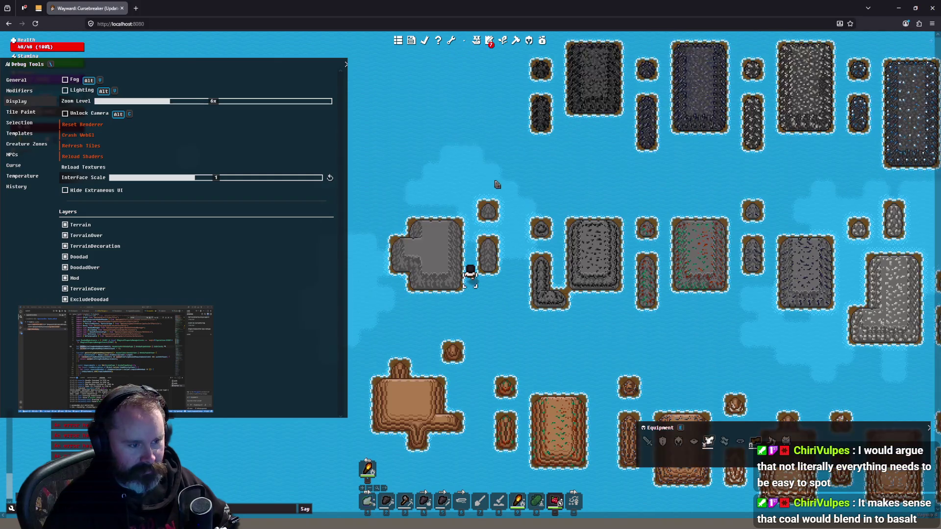
pyautogui.click(519, 305)
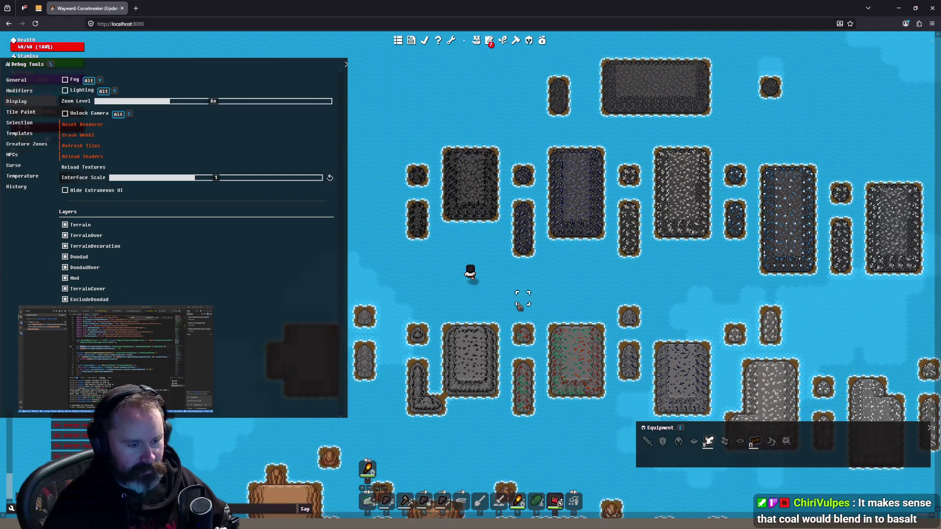
pyautogui.click(527, 307)
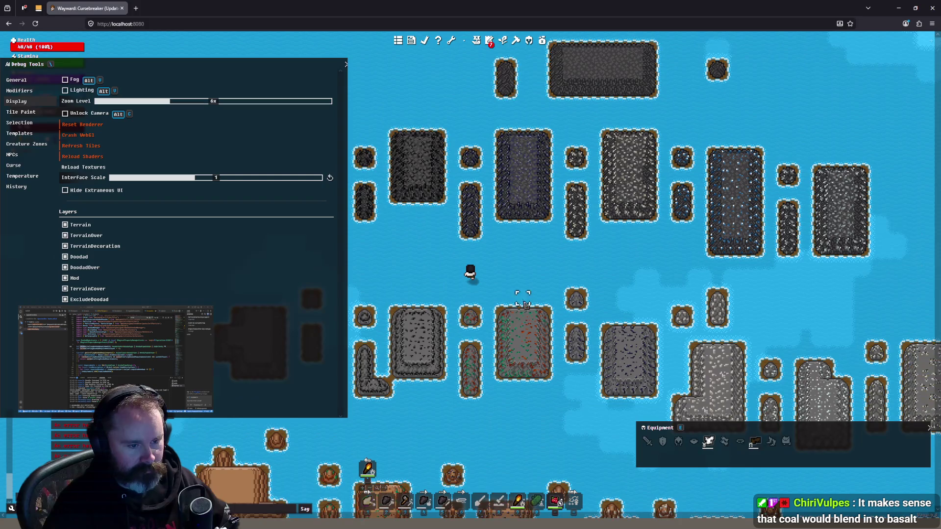
pyautogui.click(487, 238)
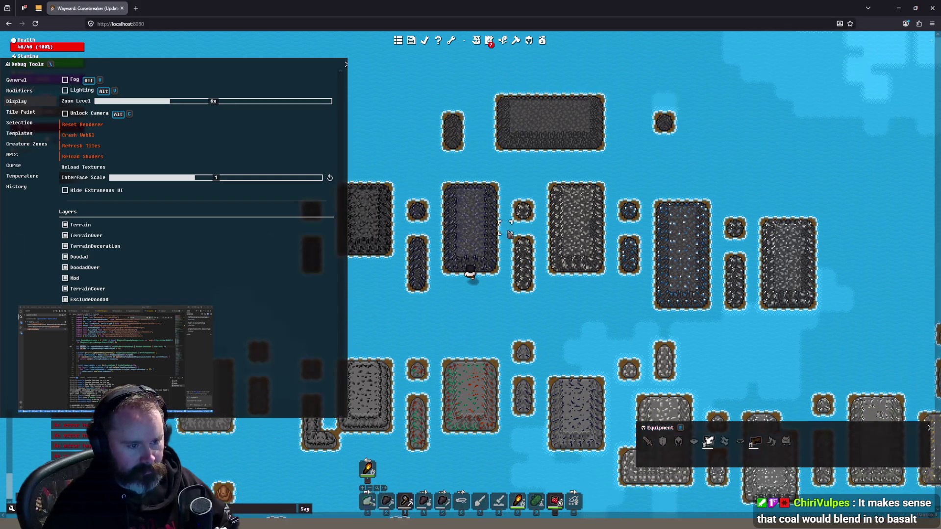
# Walk a few tiles south, then right and down toward the garden
pyautogui.scroll(1, 530, 142)
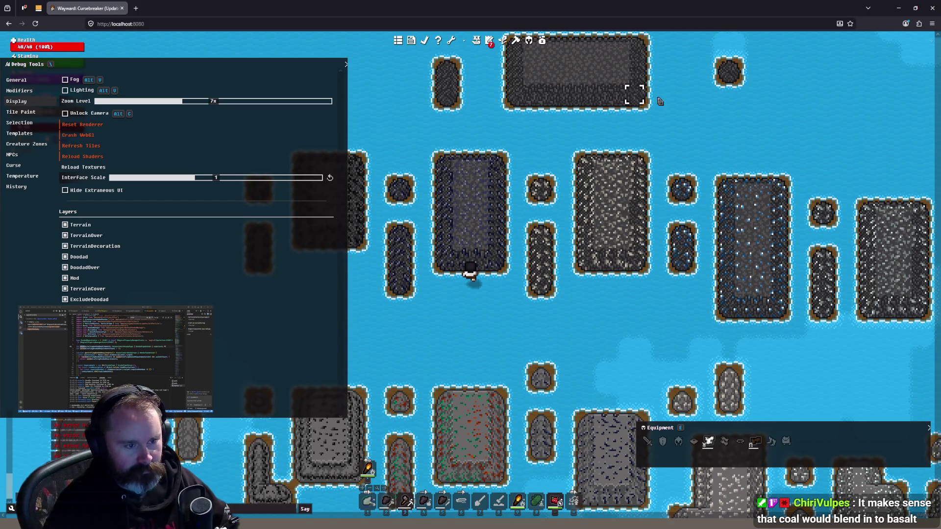
pyautogui.click(443, 361)
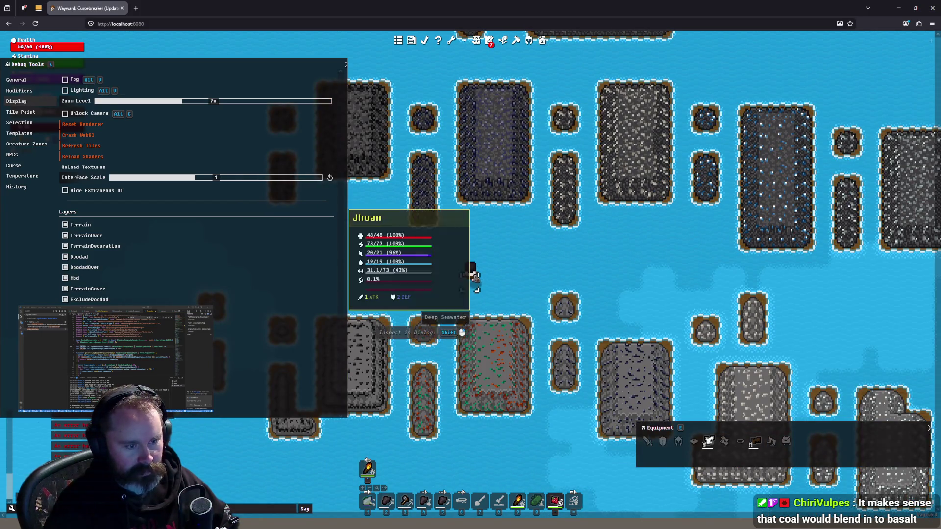
pyautogui.scroll(-1, 472, 290)
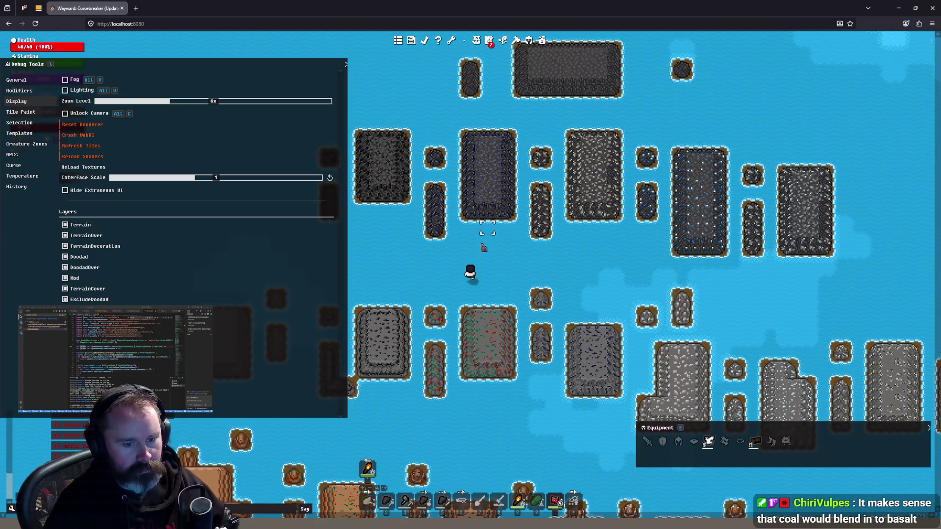
pyautogui.press('d')
pyautogui.press('s')
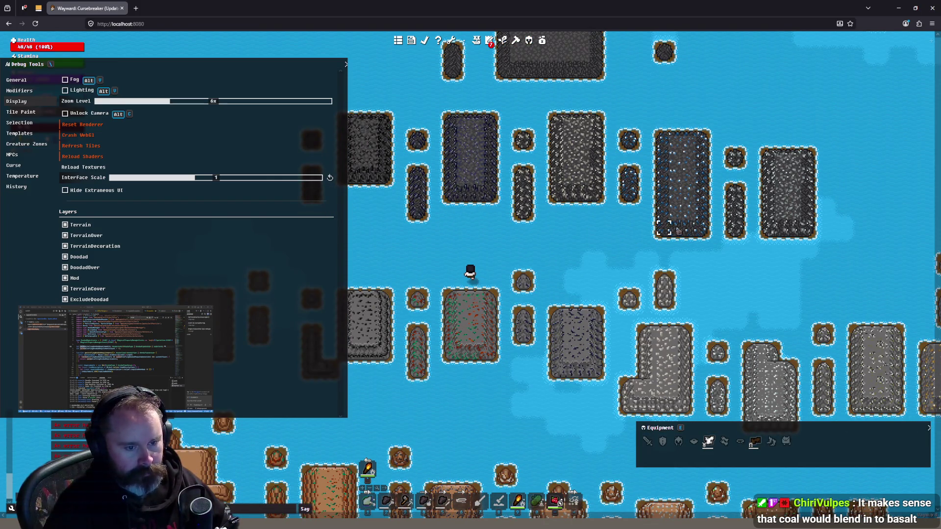
pyautogui.press('d')
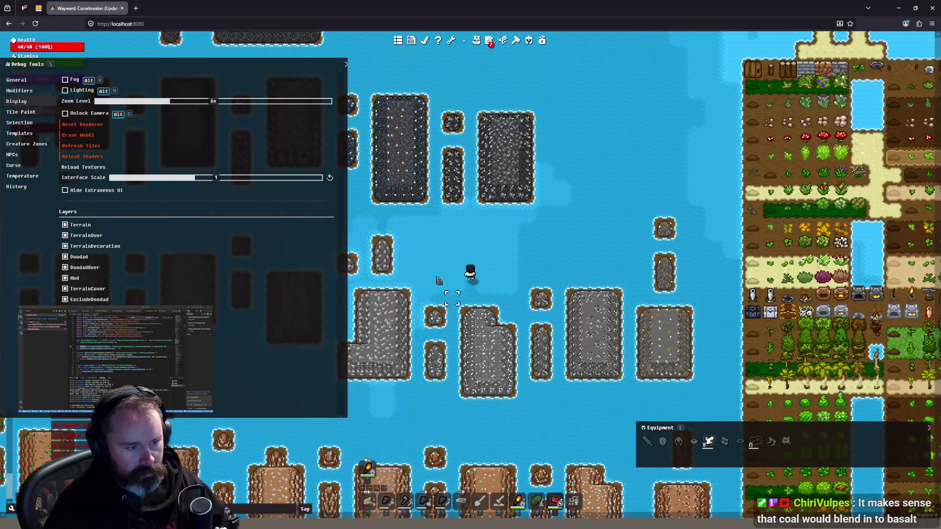
# Walk down and right, then up past the Granite With Talc island
pyautogui.press('a')
pyautogui.press('s')
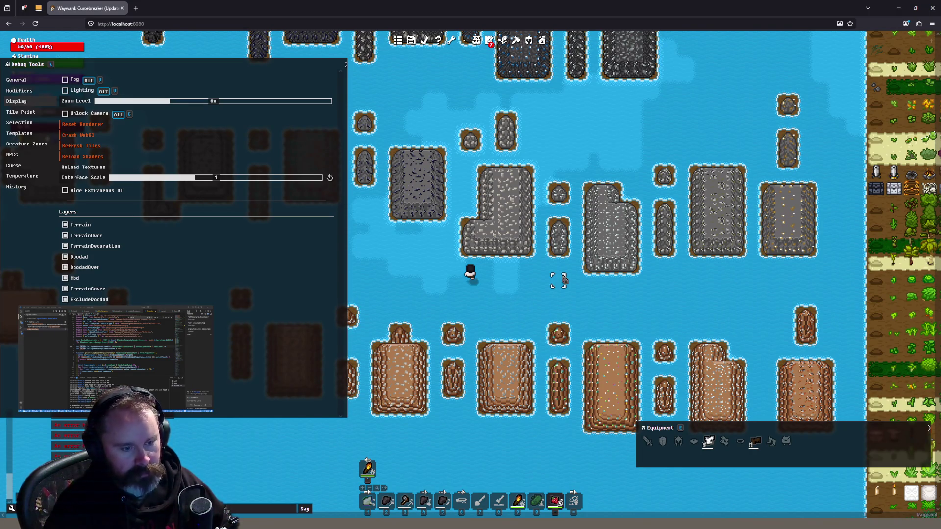
pyautogui.press('d')
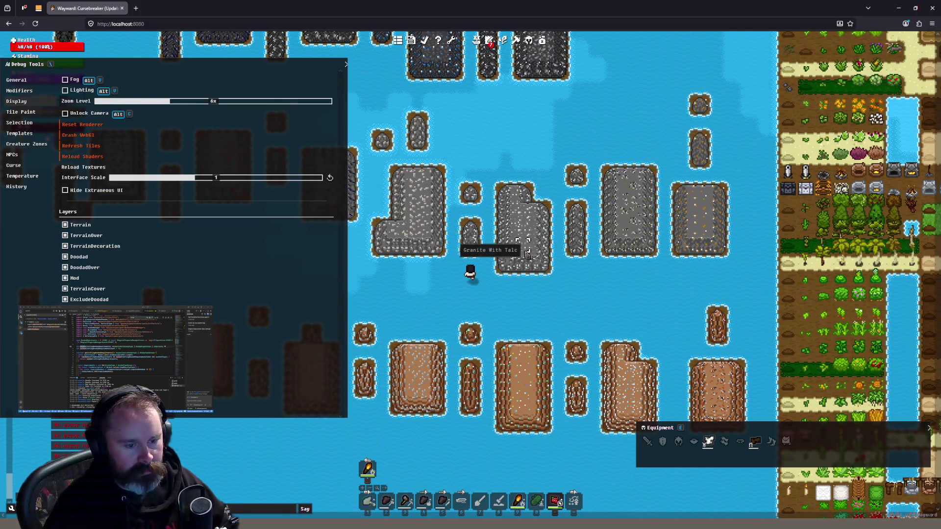
pyautogui.click(494, 172)
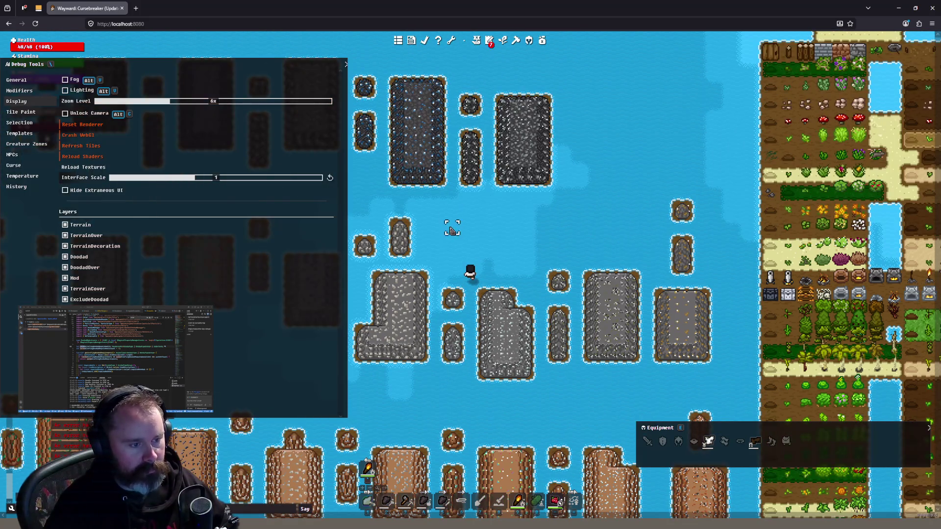
# Walk left along the islands and zoom in from 6x to 8x on the dark ore island
pyautogui.press('s')
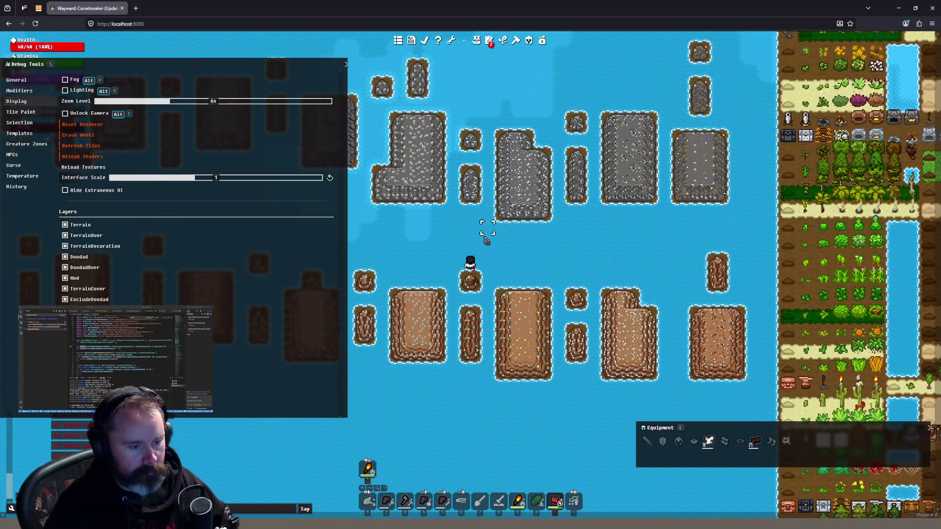
pyautogui.press('w')
pyautogui.press('a')
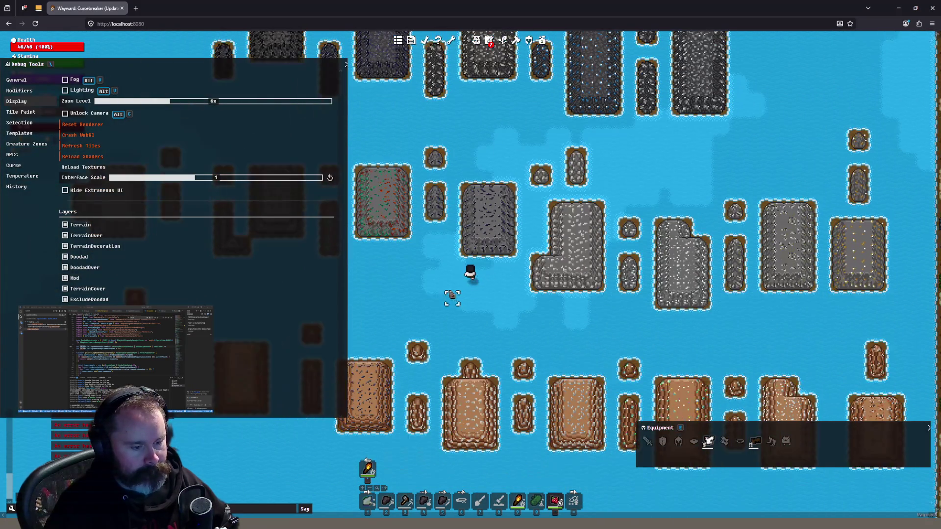
pyautogui.press('a')
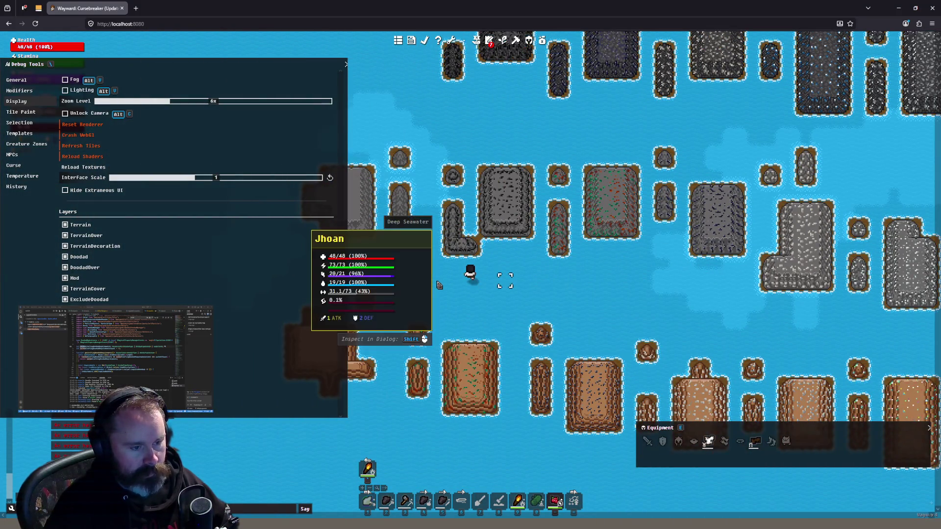
pyautogui.press('d')
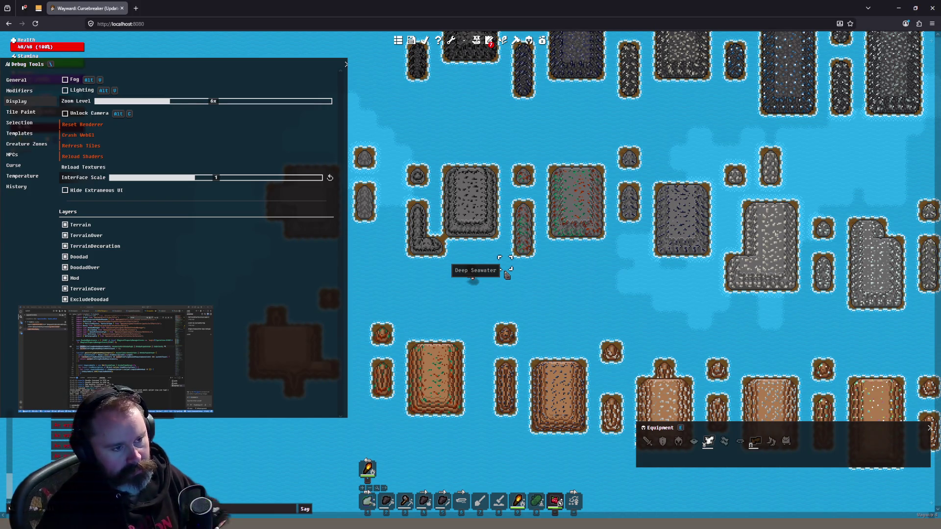
pyautogui.scroll(2, 465, 117)
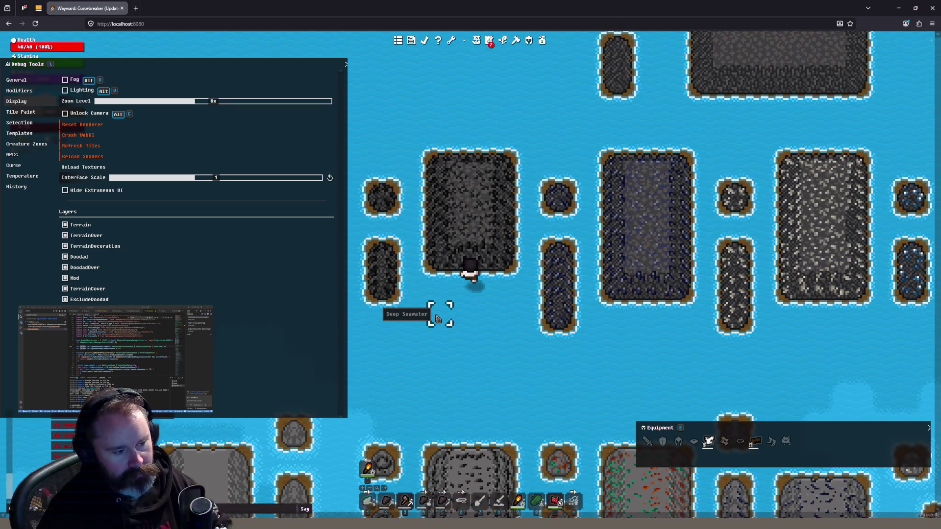
# Walk the player right along the islands toward the brown sandstone tiles
pyautogui.click(442, 344)
pyautogui.click(476, 344)
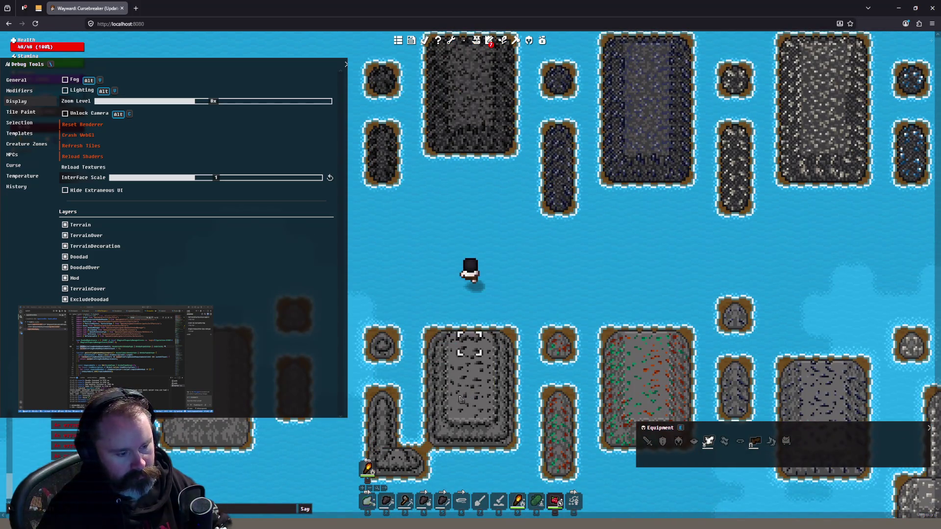
pyautogui.press('d')
pyautogui.press('d')
pyautogui.press('d')
pyautogui.press('w')
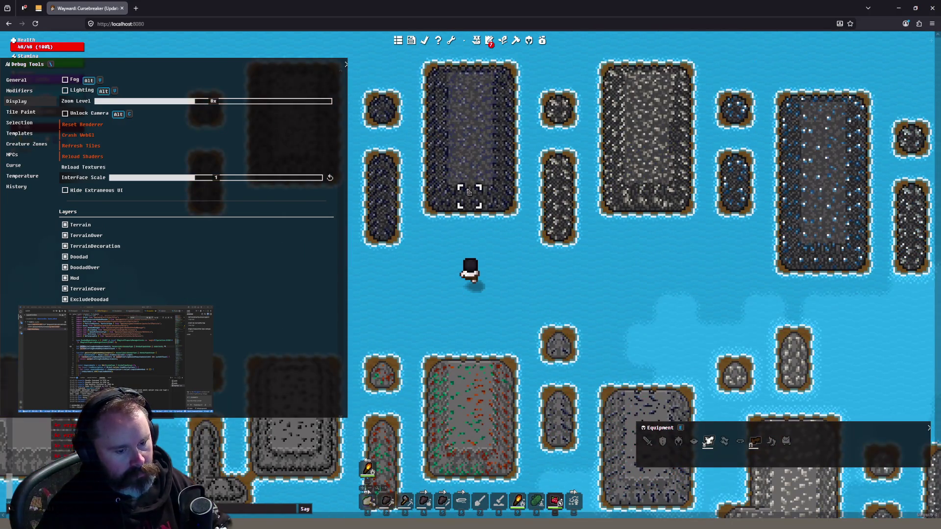
pyautogui.scroll(-1, 480, 220)
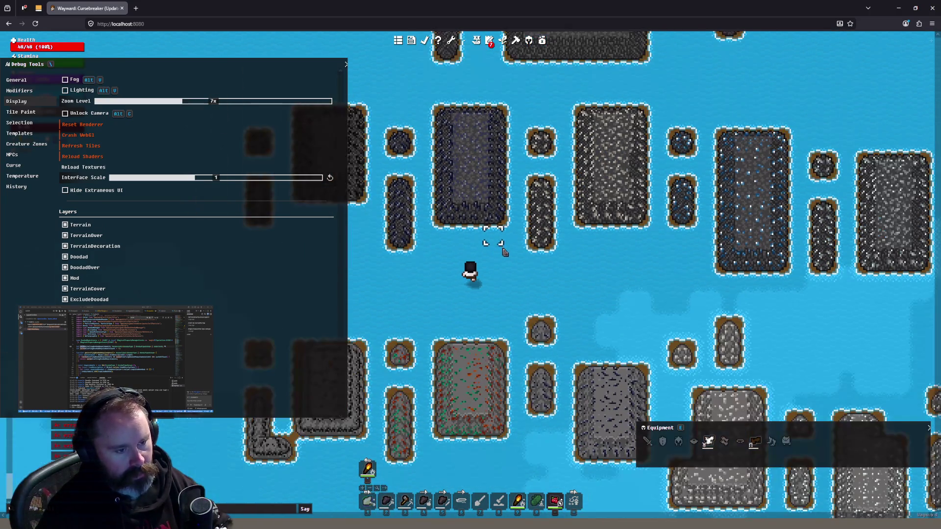
pyautogui.click(517, 287)
pyautogui.click(528, 382)
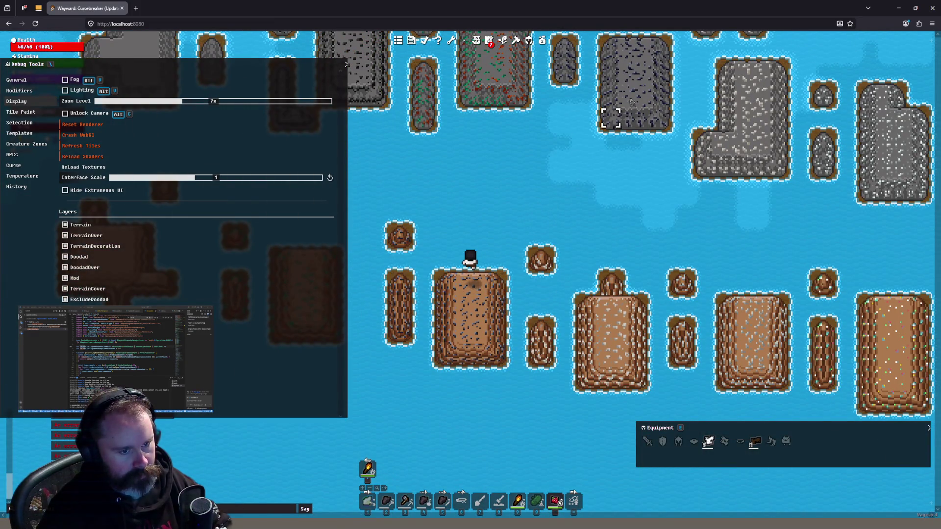
# Teleport up to the grey island rows, then over to the brown islands
pyautogui.click(541, 83)
pyautogui.click(505, 96)
pyautogui.click(392, 235)
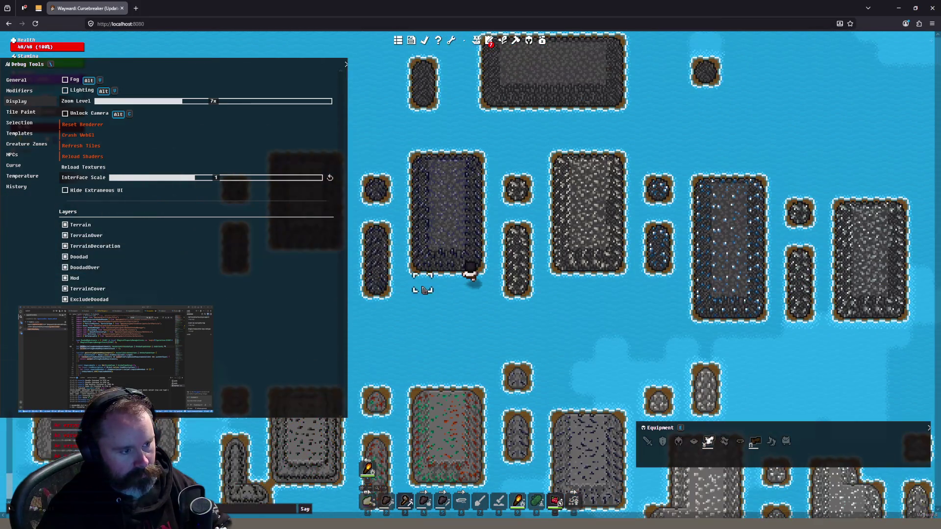
pyautogui.click(457, 333)
pyautogui.click(457, 360)
pyautogui.click(547, 351)
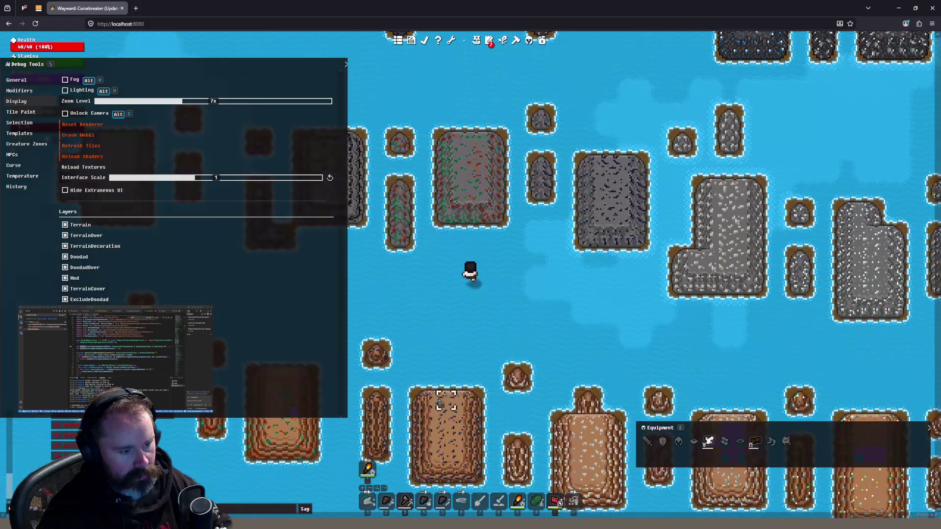
pyautogui.click(440, 405)
pyautogui.scroll(-2, 533, 272)
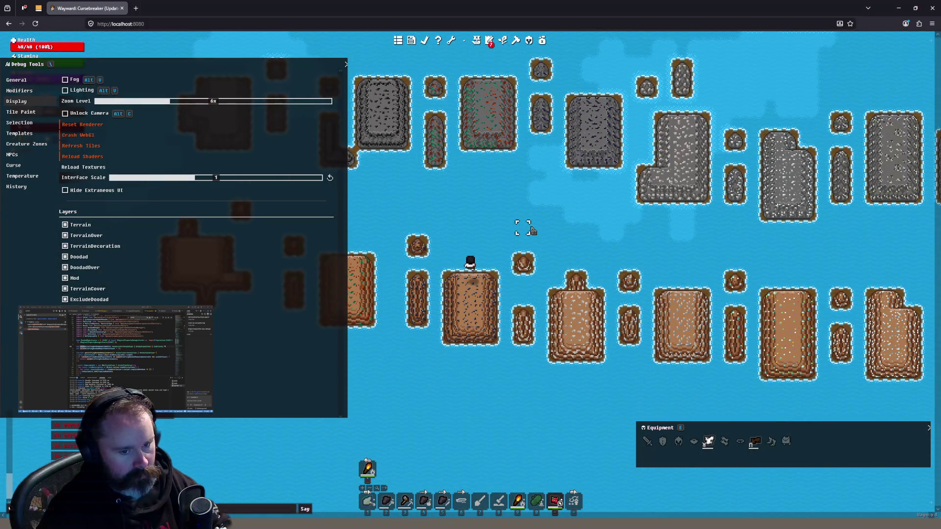
pyautogui.scroll(1, 519, 203)
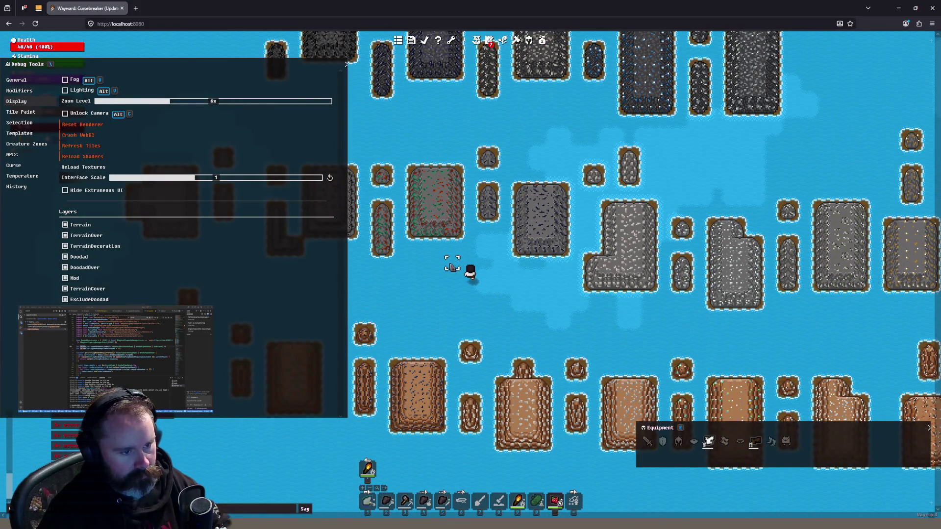
# Teleport between island rows onto the red-speckled island, then beside the grey islands
pyautogui.click(424, 325)
pyautogui.click(404, 252)
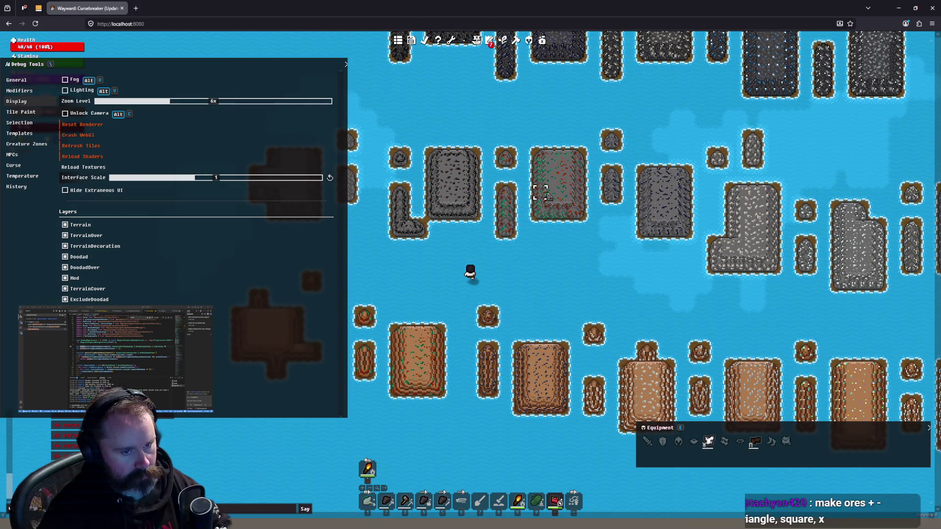
pyautogui.click(541, 175)
pyautogui.click(414, 243)
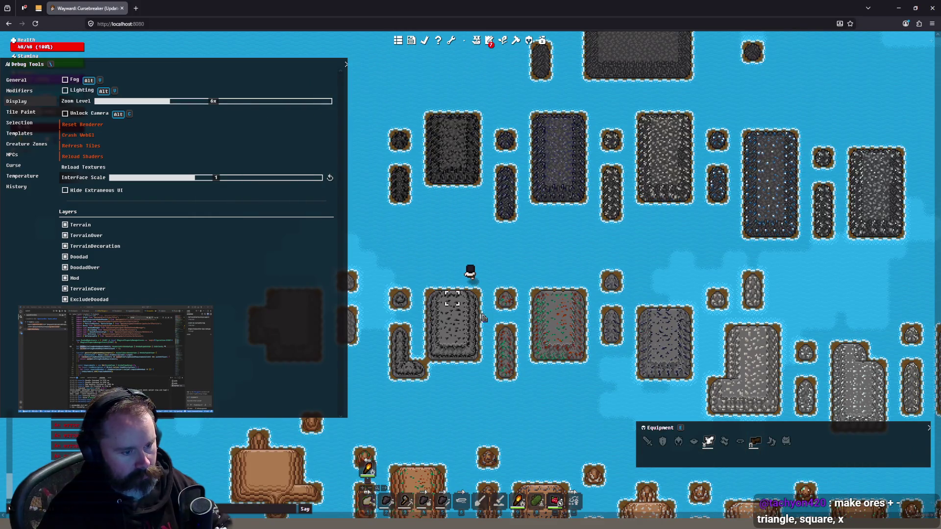
pyautogui.click(456, 370)
pyautogui.click(405, 317)
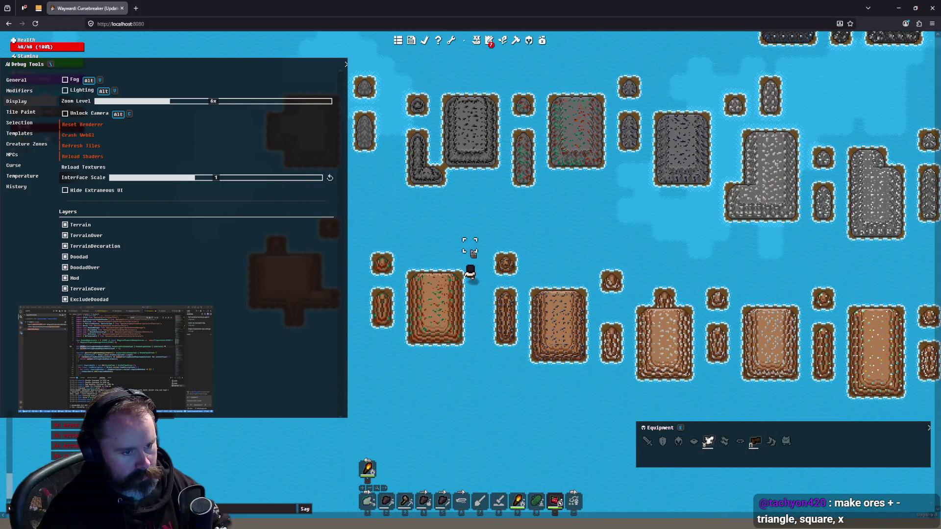
pyautogui.click(474, 253)
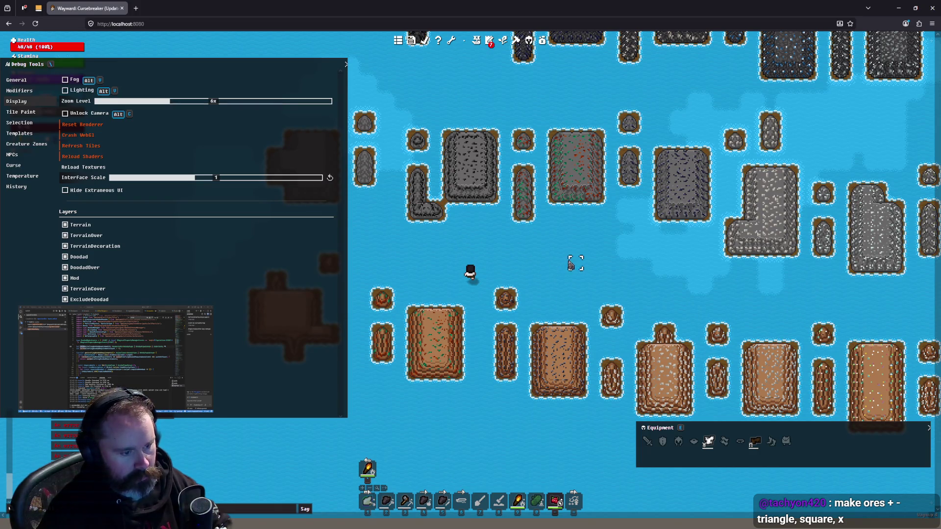
# Move two tiles right, then up-left, then down toward the lower islands
pyautogui.click(571, 265)
pyautogui.click(574, 267)
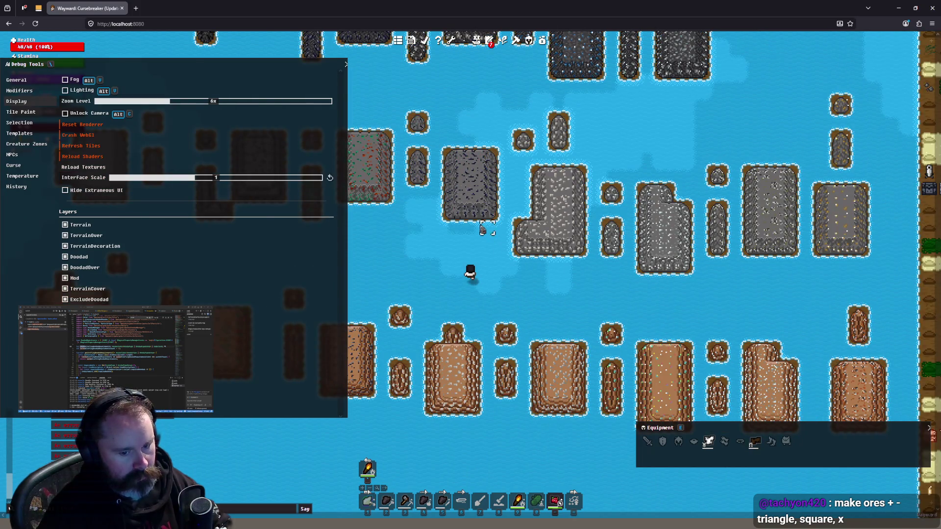
pyautogui.click(482, 229)
pyautogui.click(427, 241)
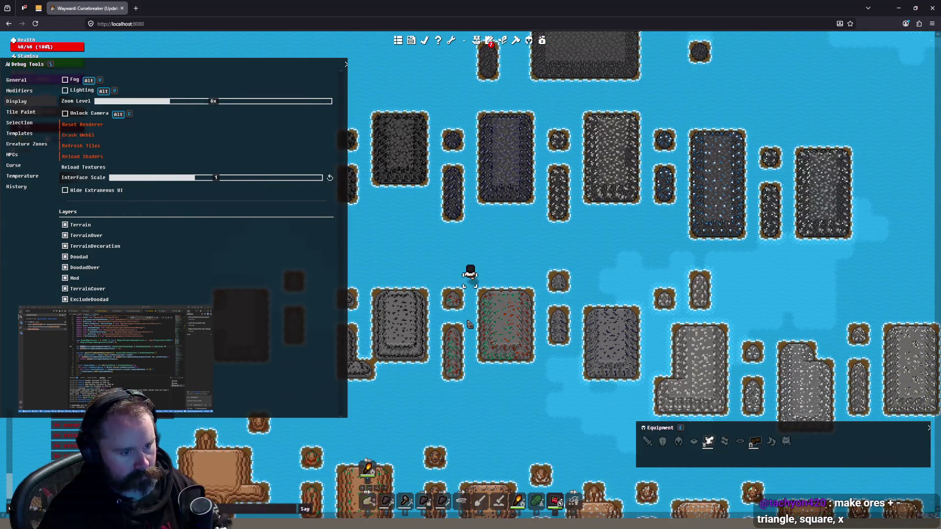
pyautogui.click(470, 324)
pyautogui.click(467, 324)
pyautogui.click(448, 320)
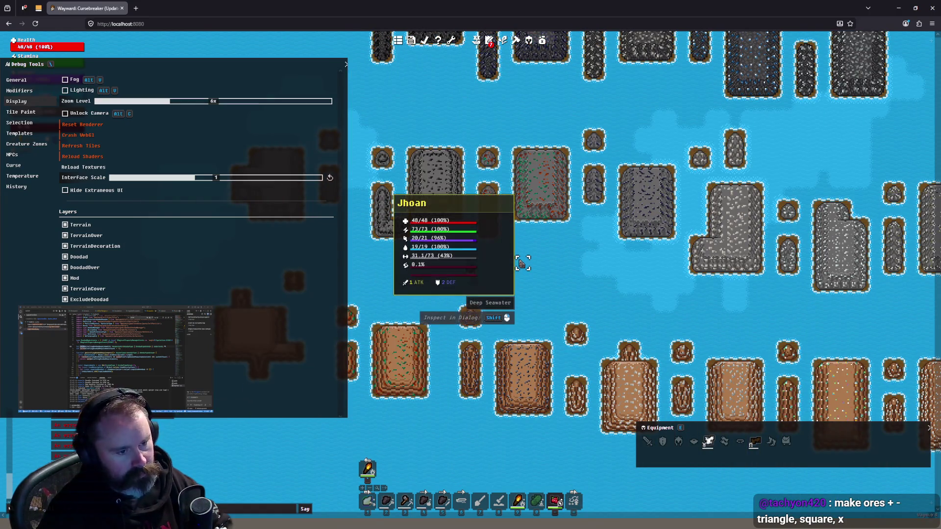
# Zoom out and in on the ore tiles, then enter 'playstation controller' in a new Firefox tab
pyautogui.moveTo(498, 238)
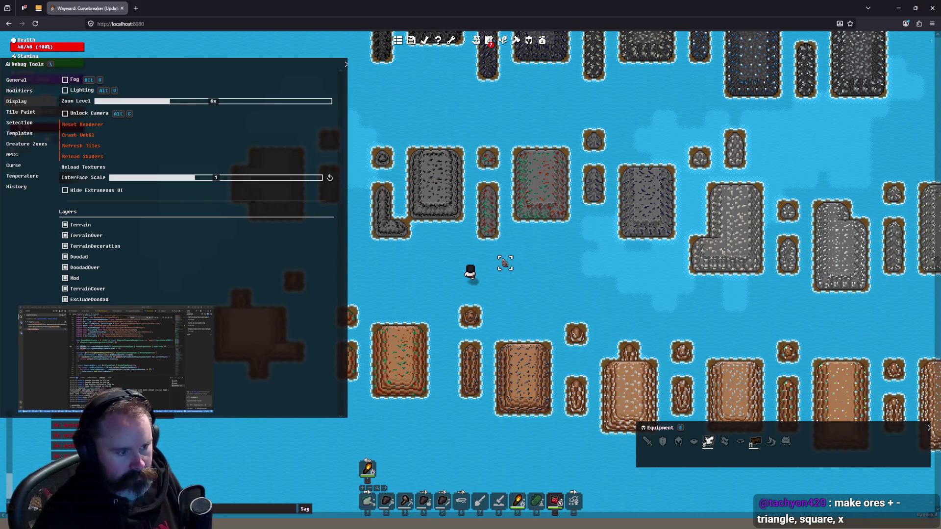
pyautogui.scroll(-1, 466, 173)
pyautogui.scroll(4, 486, 211)
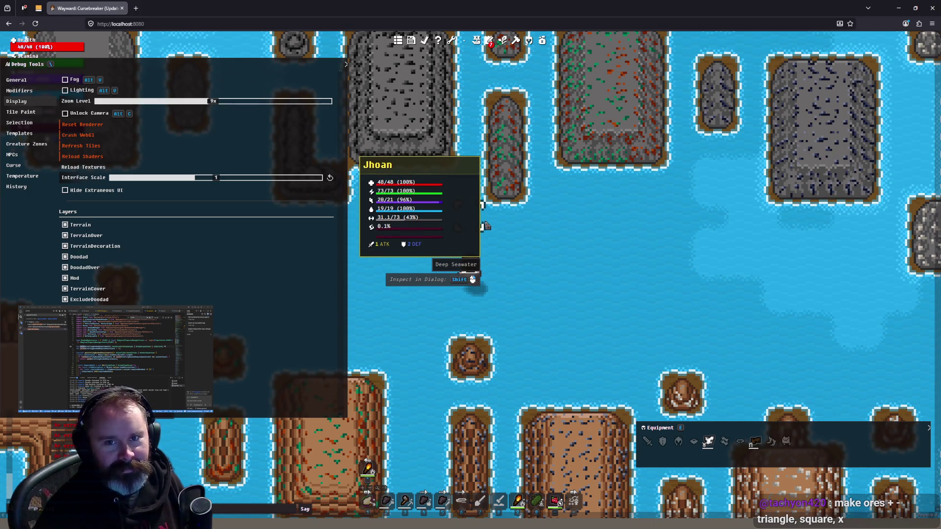
pyautogui.scroll(-1, 508, 264)
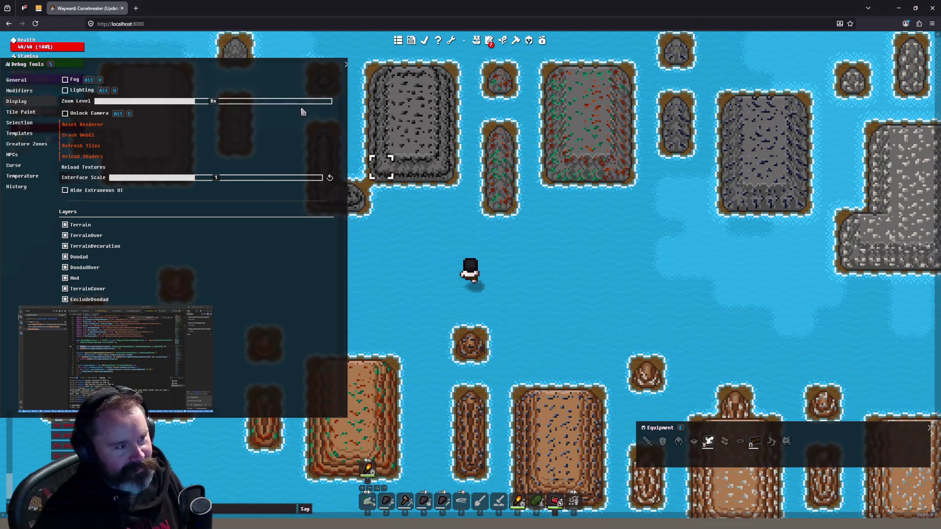
pyautogui.write('playstation ')
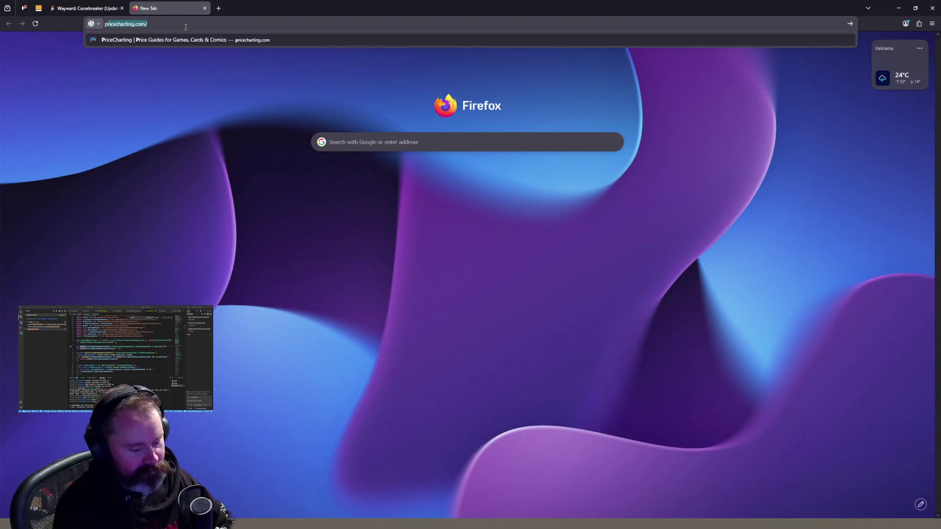
pyautogui.write('controller')
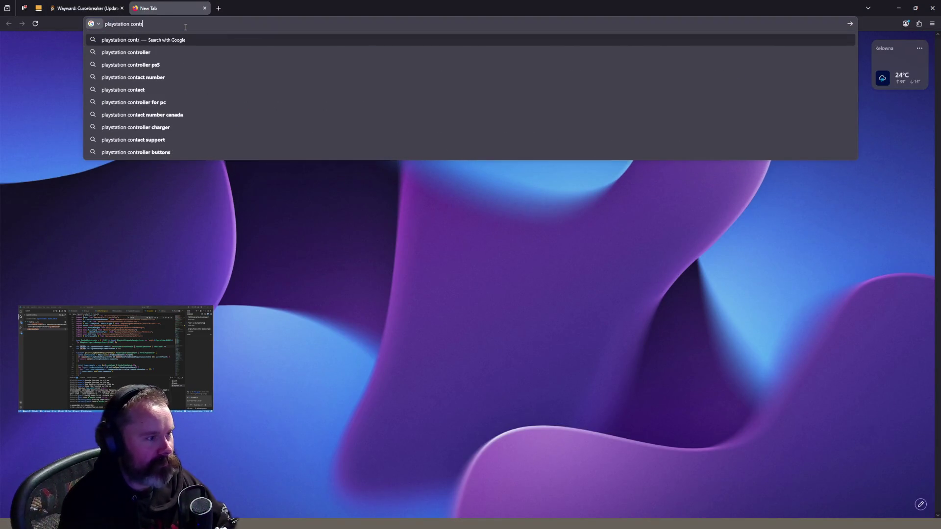
# Run the Google search for 'playstation controller', then close that results tab
pyautogui.press('Return')
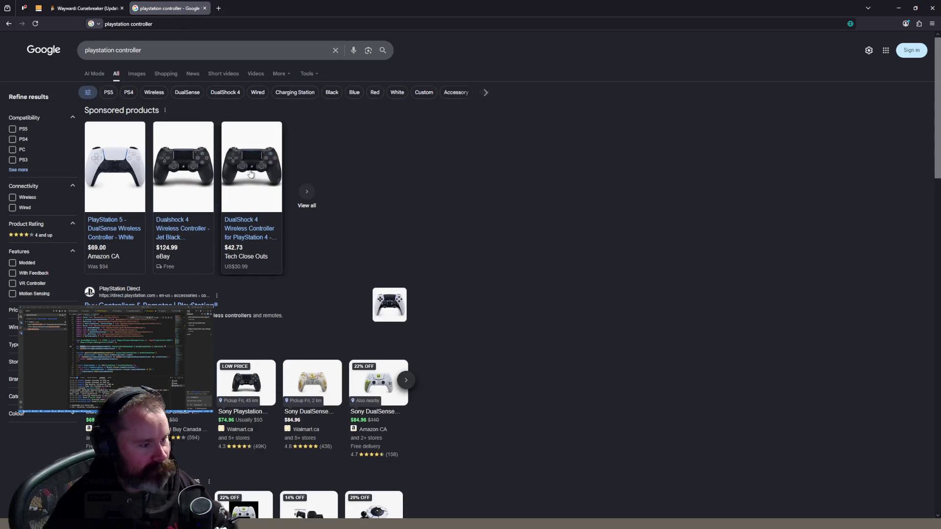
pyautogui.middleClick(161, 10)
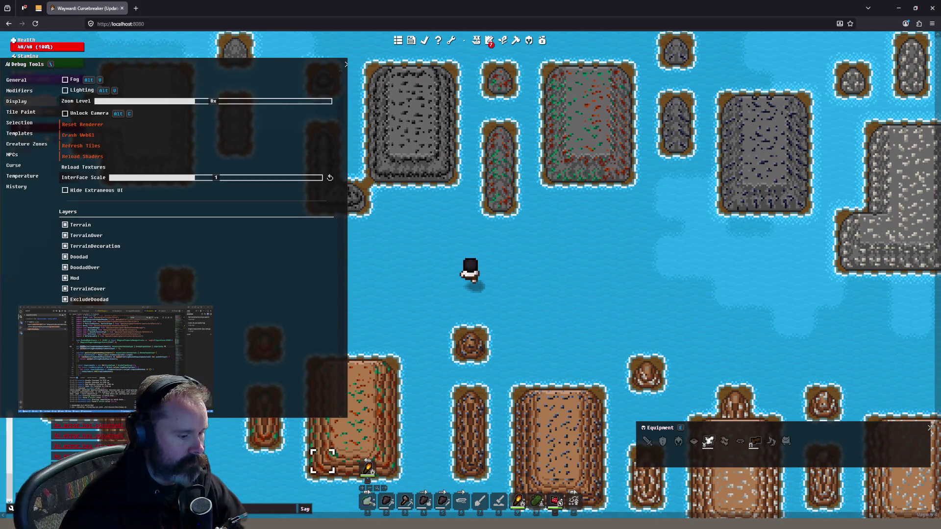
pyautogui.hotkey('alt', 'Tab')
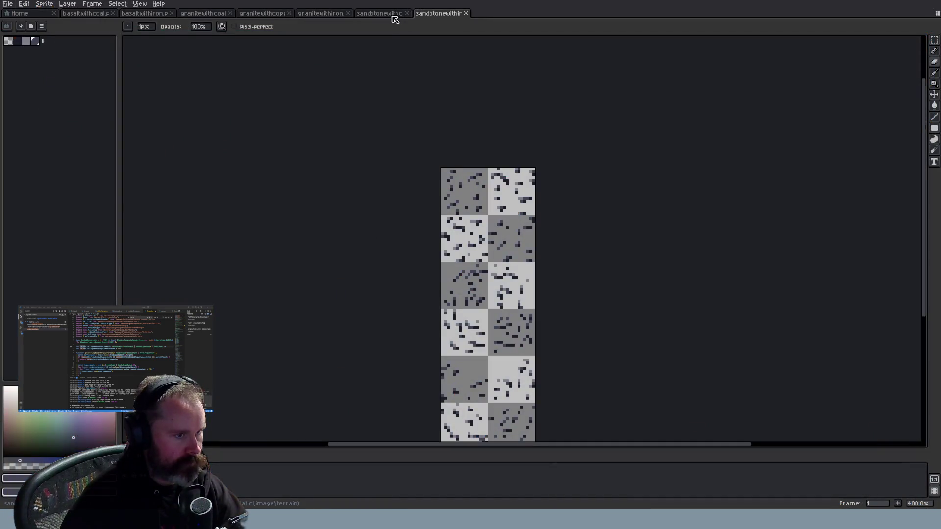
pyautogui.hotkey('ctrl', 'shift', 'Tab')
pyautogui.hotkey('ctrl', 'Tab')
pyautogui.hotkey('ctrl', 'shift', 'Tab')
pyautogui.scroll(2, 511, 226)
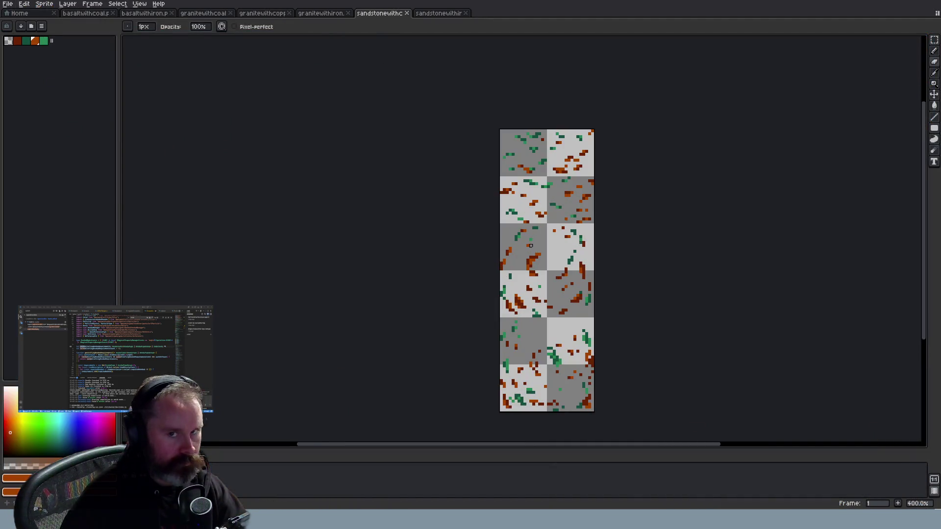
pyautogui.hotkey('alt', 'Tab')
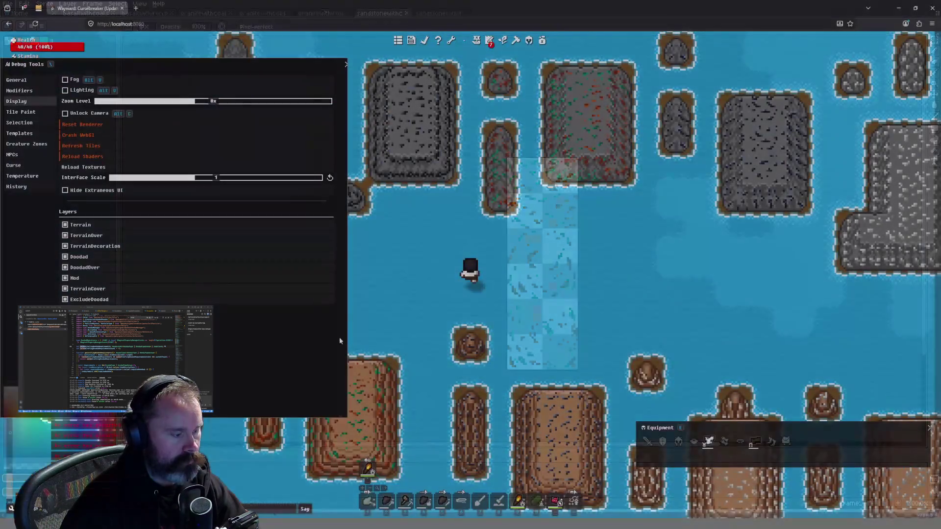
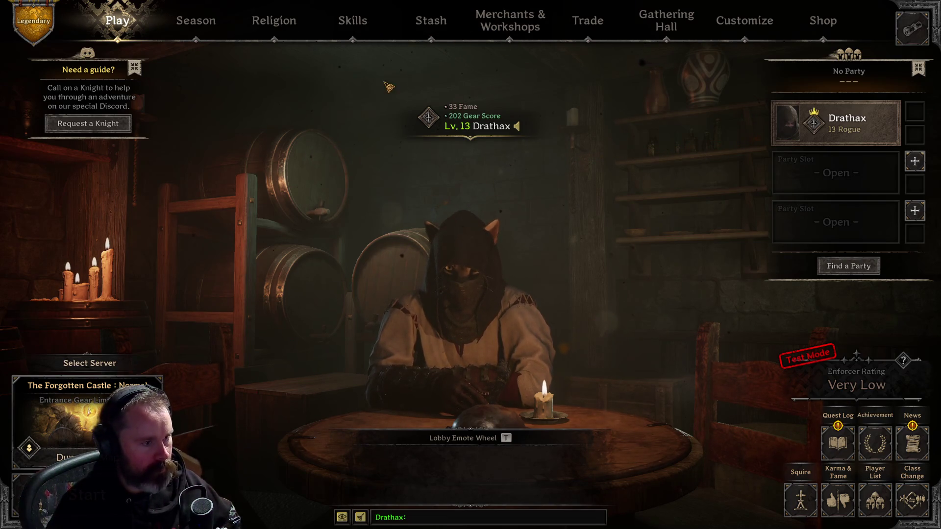
# Move the Potion of Healing stack from the stash into the inventory and a utility slot
pyautogui.click(431, 20)
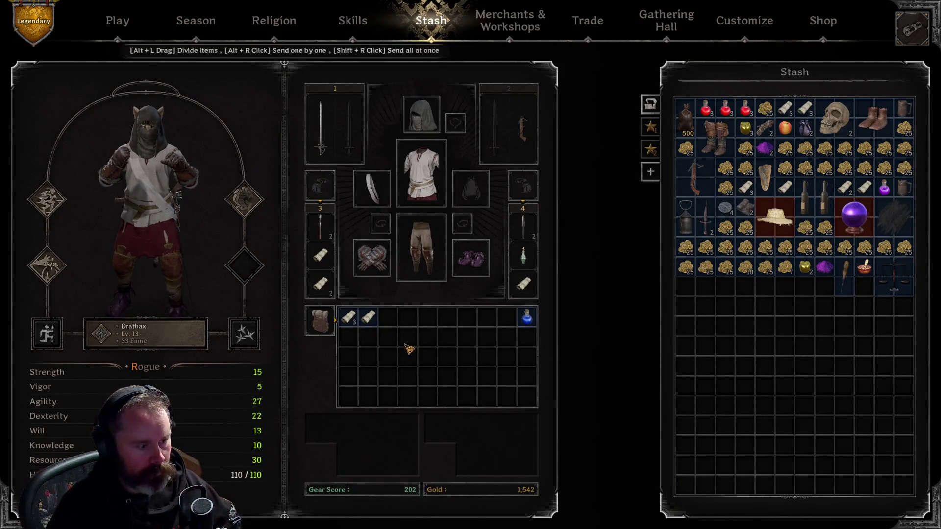
pyautogui.rightClick(746, 108)
pyautogui.moveTo(726, 109)
pyautogui.mouseDown()
pyautogui.moveTo(574, 225)
pyautogui.moveTo(401, 319)
pyautogui.moveTo(321, 280)
pyautogui.moveTo(320, 255)
pyautogui.mouseUp()
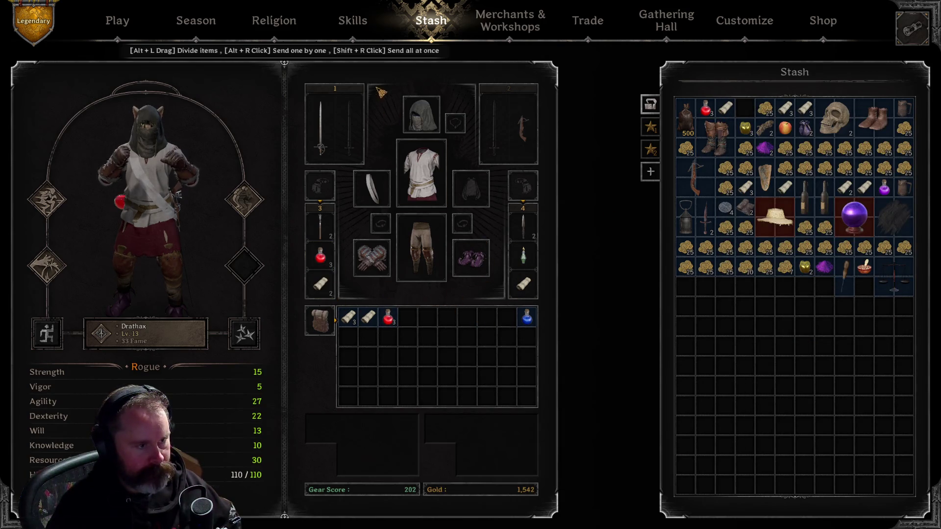
# Accept the Huntress's Daily Mission I to kill 3 Skeleton Crossbowmen, then reopen the stash
pyautogui.click(118, 21)
pyautogui.click(430, 20)
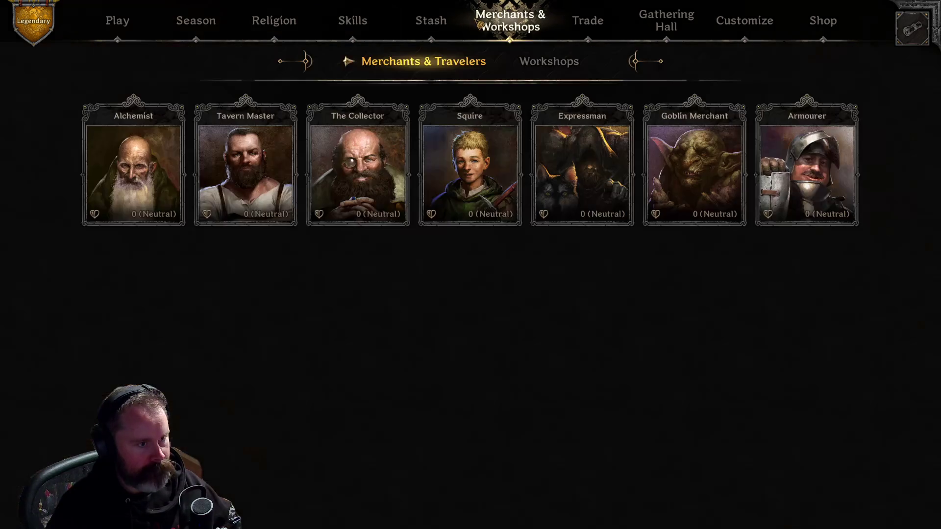
pyautogui.click(509, 20)
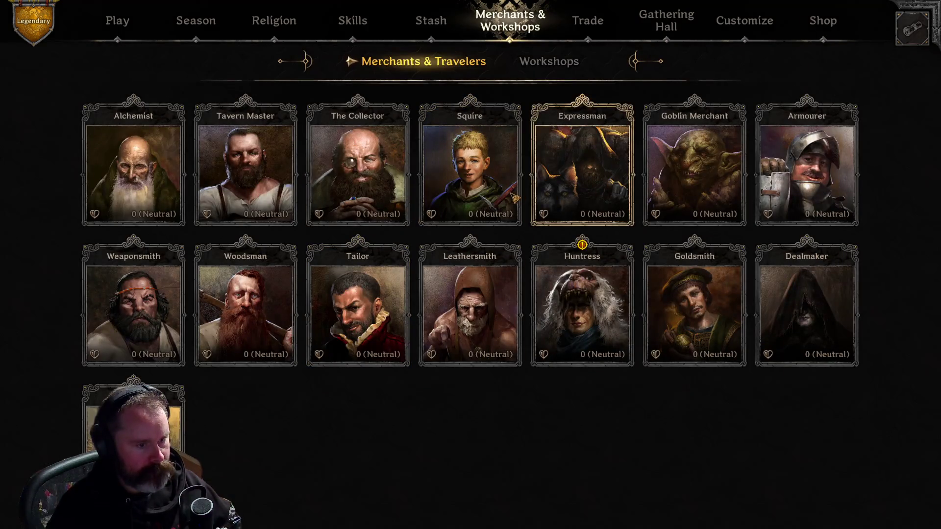
pyautogui.click(613, 326)
pyautogui.click(169, 70)
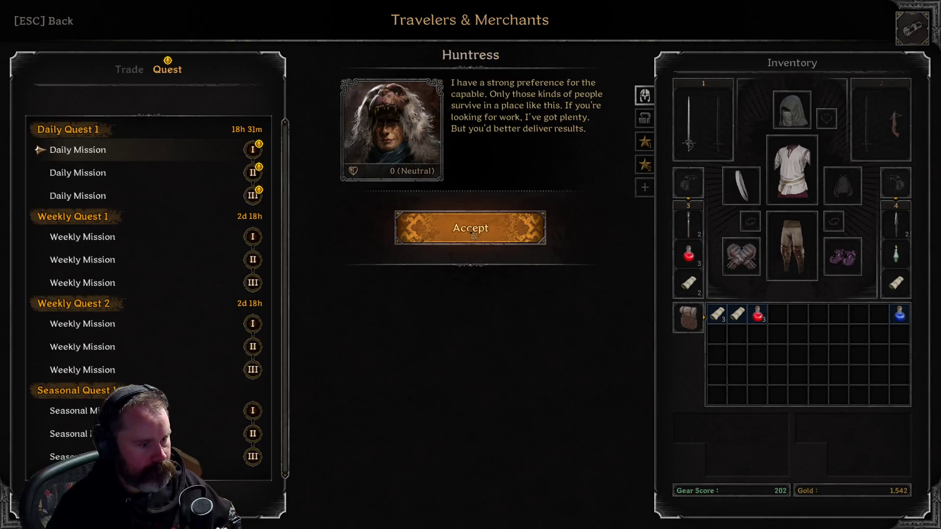
pyautogui.click(470, 226)
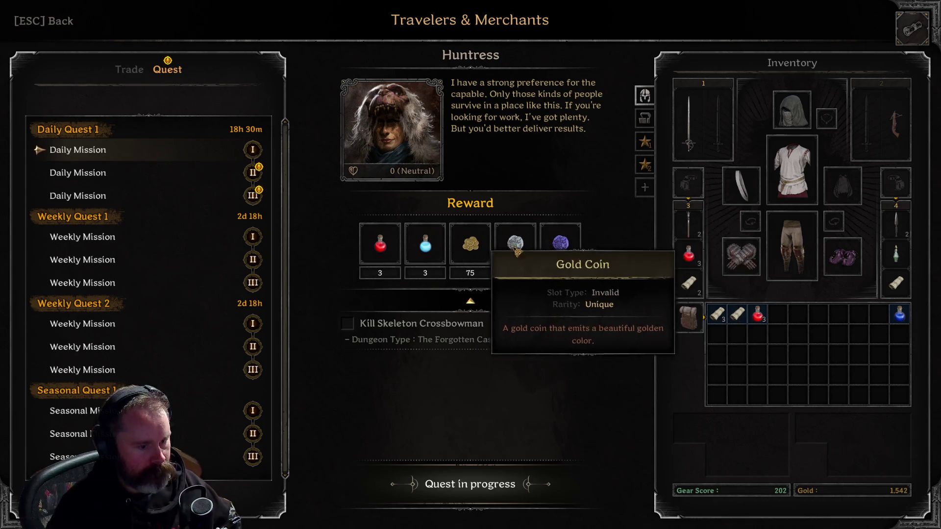
pyautogui.click(130, 69)
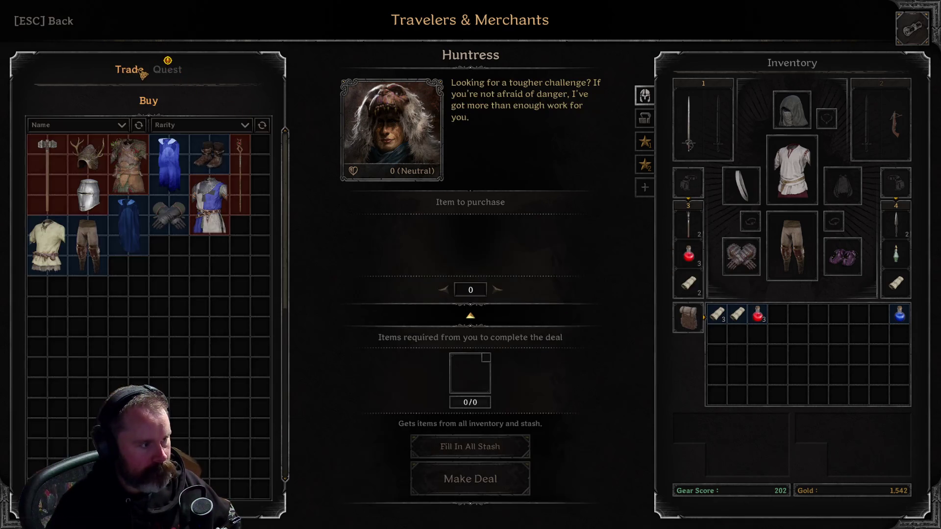
pyautogui.press('Escape')
pyautogui.click(439, 29)
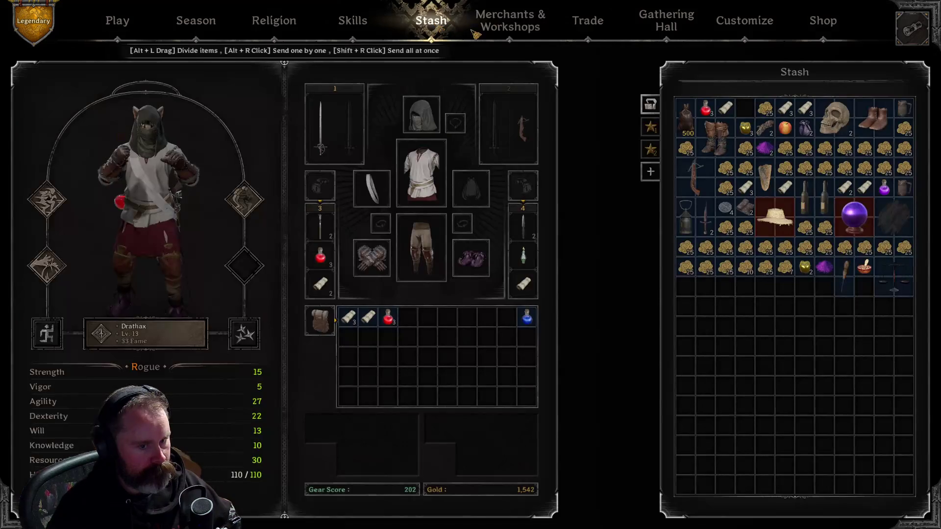
# At the Squire, put a healing potion and scroll in the bag, set base gear, and return
pyautogui.click(524, 33)
pyautogui.click(436, 171)
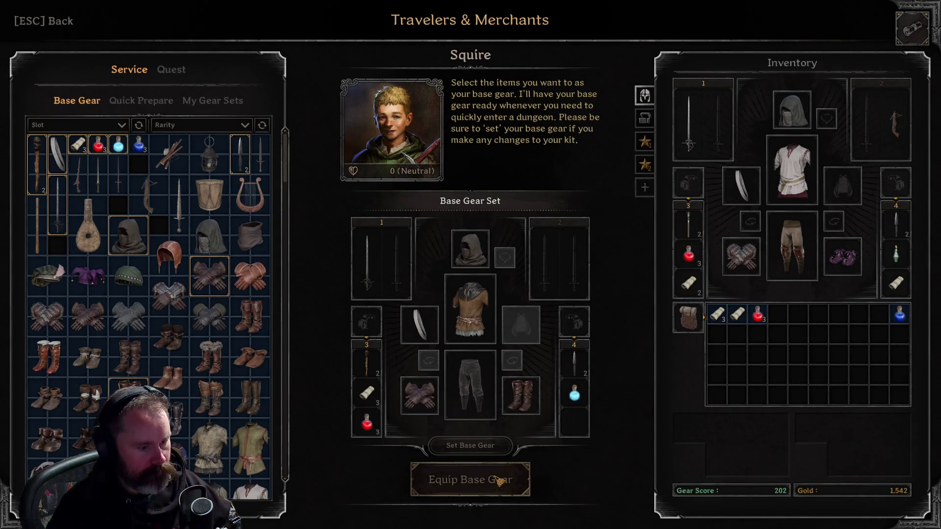
pyautogui.moveTo(689, 255)
pyautogui.mouseDown()
pyautogui.moveTo(806, 319)
pyautogui.moveTo(779, 315)
pyautogui.mouseUp()
pyautogui.moveTo(689, 284); pyautogui.dragTo(811, 324)
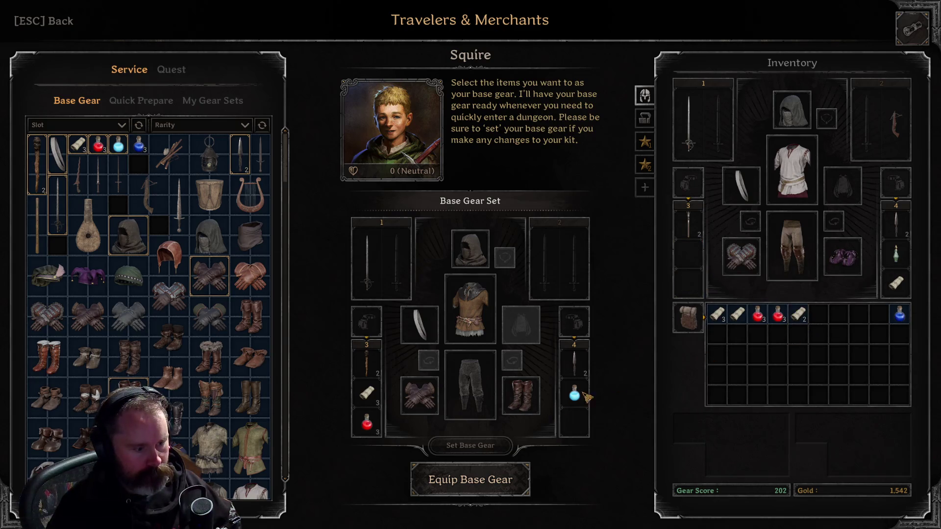
pyautogui.click(482, 450)
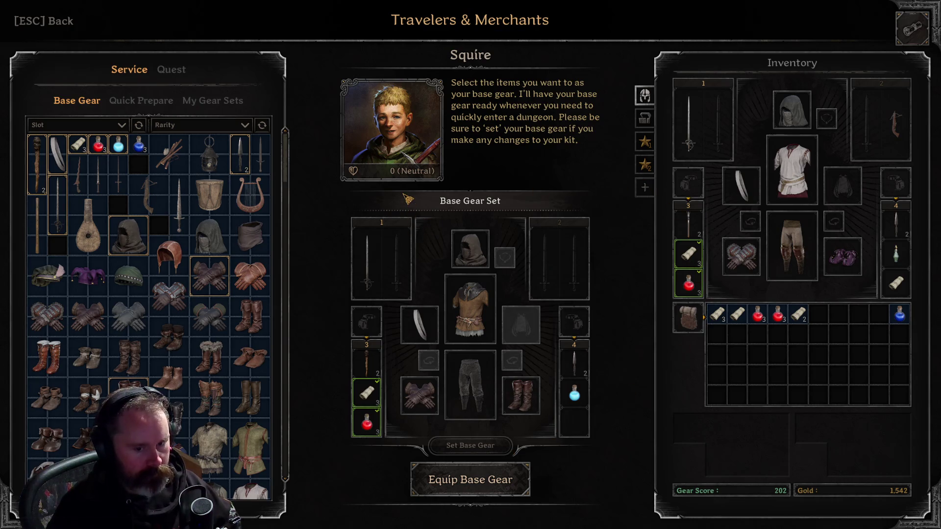
pyautogui.click(54, 21)
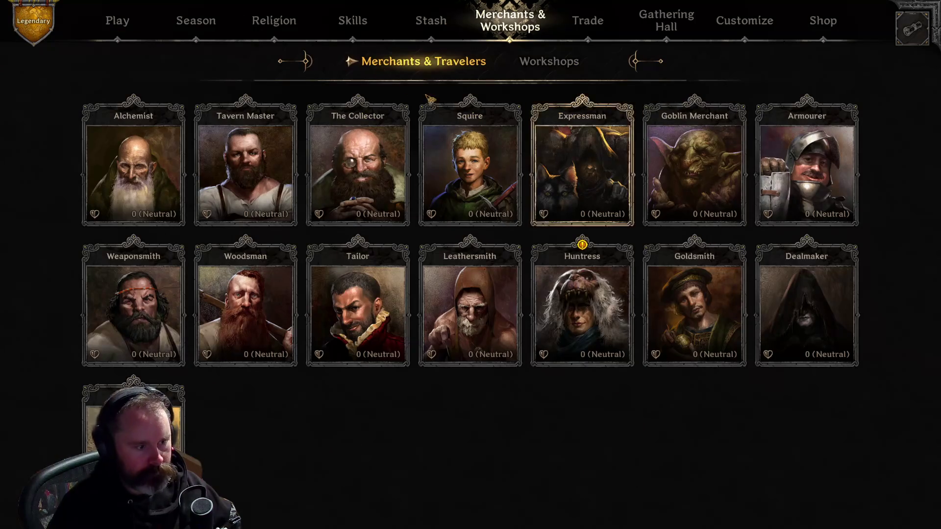
pyautogui.click(117, 21)
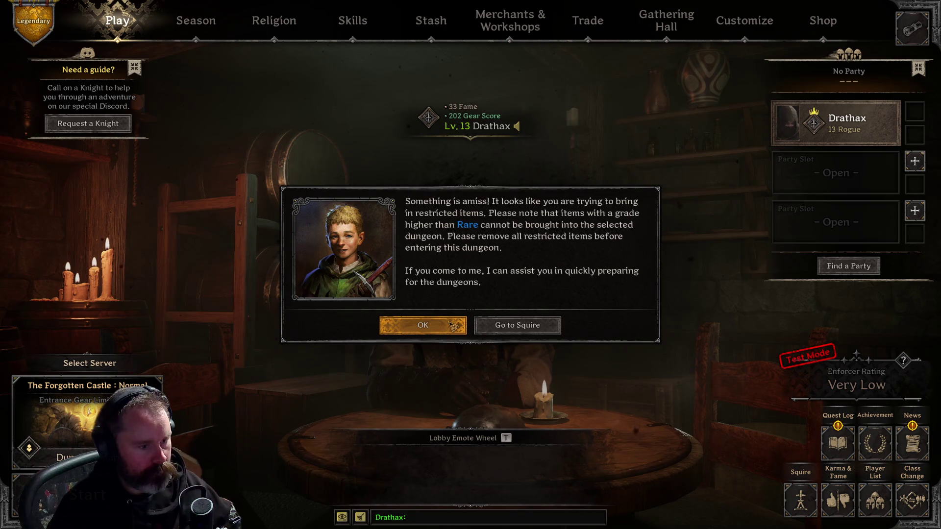
# Move the Hand Crossbow and the Epic Shadow Hood from the character into the stash
pyautogui.click(512, 332)
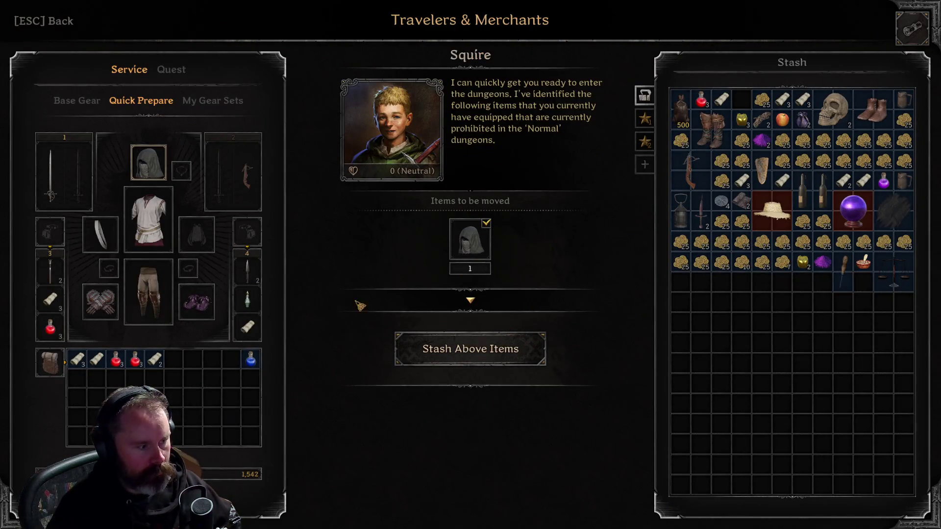
pyautogui.press('Escape')
pyautogui.click(431, 20)
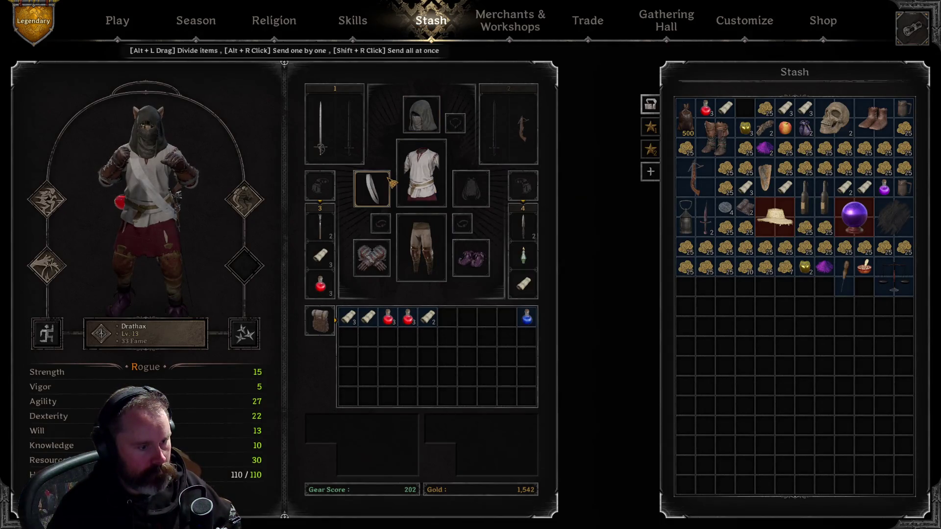
pyautogui.moveTo(431, 129)
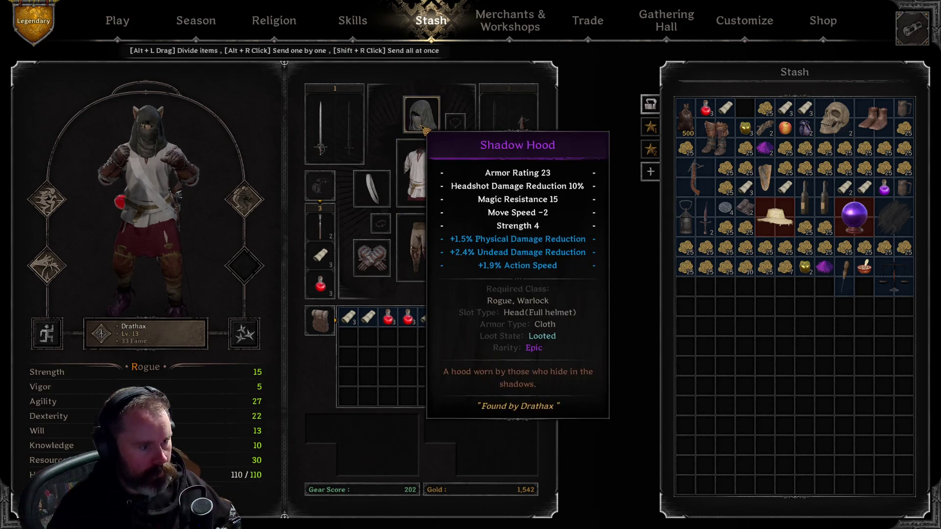
pyautogui.moveTo(518, 136)
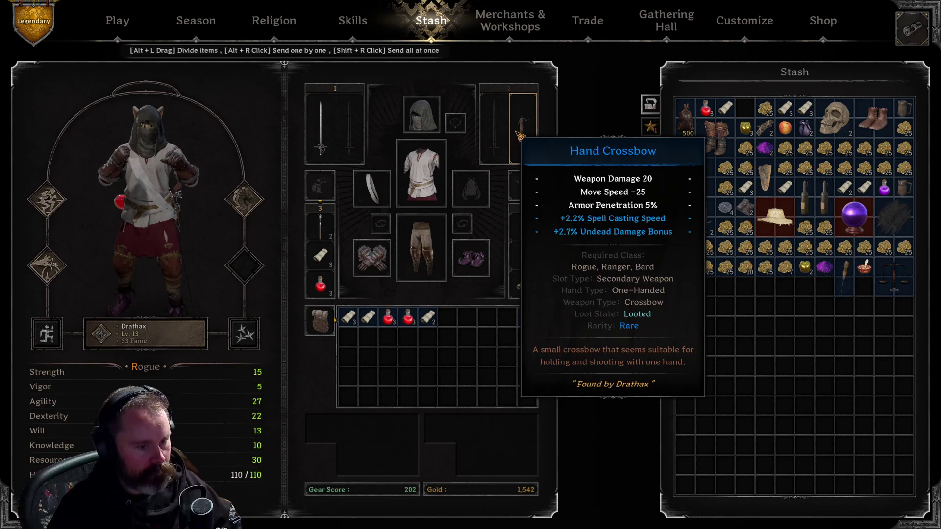
pyautogui.moveTo(520, 136)
pyautogui.mouseDown()
pyautogui.moveTo(686, 328)
pyautogui.moveTo(686, 308)
pyautogui.mouseUp()
pyautogui.moveTo(422, 115); pyautogui.dragTo(755, 315)
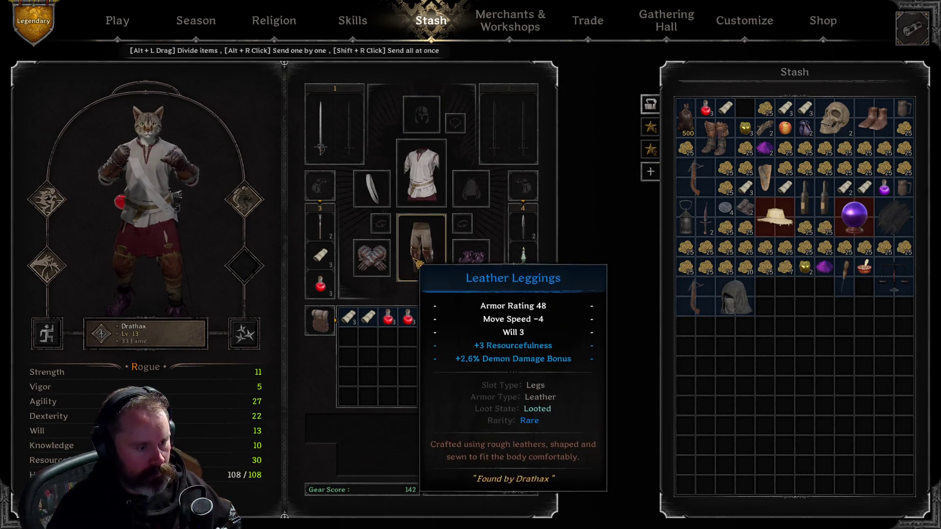
# Review the Squire's base gear, then return to the lobby and bring up the dungeon entry prompt
pyautogui.click(353, 20)
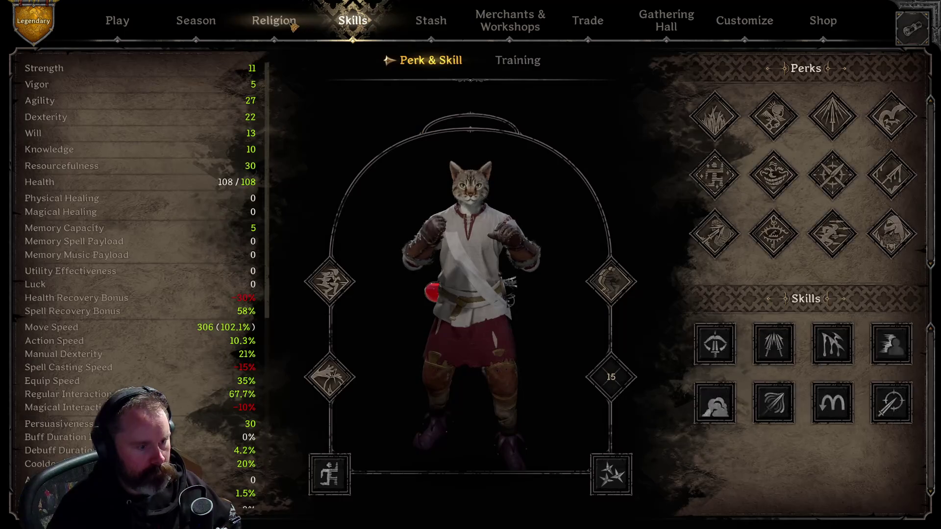
pyautogui.click(314, 27)
pyautogui.click(483, 29)
pyautogui.click(427, 29)
pyautogui.click(510, 20)
pyautogui.click(475, 157)
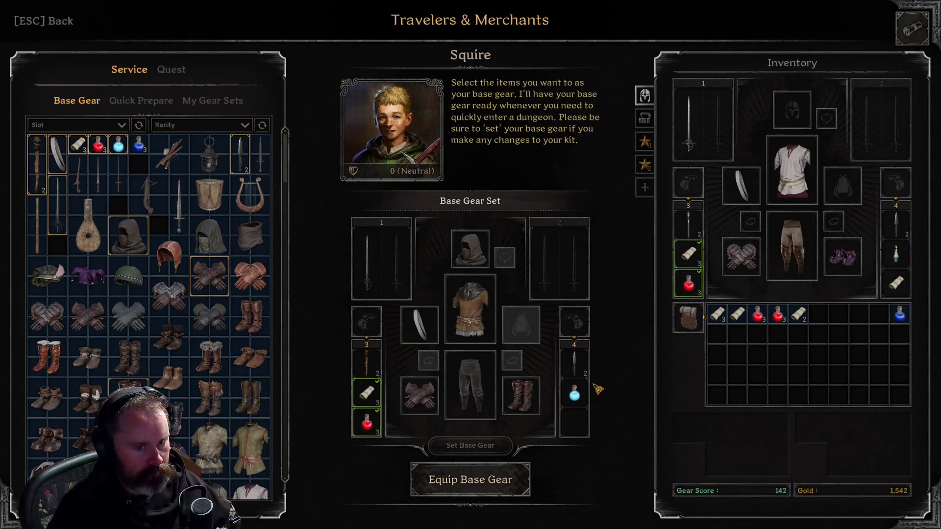
pyautogui.press('Escape')
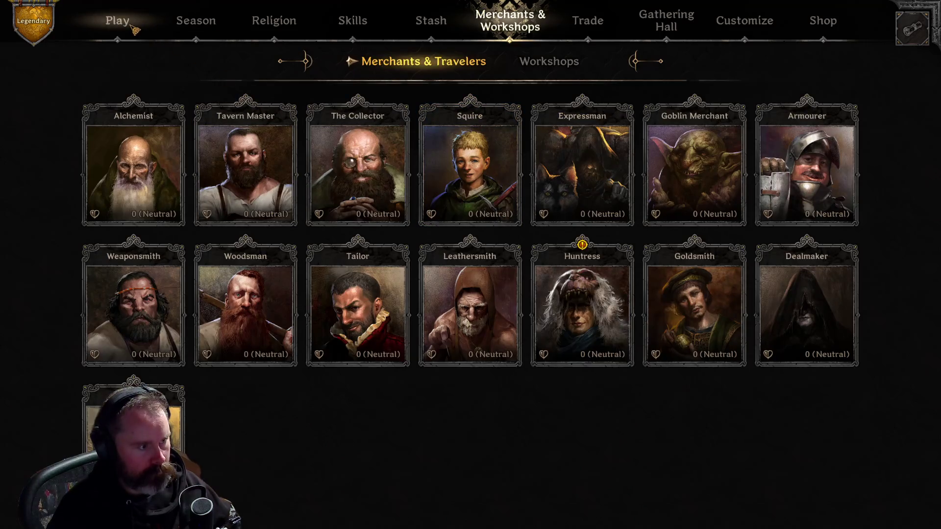
pyautogui.click(117, 21)
pyautogui.click(88, 495)
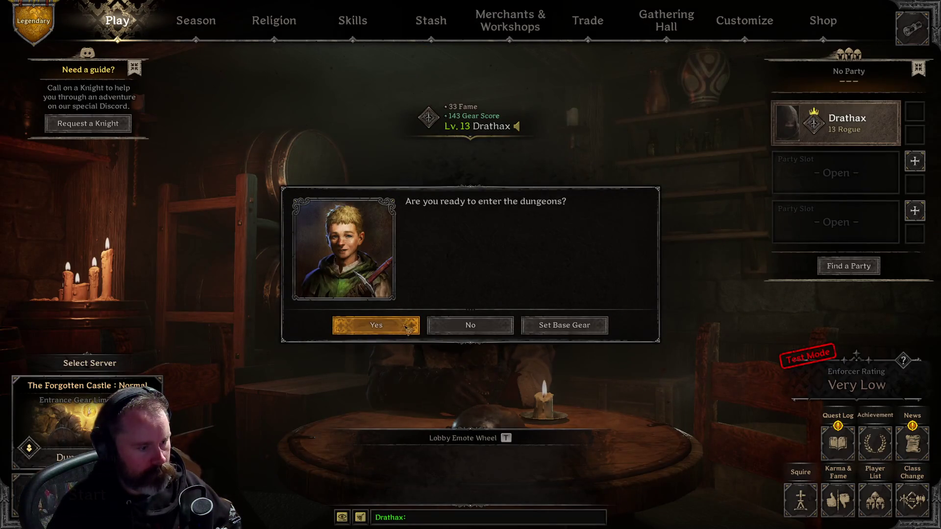
# Answer Yes to 'Are you ready to enter the dungeons?' and wait for matchmaking
pyautogui.click(374, 322)
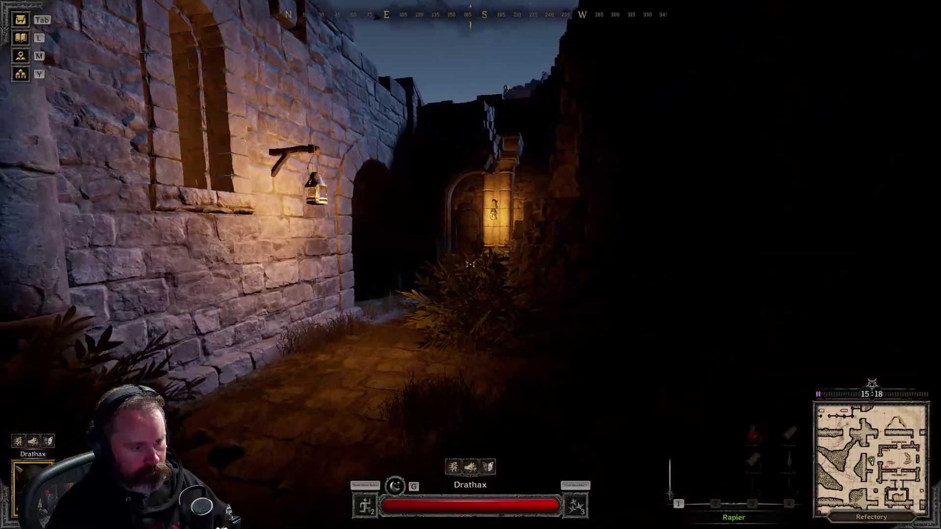
# Kill the skeleton in the lantern-lit Refectory with the rapier and search its corpse
pyautogui.press('w')
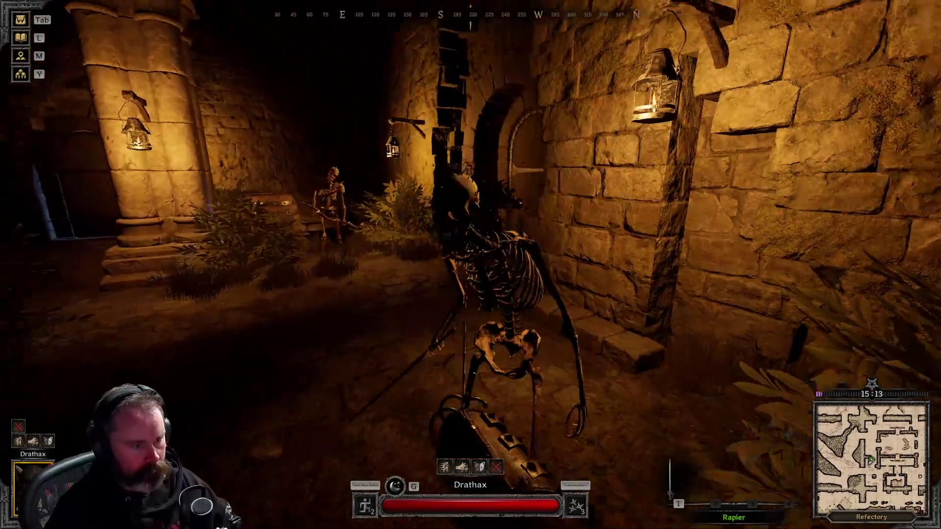
pyautogui.click(470, 265)
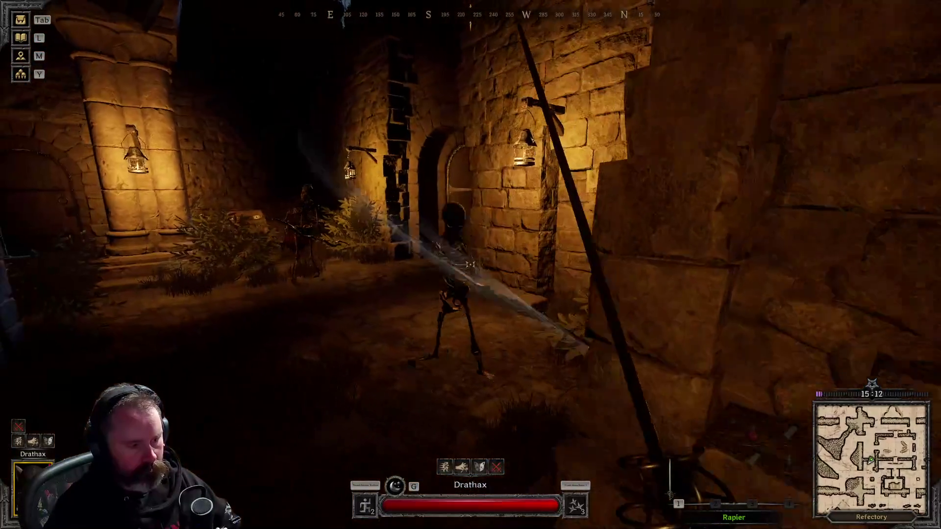
pyautogui.press('w')
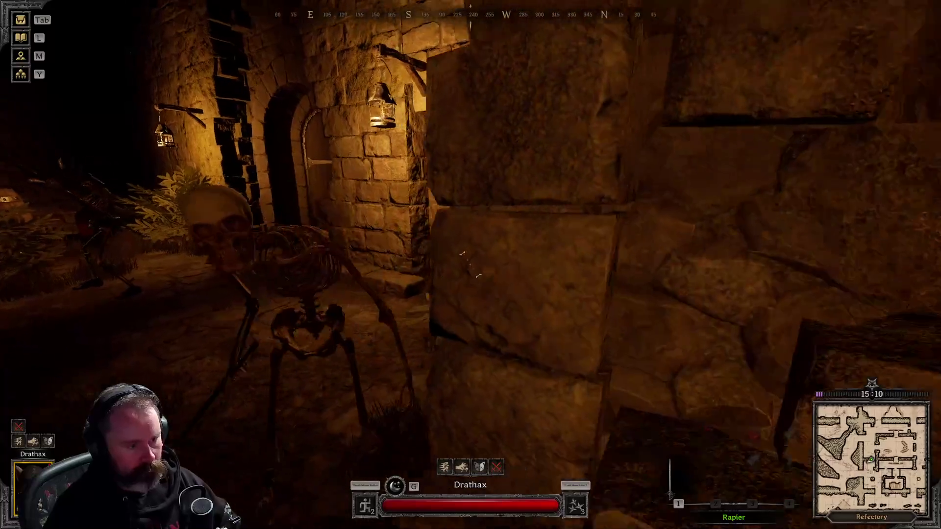
pyautogui.press('w')
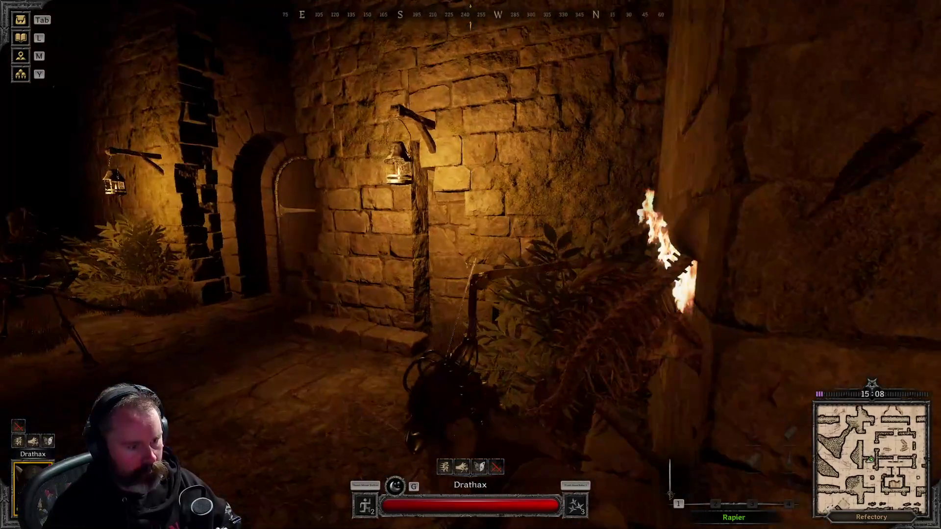
pyautogui.click(470, 265)
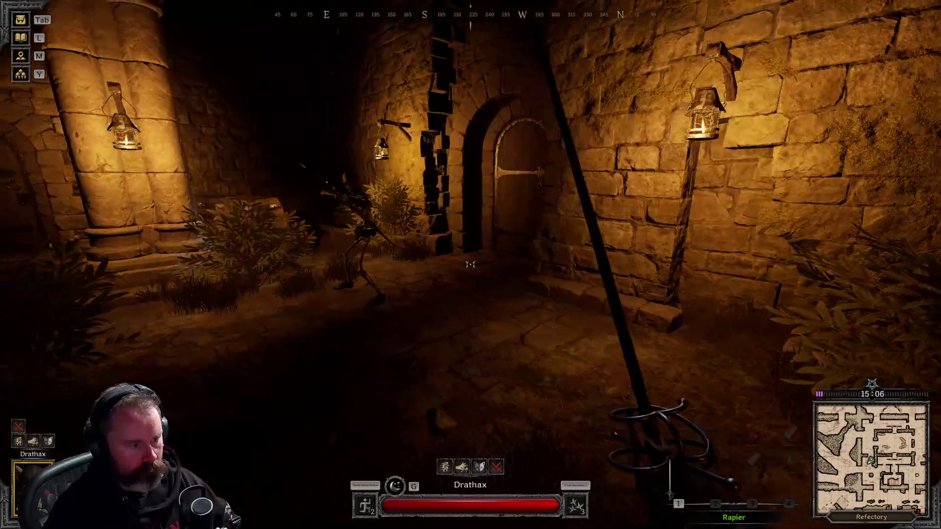
pyautogui.press('w')
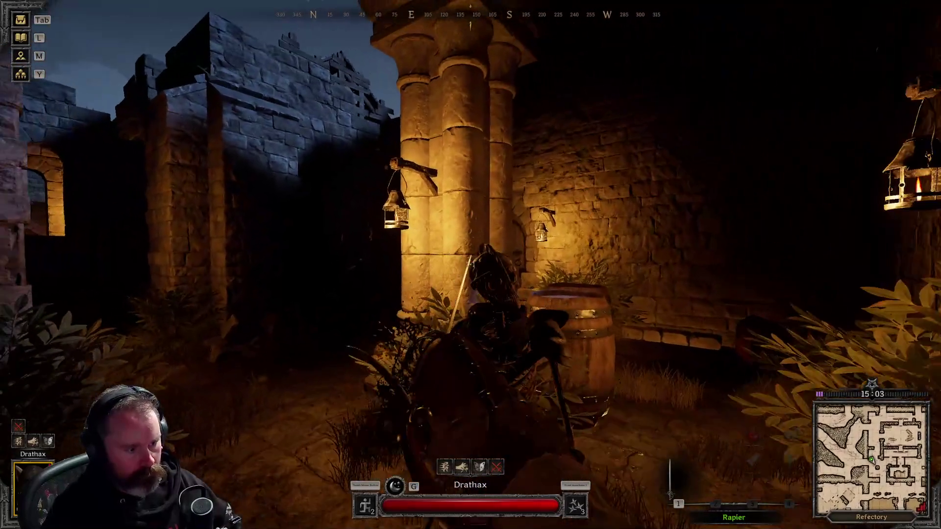
pyautogui.click(471, 265)
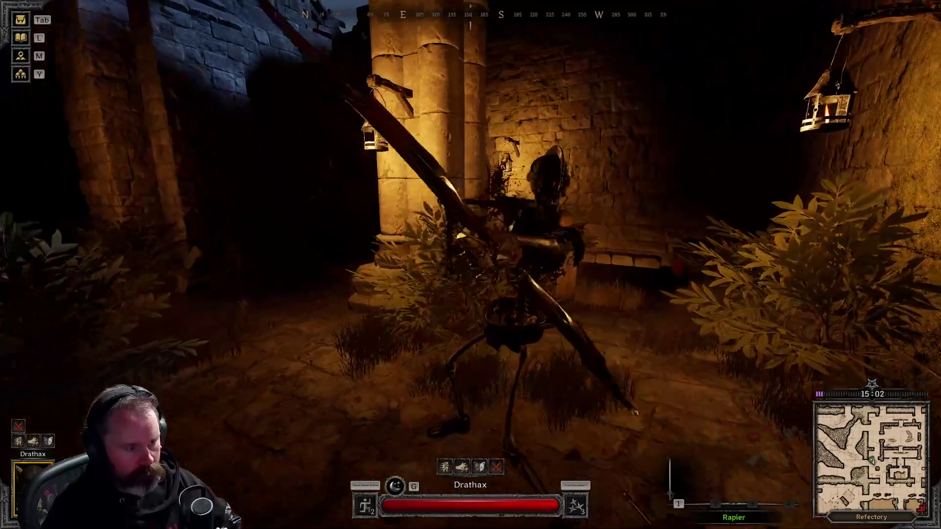
pyautogui.press('w')
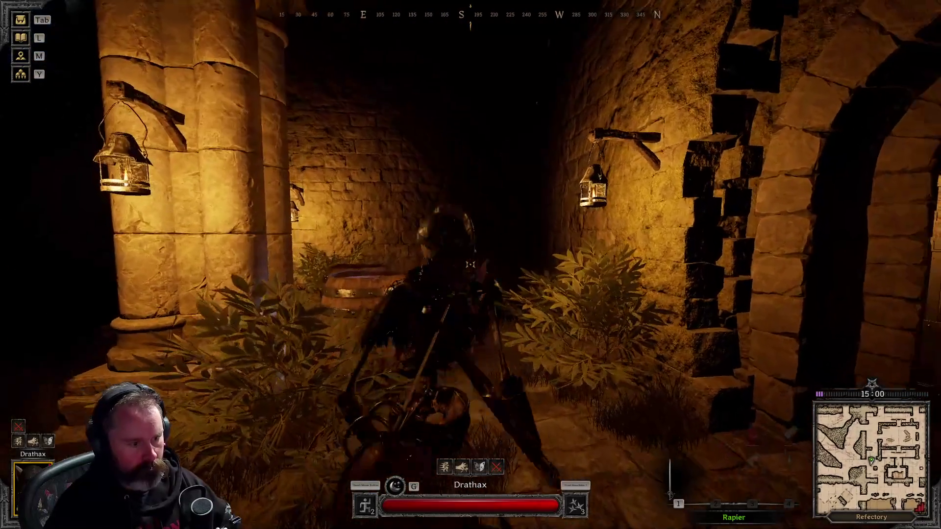
pyautogui.click(471, 264)
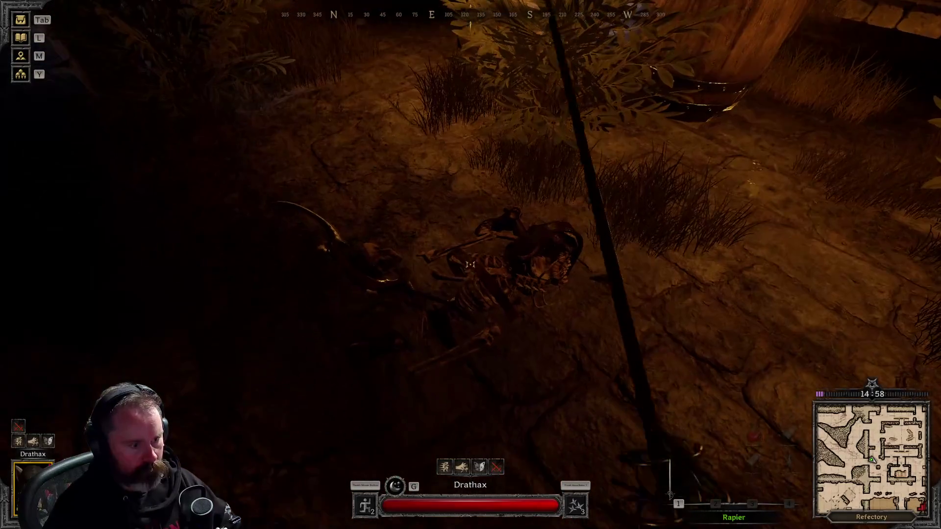
pyautogui.press('e')
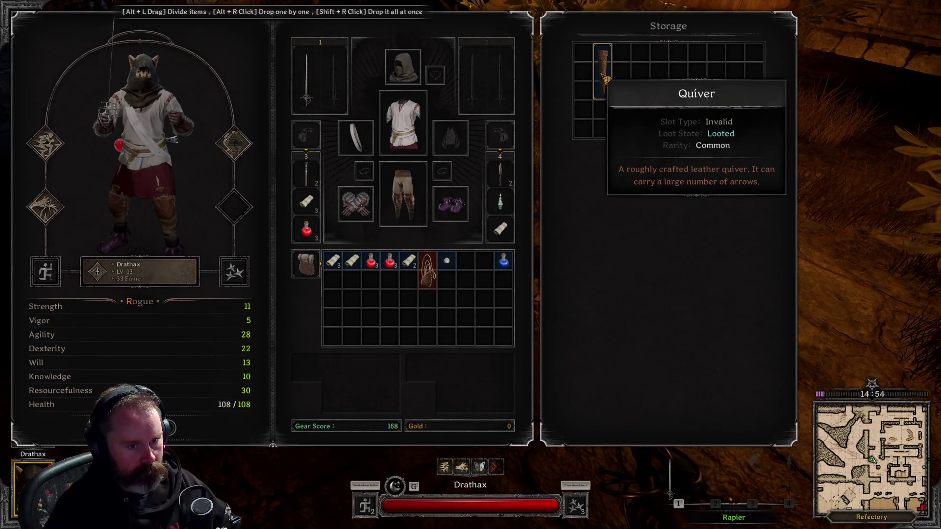
# Search the skeleton footman's corpse, then open the Small Oak Chest by the barrel
pyautogui.press('Escape')
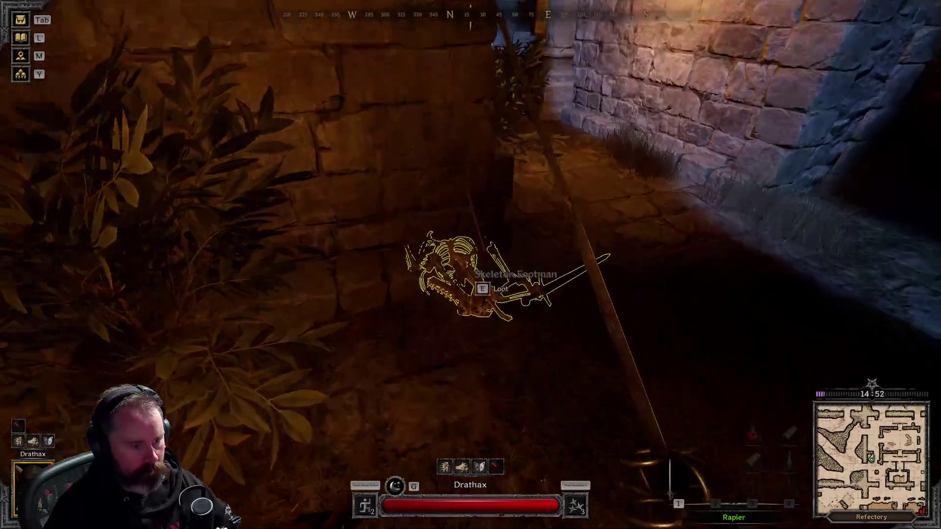
pyautogui.press('e')
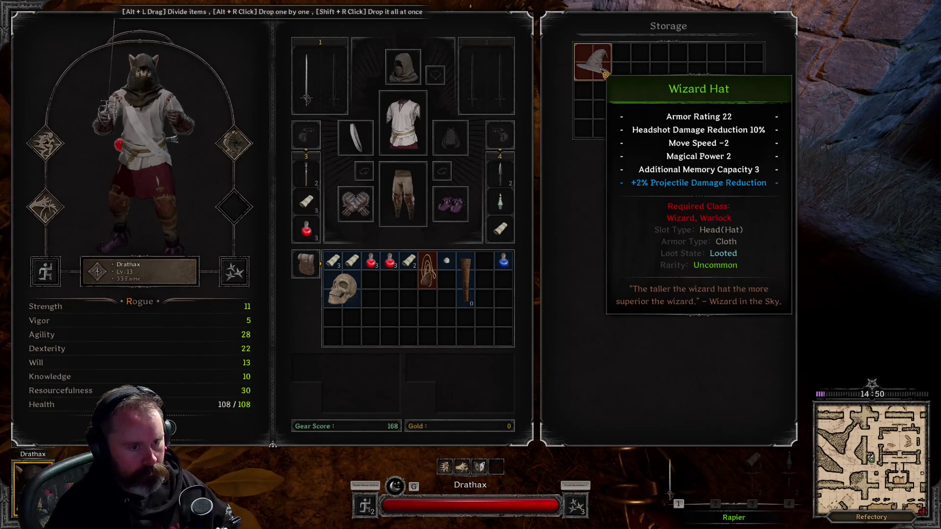
pyautogui.press('Escape')
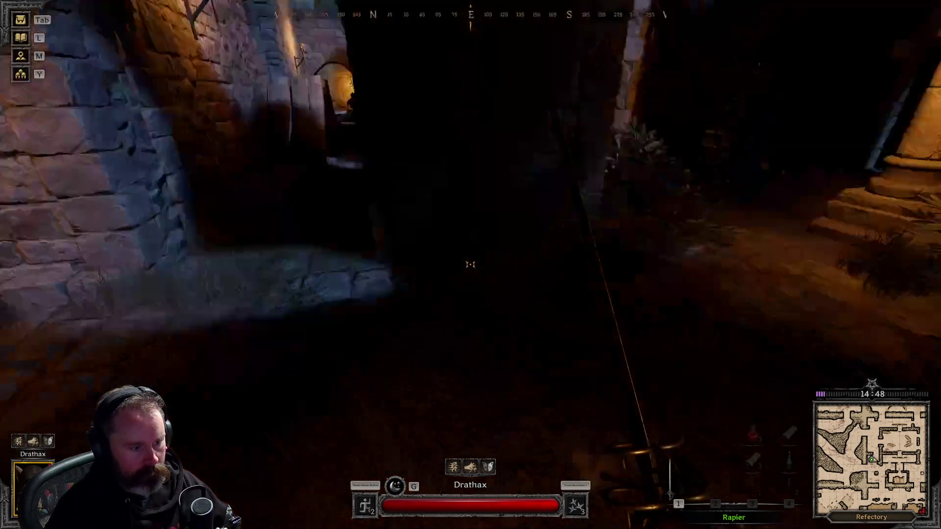
pyautogui.press('w')
pyautogui.press('1')
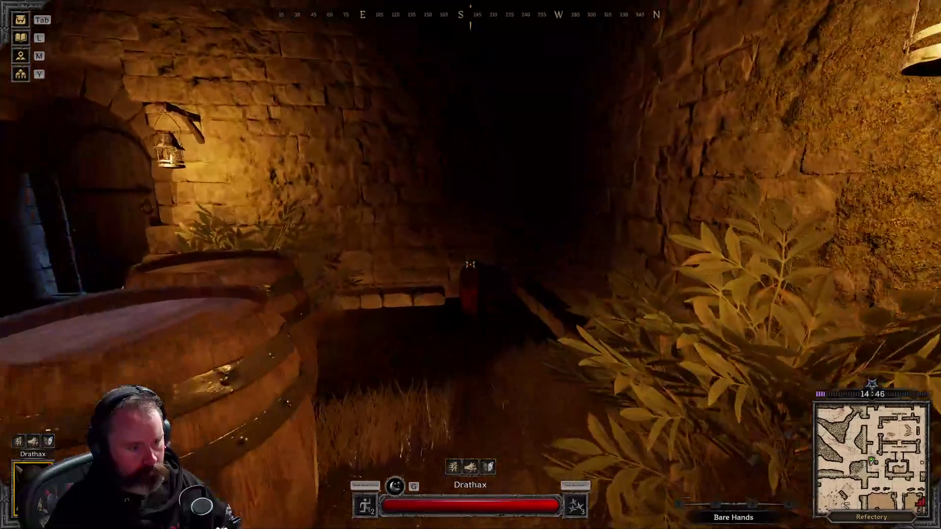
pyautogui.press('e')
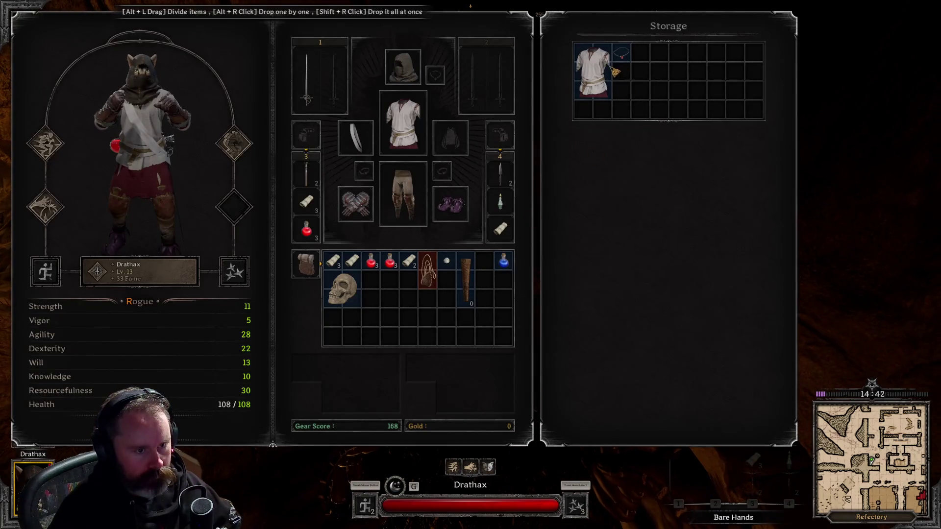
pyautogui.press('Escape')
# Draw the rapier, pick up the skull, and loot the nearby corpse
pyautogui.press('1')
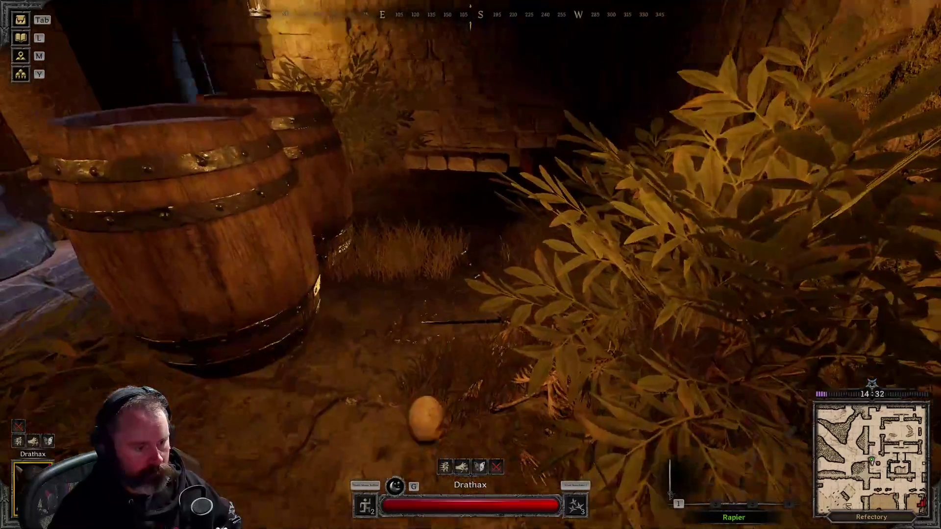
pyautogui.press('f')
pyautogui.press('Tab')
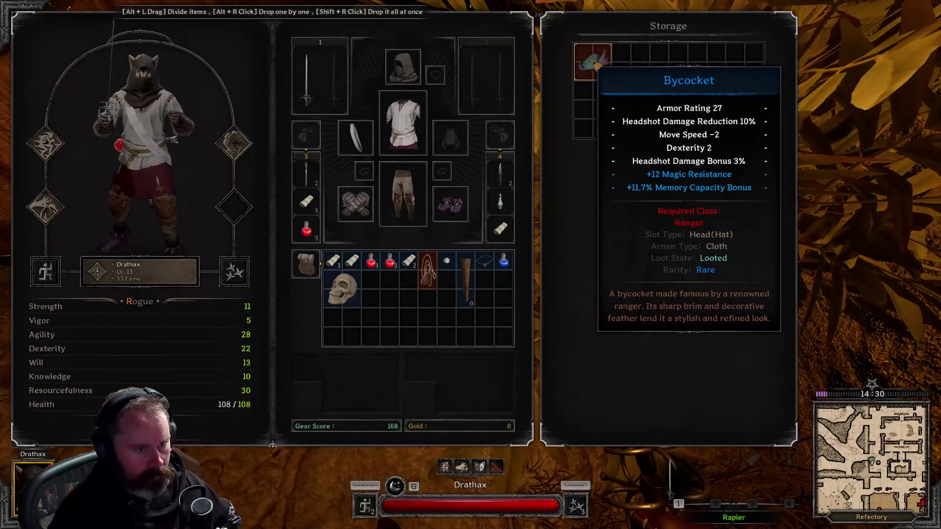
pyautogui.press('Tab')
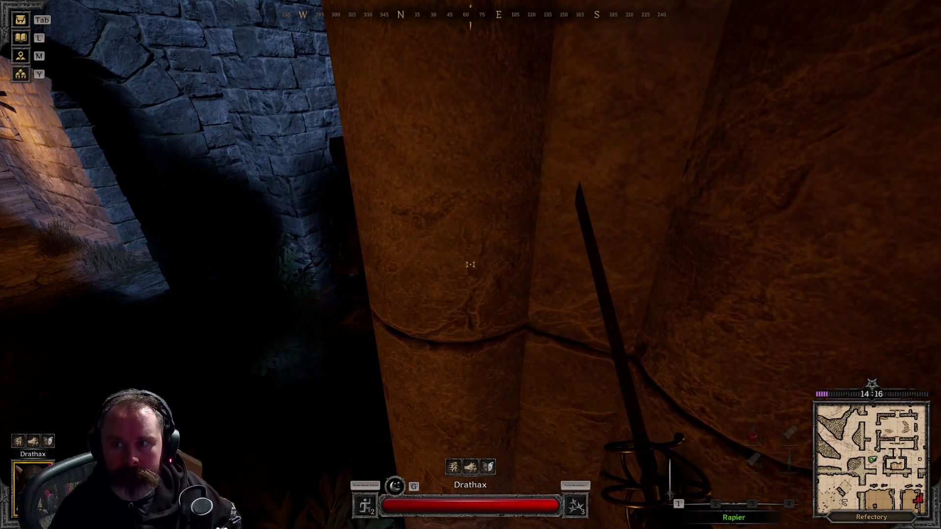
# Go bare-handed and activate Hide to sneak up behind the horned-helmet player
pyautogui.moveTo(470, 265)
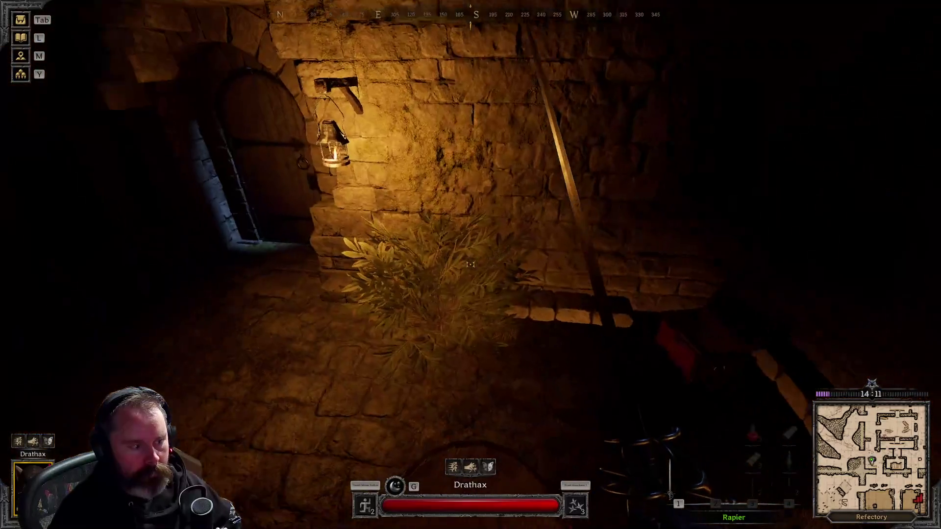
pyautogui.press('x')
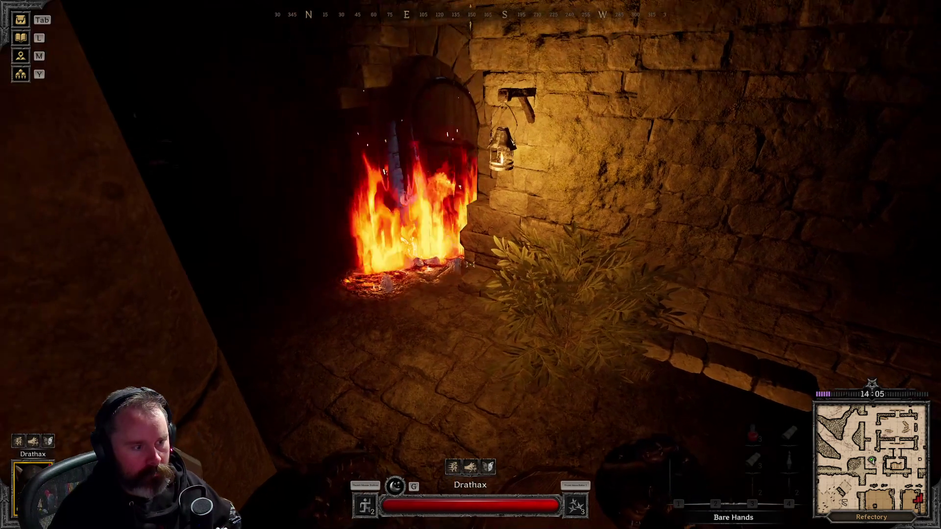
pyautogui.press('q')
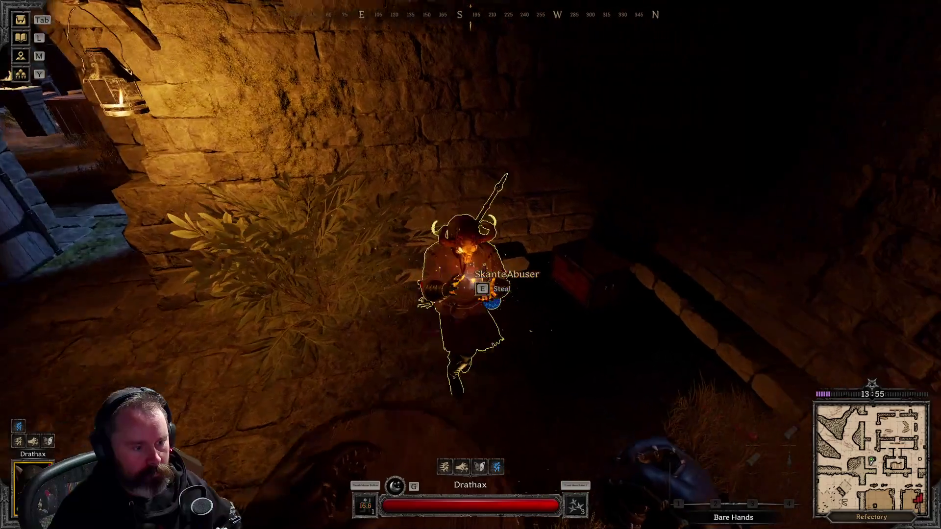
# Draw the rapier, exit through the wooden door into the Forgotten Forest, and hide
pyautogui.press('1')
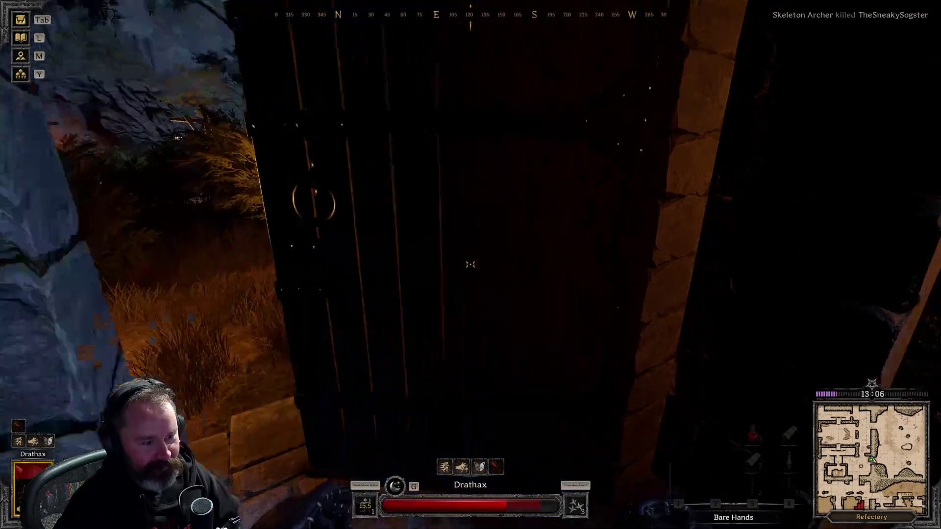
pyautogui.press('w')
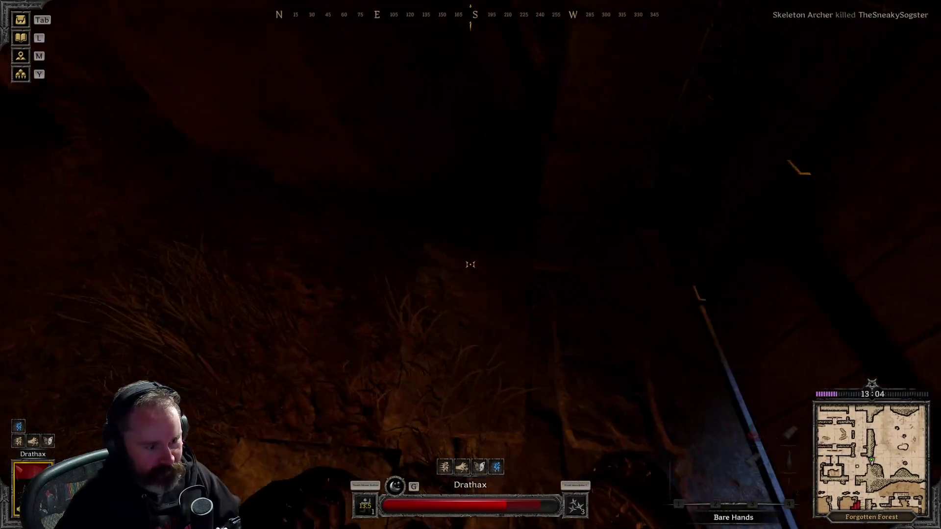
pyautogui.press('w')
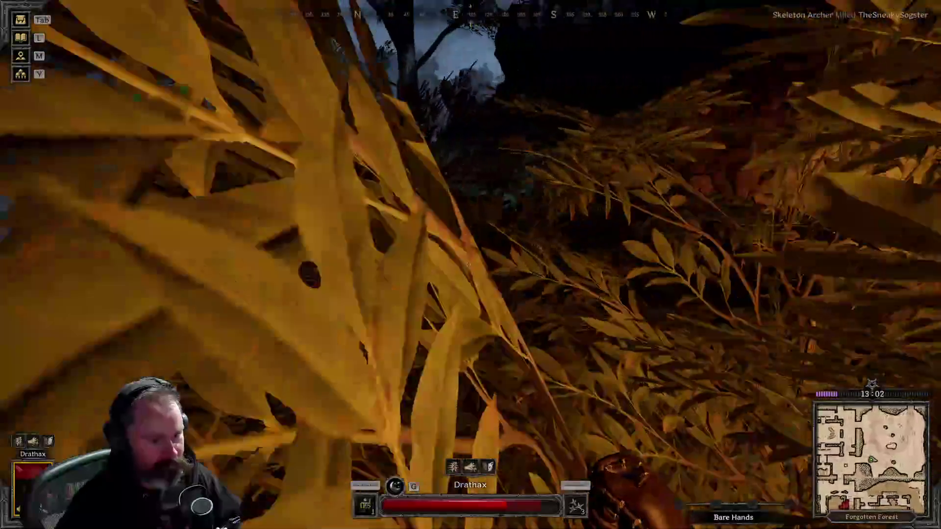
pyautogui.press('e')
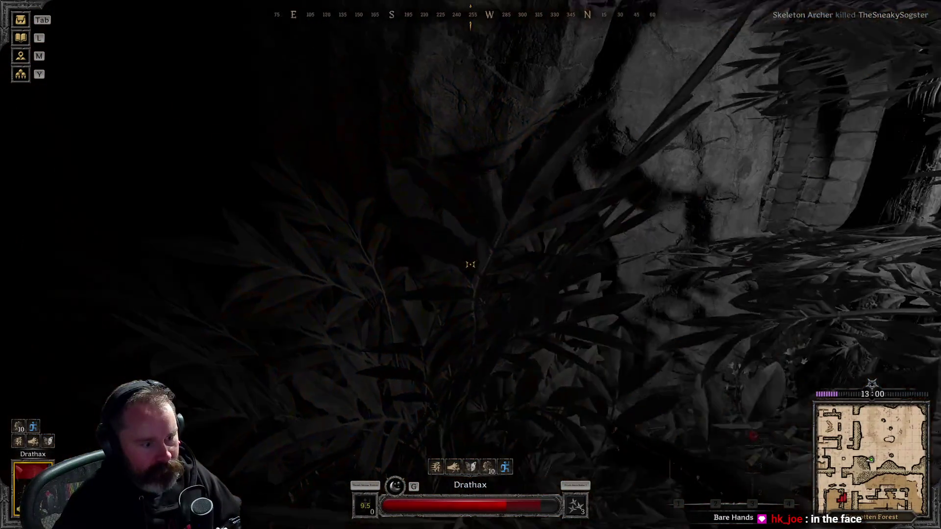
# Sneak through the foliage toward the lit stone doorway while under attack, retreating into the bushes
pyautogui.press('w')
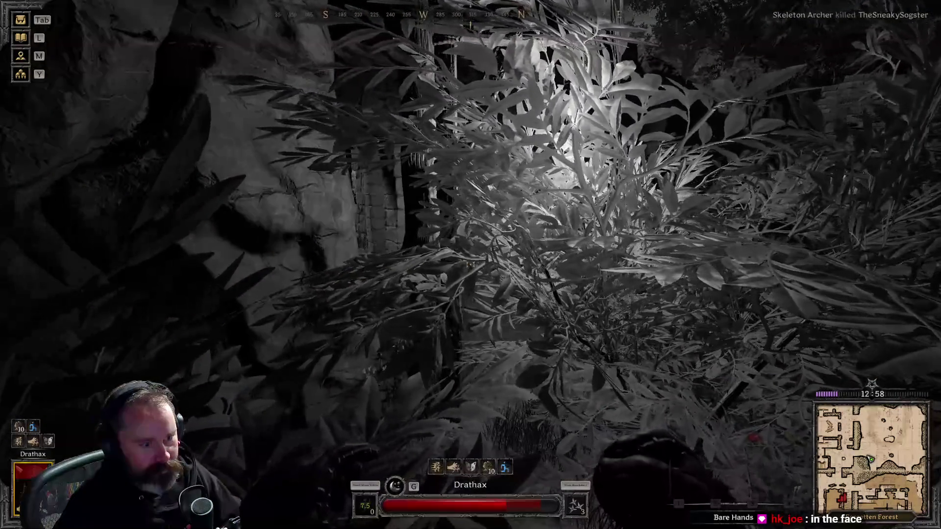
pyautogui.press('w')
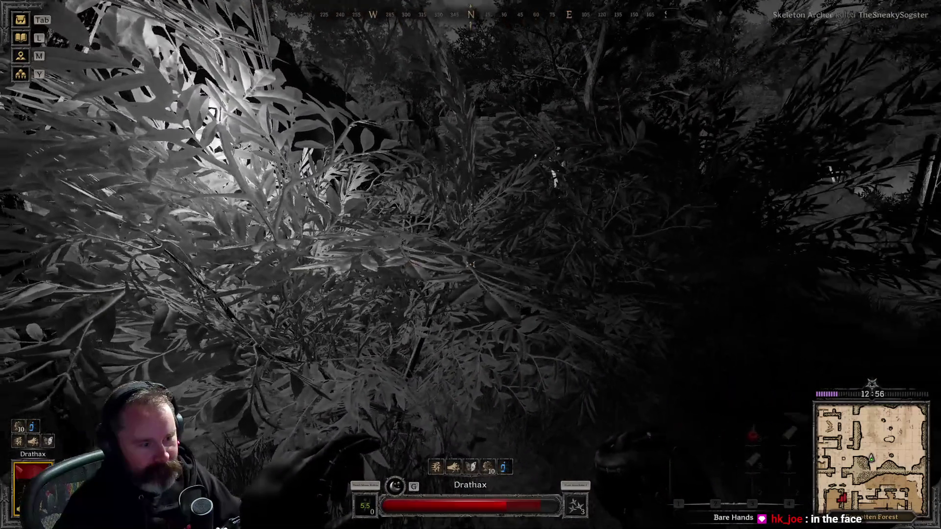
pyautogui.press('w')
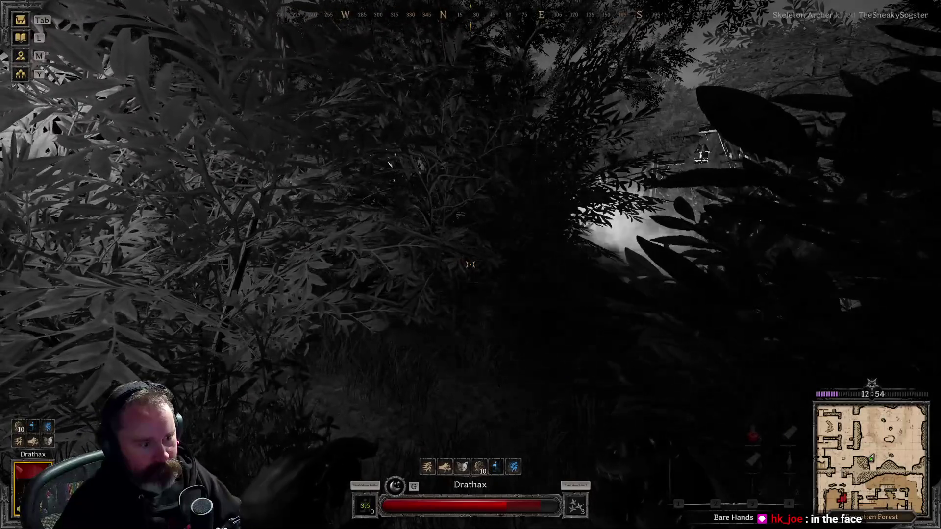
pyautogui.press('w')
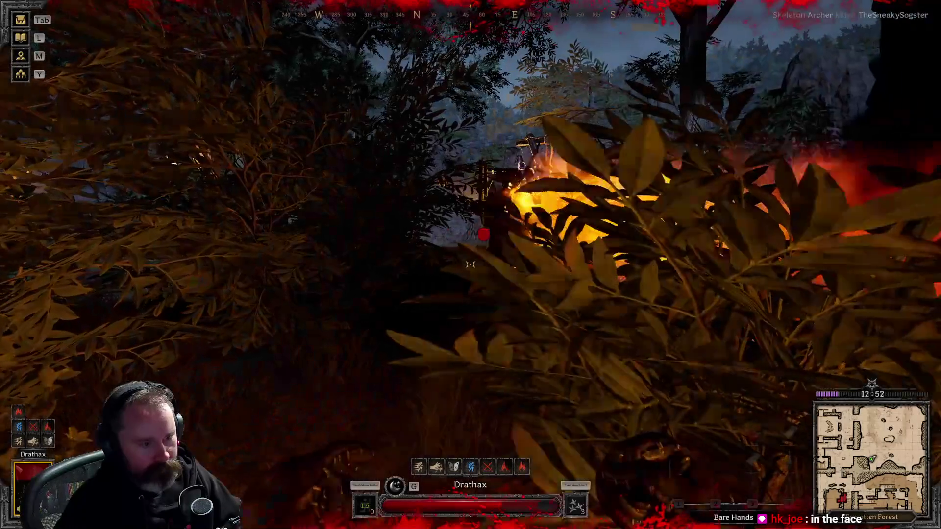
pyautogui.press('w')
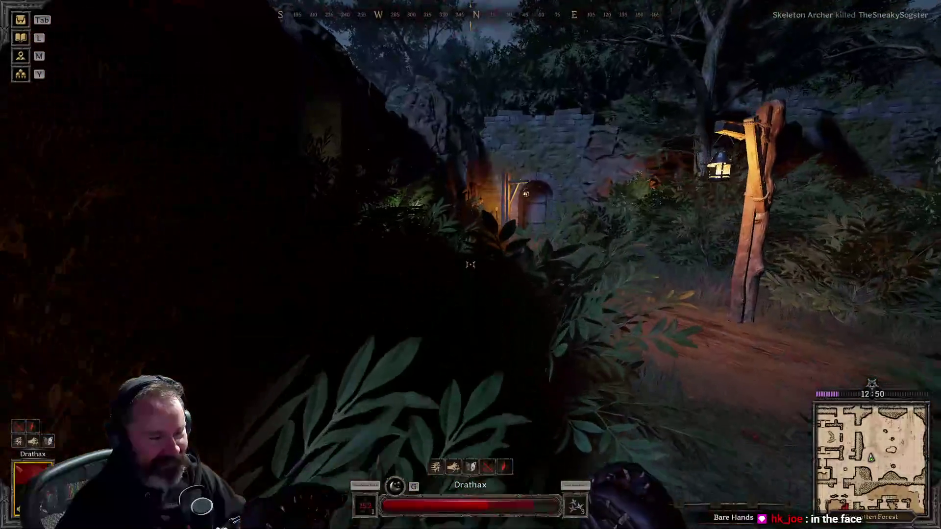
pyautogui.press('w')
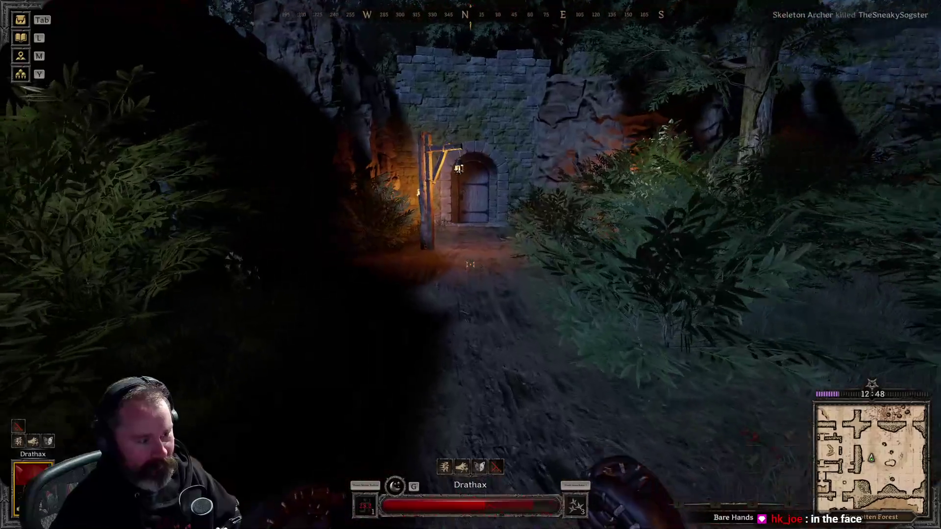
pyautogui.press('w')
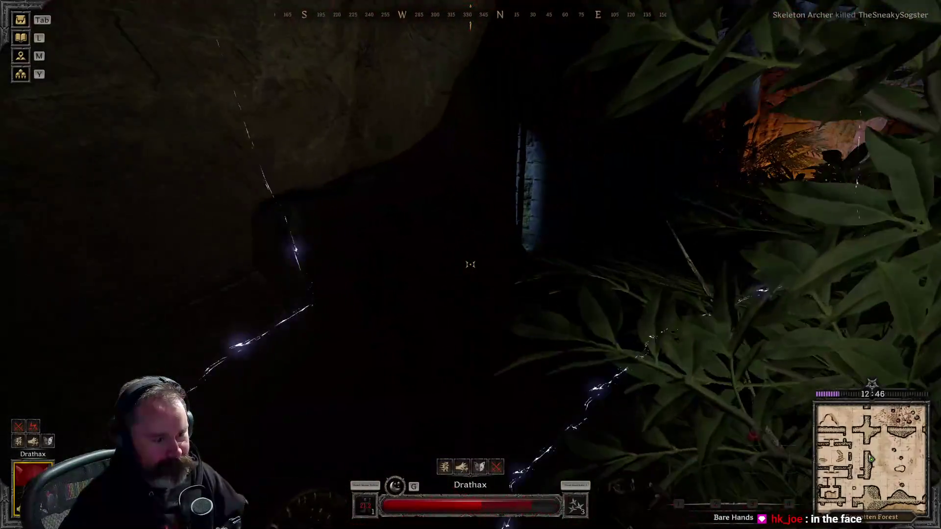
pyautogui.press('w')
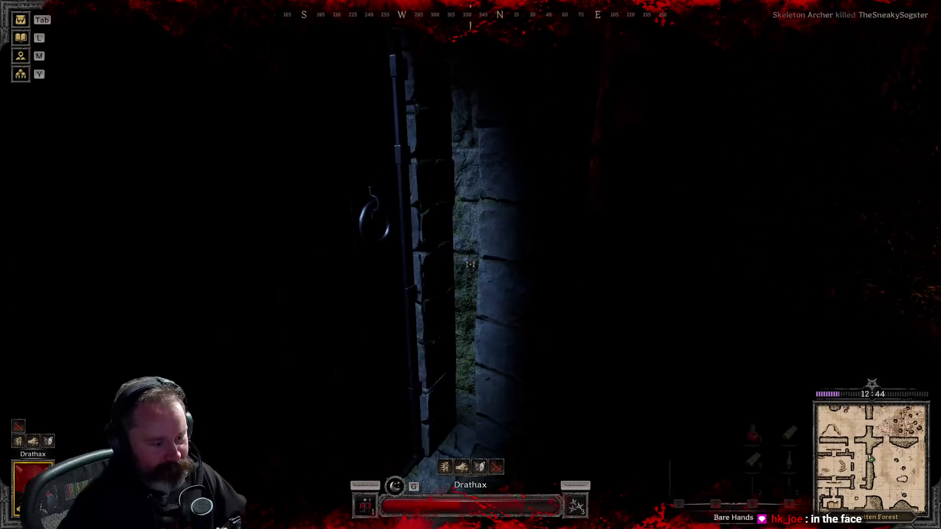
pyautogui.press('w')
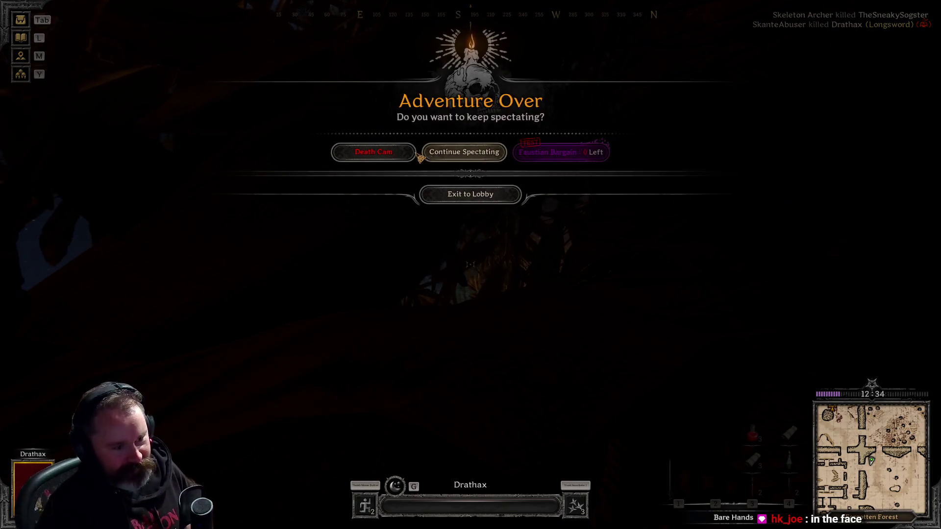
# Dismiss the Adventure Over prompt and close the Adventure Results showing +4 AP
pyautogui.click(491, 198)
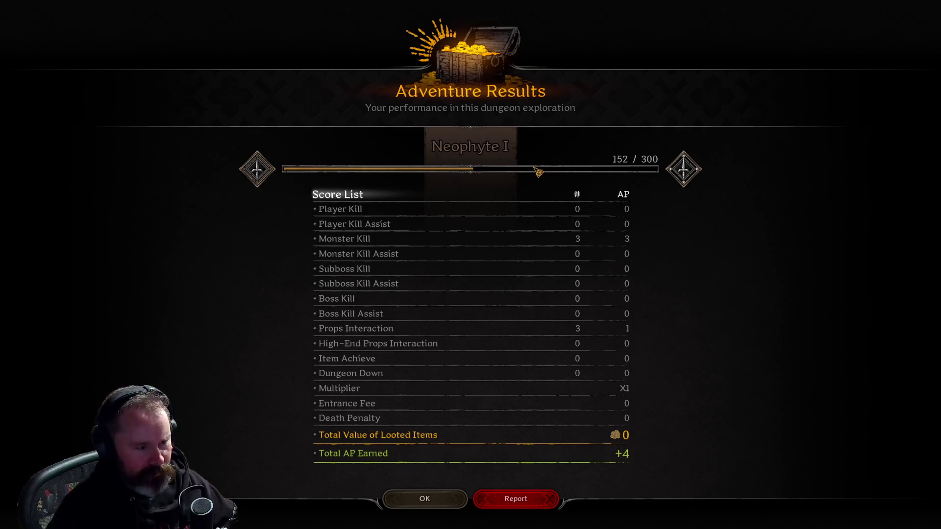
pyautogui.press('Escape')
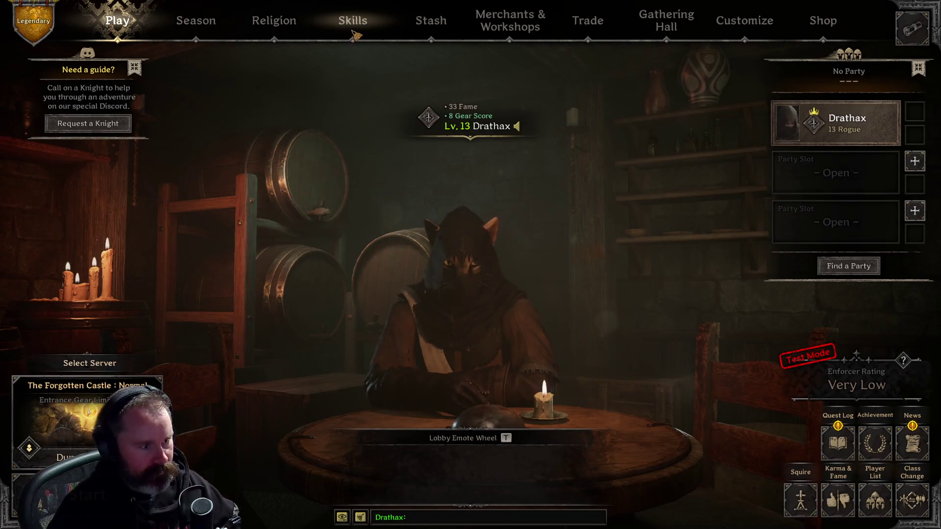
# Review the Rogue's Perk & Skill page, then return to Play and bring up the dungeon prompt
pyautogui.click(352, 20)
pyautogui.moveTo(619, 293)
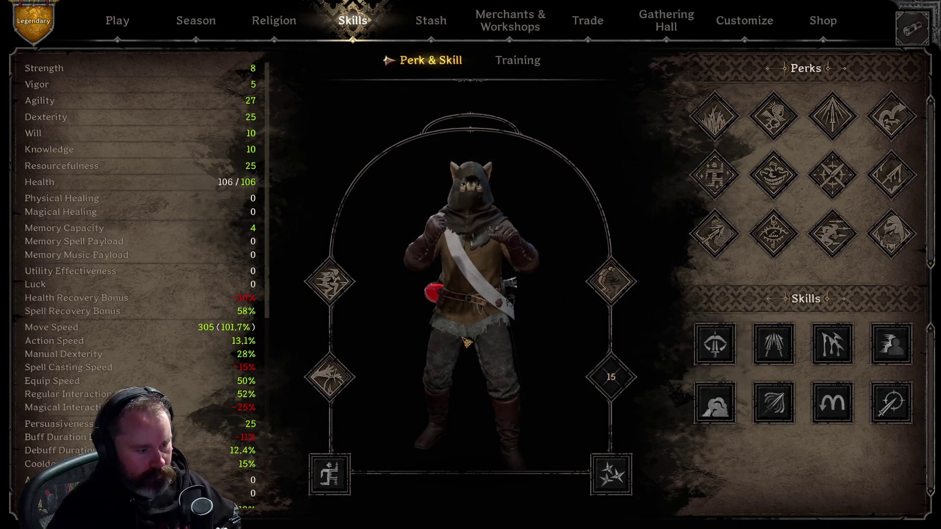
pyautogui.moveTo(334, 281)
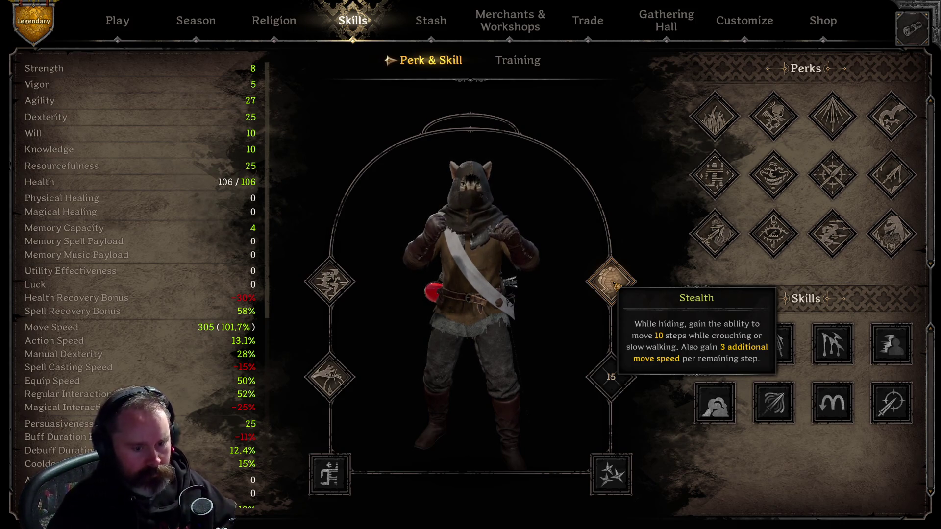
pyautogui.moveTo(780, 354)
pyautogui.moveTo(725, 415)
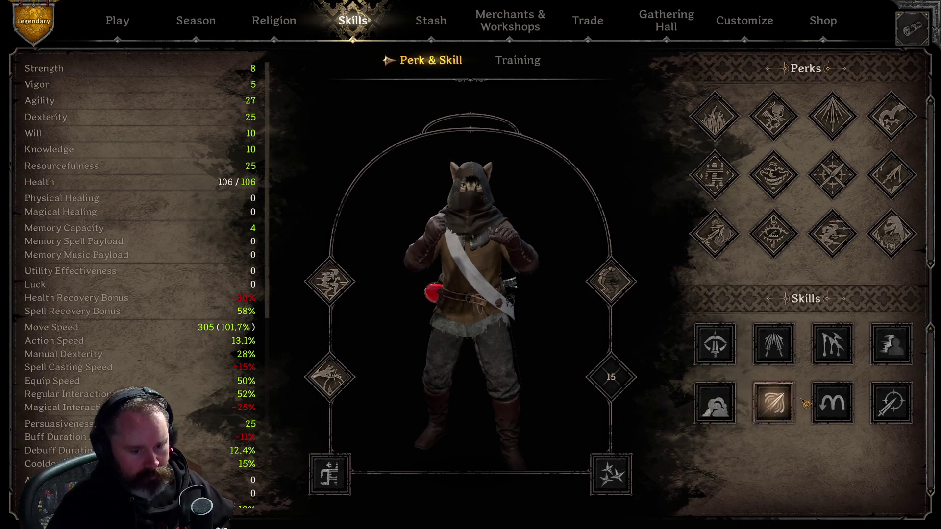
pyautogui.click(118, 23)
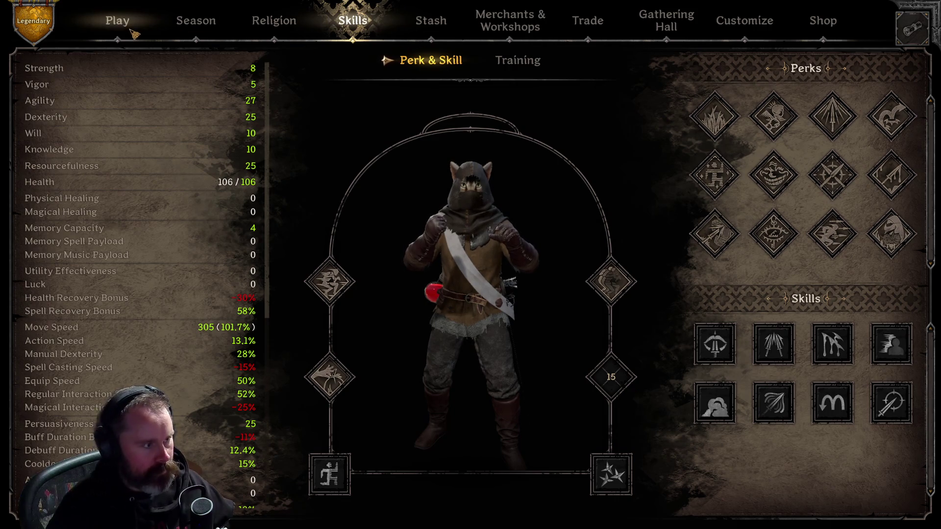
pyautogui.click(54, 495)
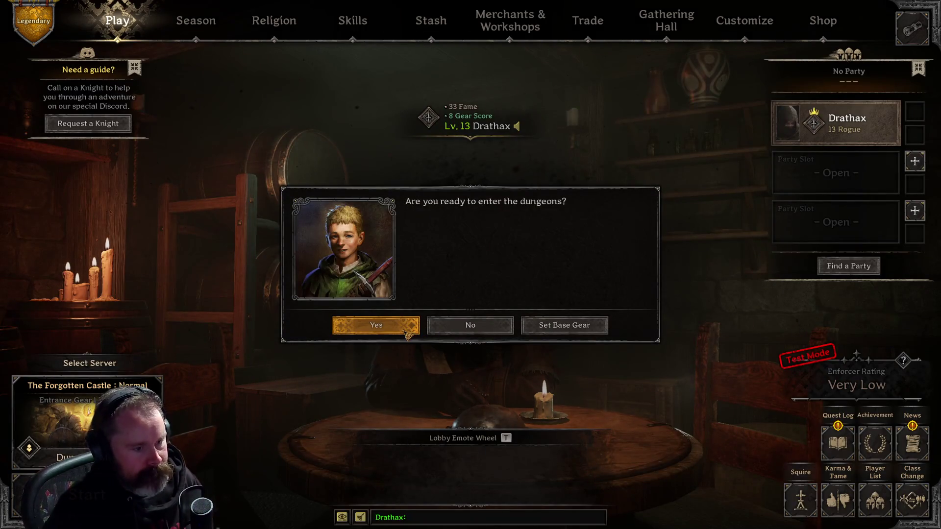
# Review the Squire base gear set, then return to Play, start, and confirm dungeon entry
pyautogui.click(549, 328)
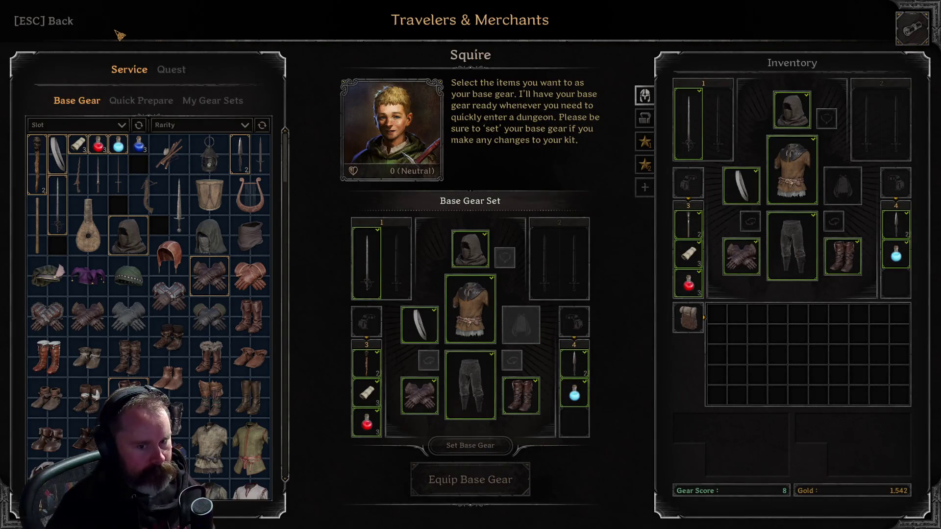
pyautogui.click(62, 32)
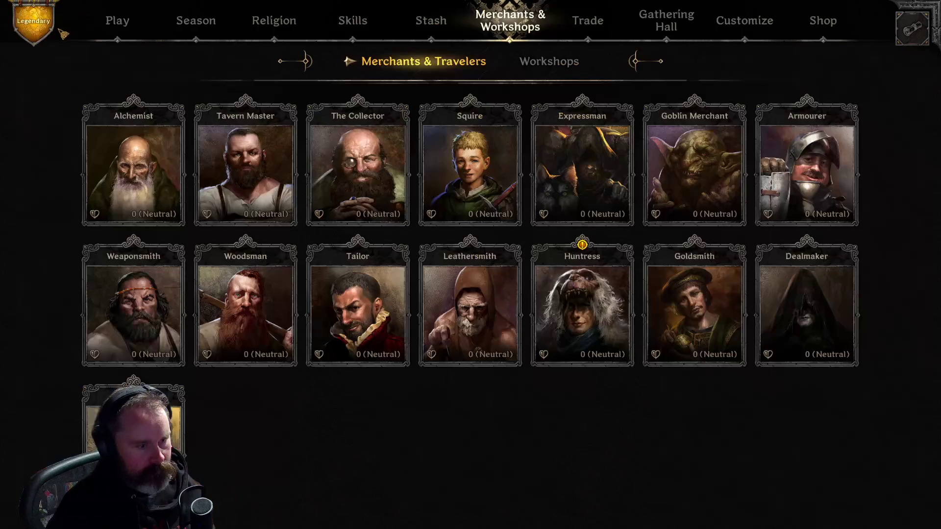
pyautogui.click(127, 33)
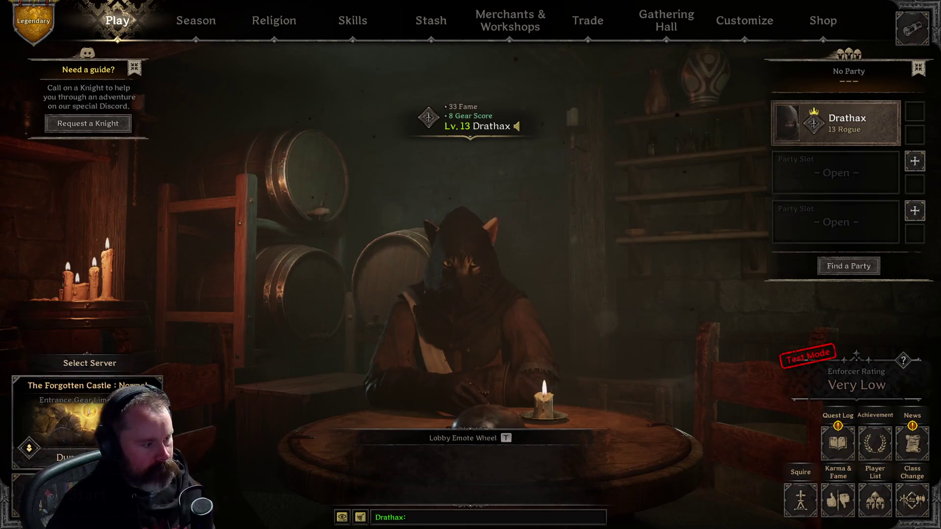
pyautogui.click(88, 495)
pyautogui.click(387, 331)
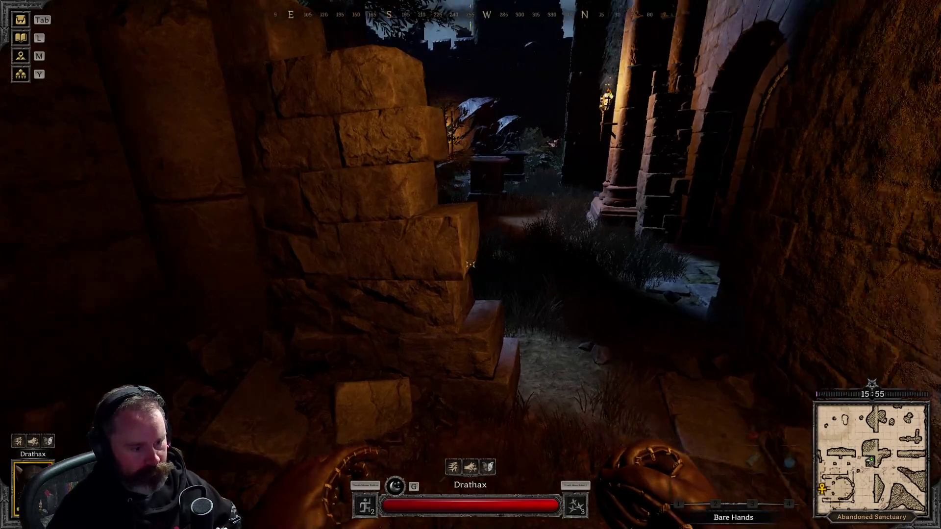
# Sprint through the sanctuary courtyard past the pillars and statue pedestal
pyautogui.press('shift')
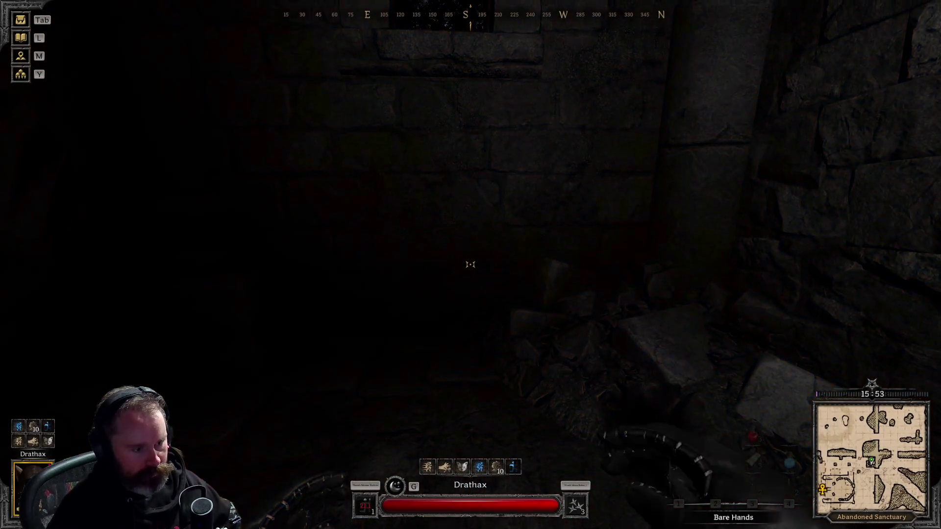
pyautogui.press('w')
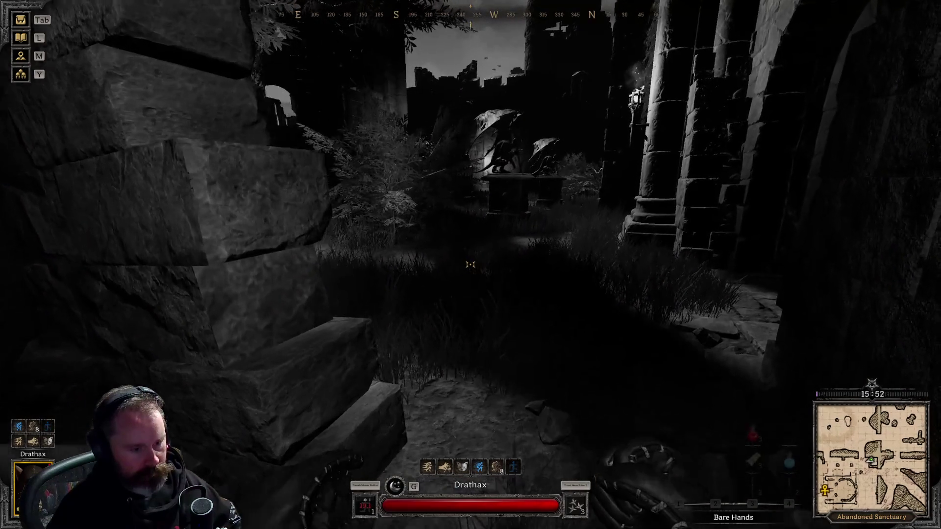
pyautogui.press('w')
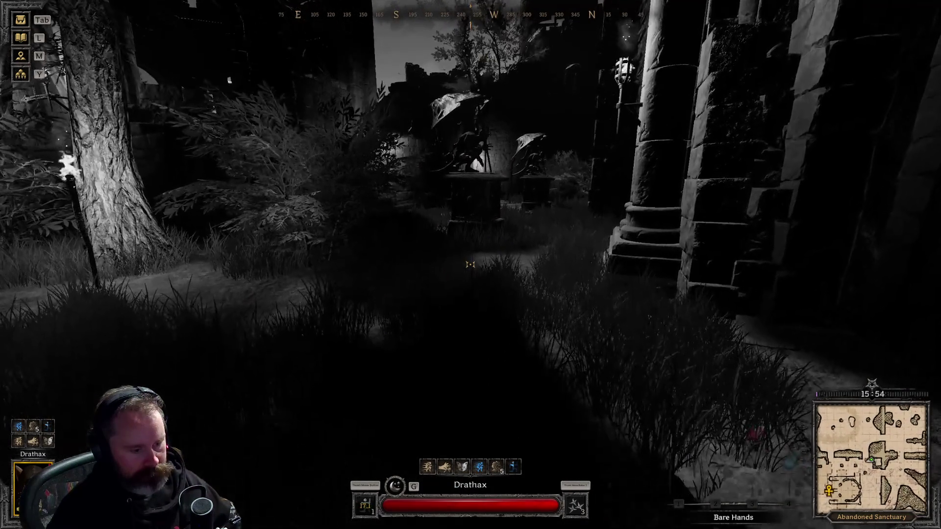
pyautogui.press('w')
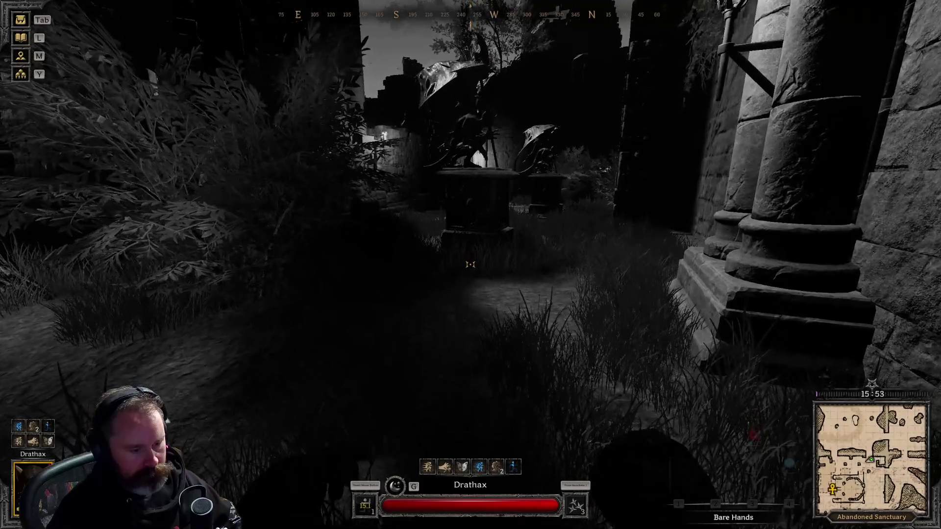
pyautogui.press('w')
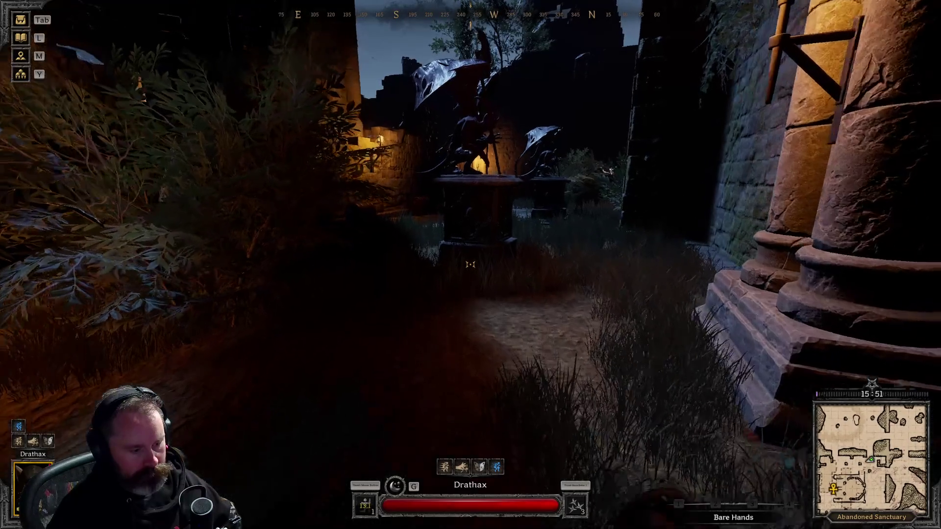
pyautogui.press('w')
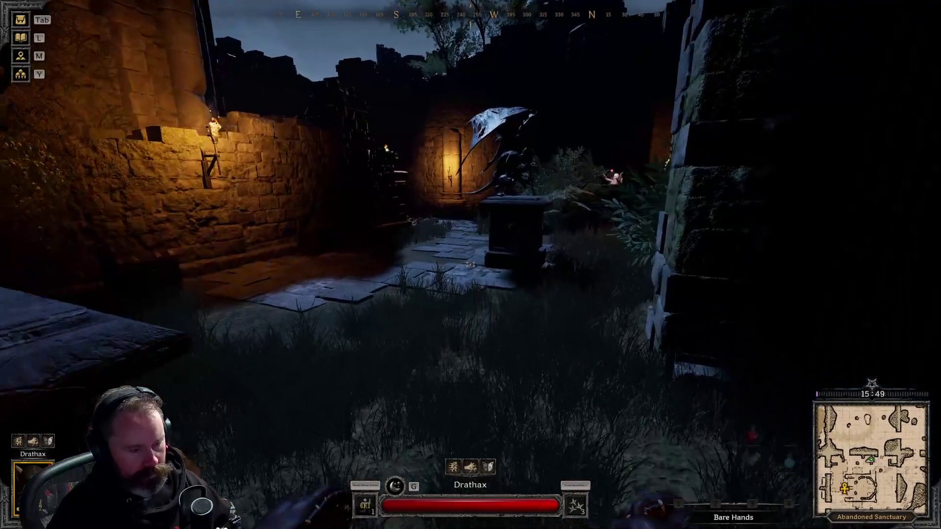
# Draw the Rapier and fight the wolf, chasing it along the pillared wall
pyautogui.press('1')
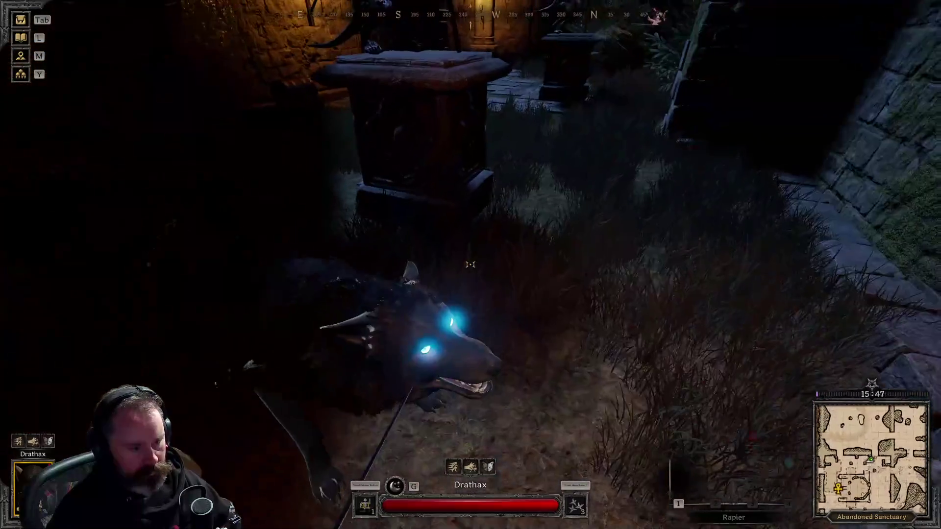
pyautogui.press('w')
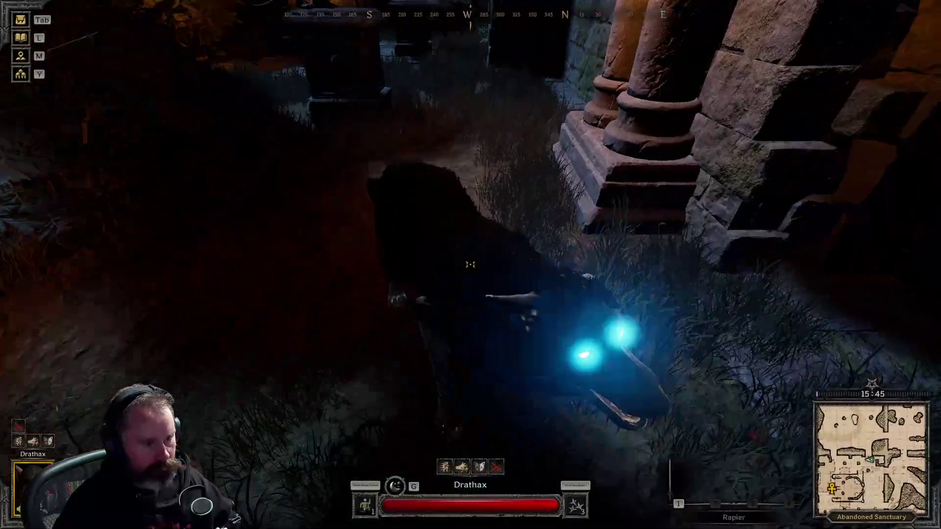
pyautogui.press('s')
pyautogui.press('a')
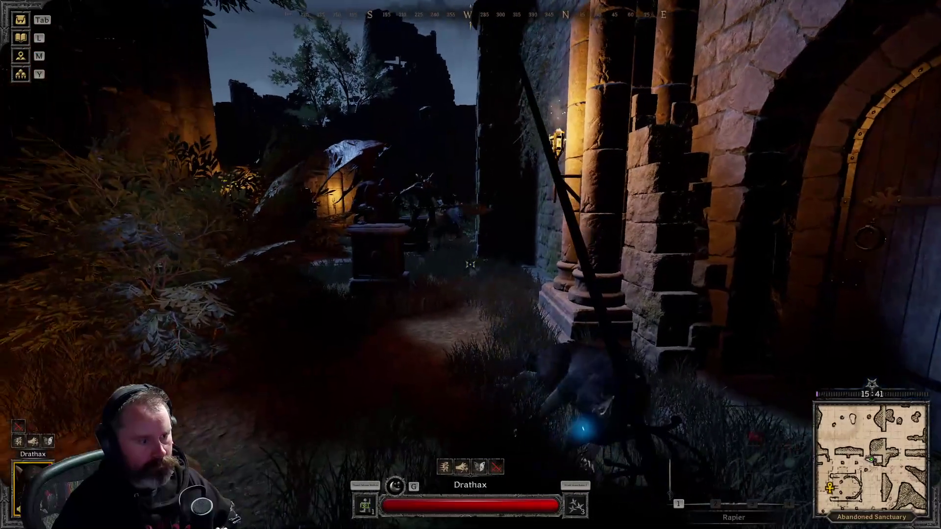
pyautogui.press('w')
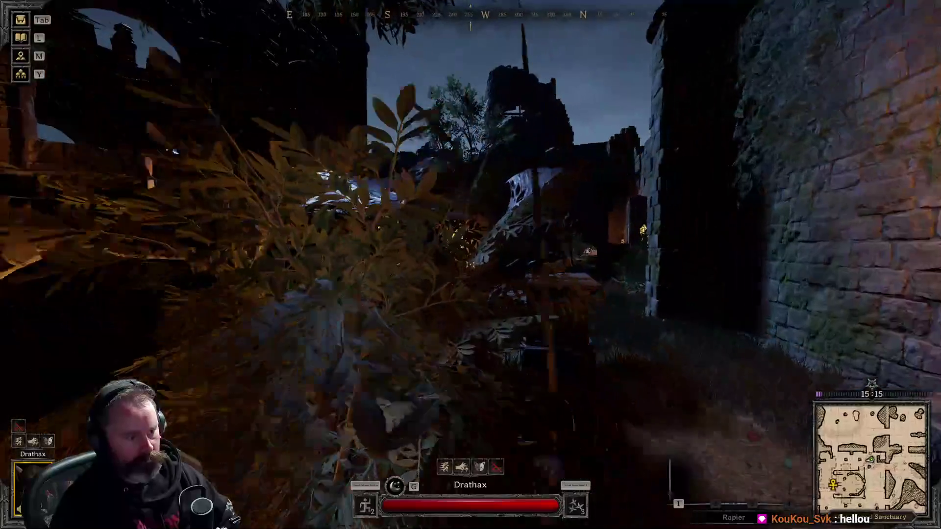
# Reach the stone altar, kill the gargoyle, and search its remains
pyautogui.press('w')
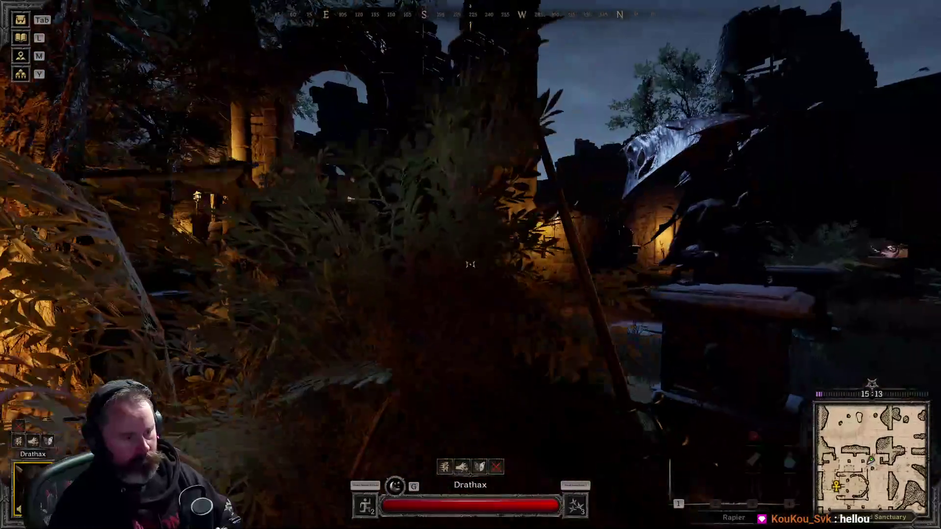
pyautogui.press('w')
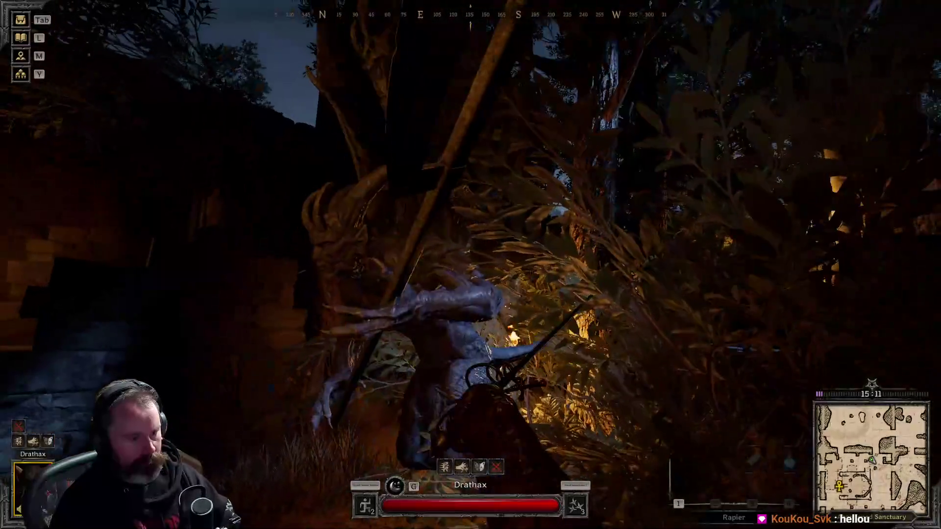
pyautogui.press('w')
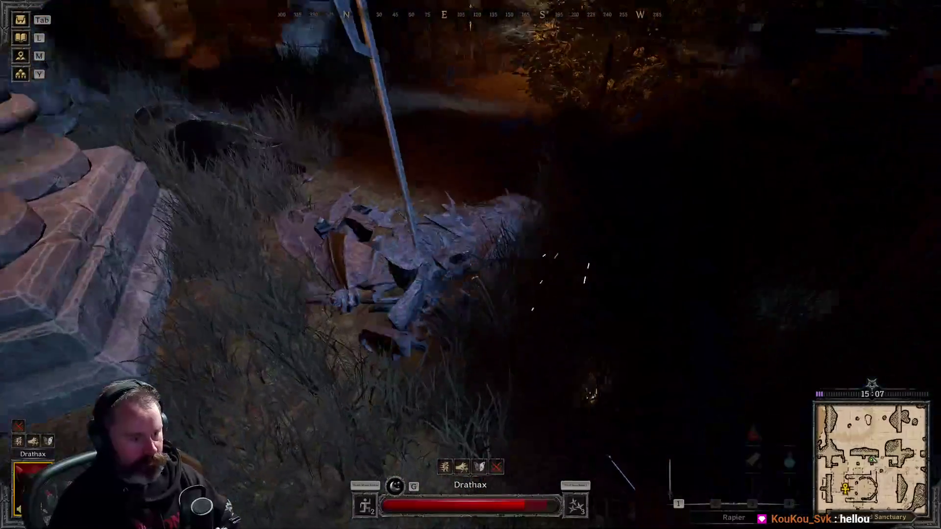
pyautogui.press('e')
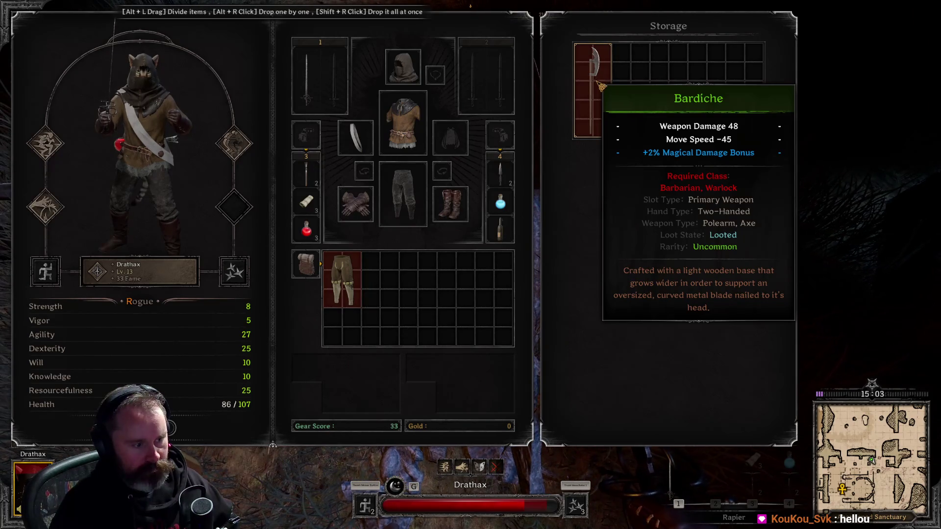
# Search the wolf's corpse, bandage up to restore health, and re-equip the Rapier
pyautogui.press('Escape')
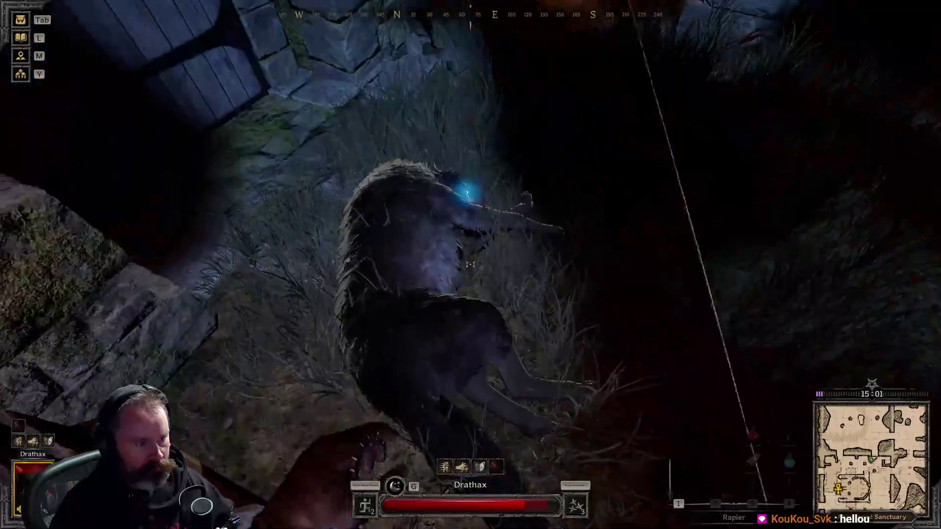
pyautogui.press('e')
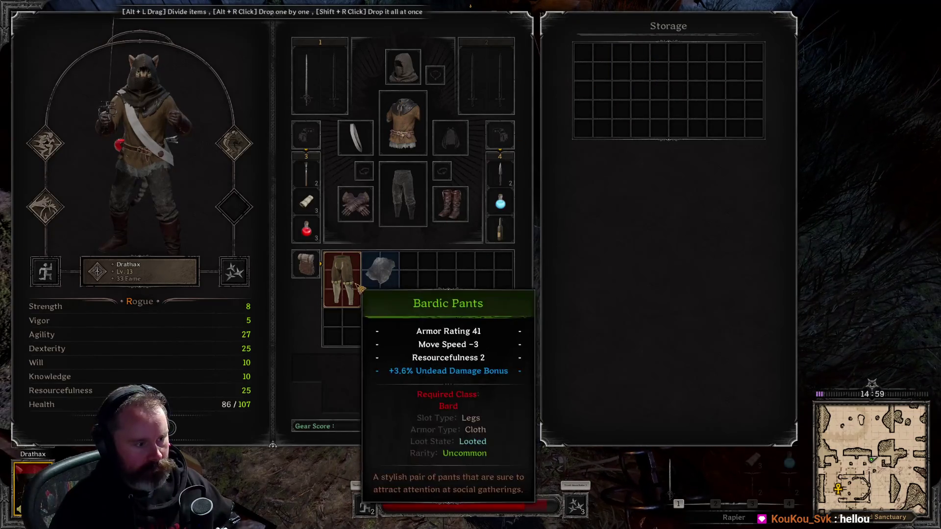
pyautogui.press('Escape')
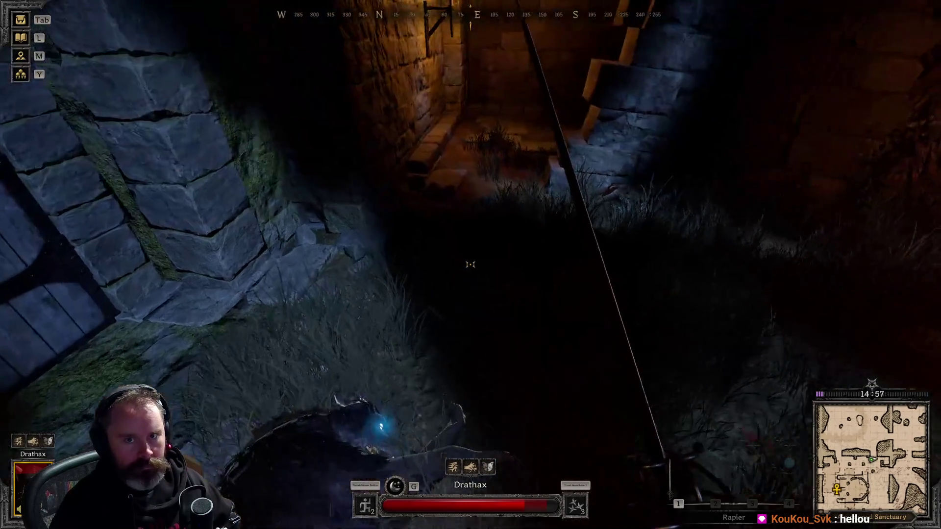
pyautogui.press('3')
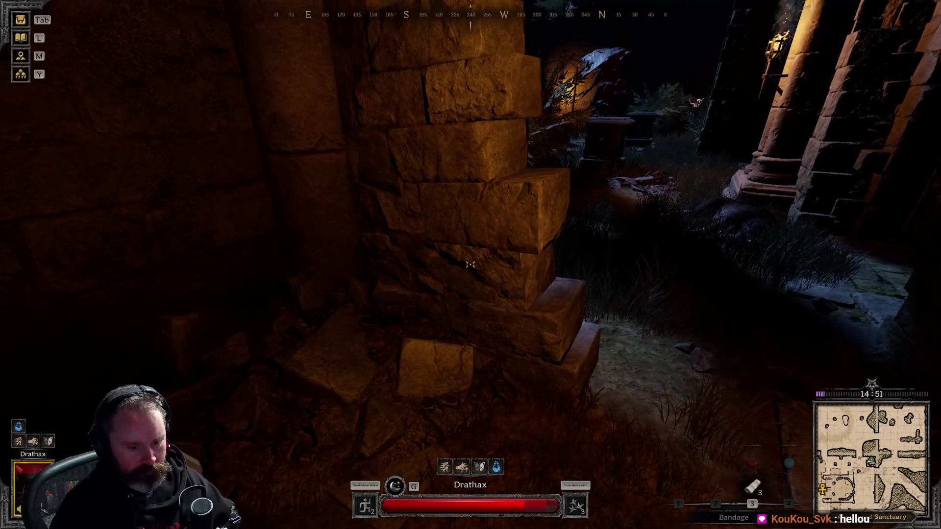
pyautogui.press('5')
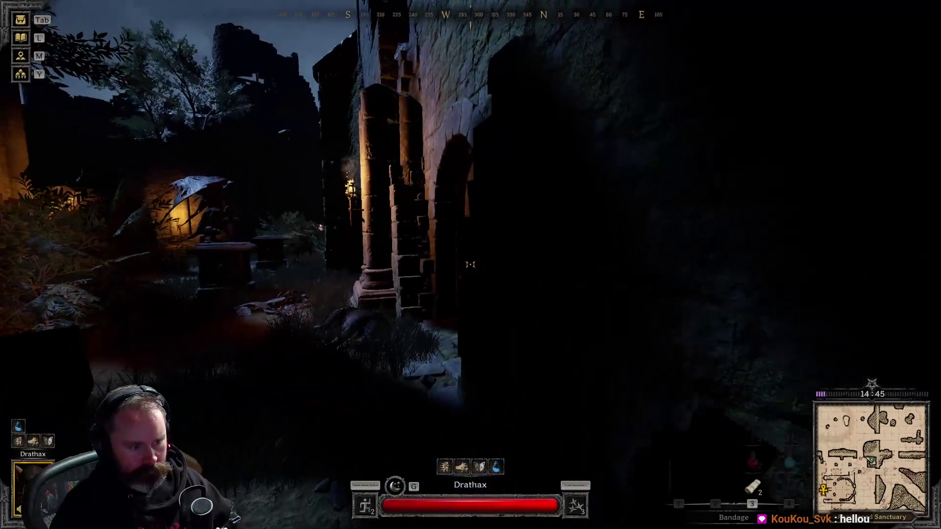
pyautogui.press('1')
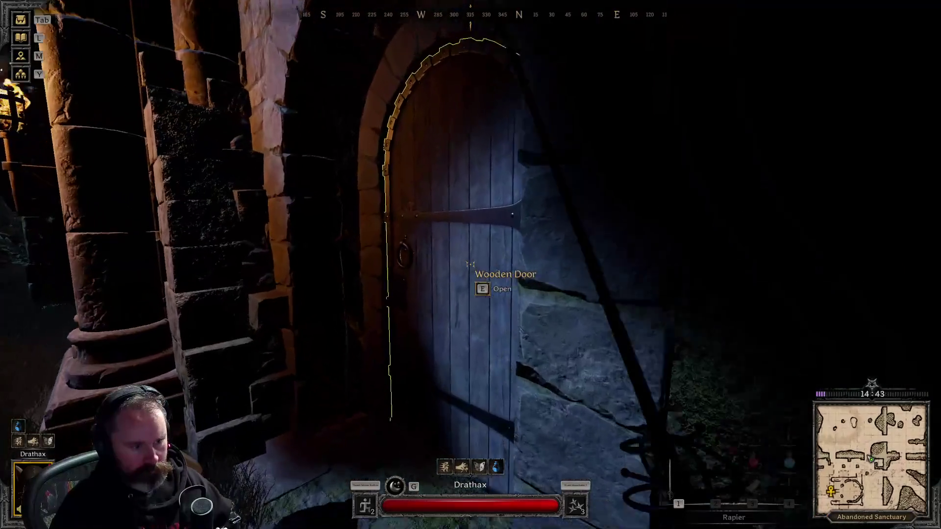
# Open the wooden door and advance through the tall grass into the forest
pyautogui.press('e')
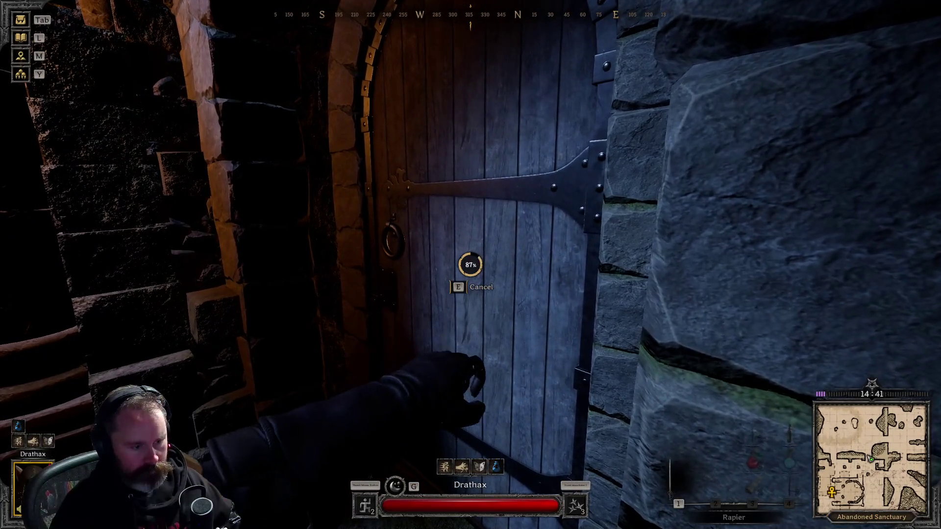
pyautogui.press('w')
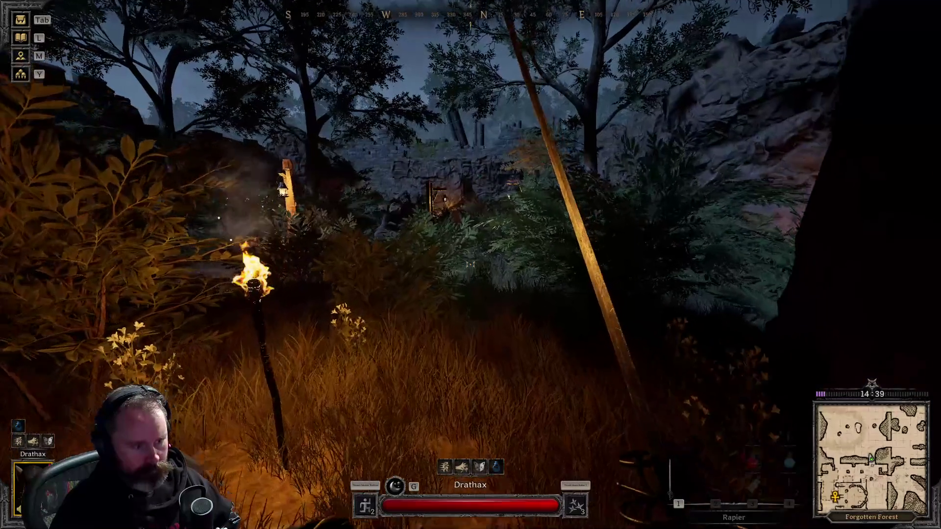
pyautogui.press('w')
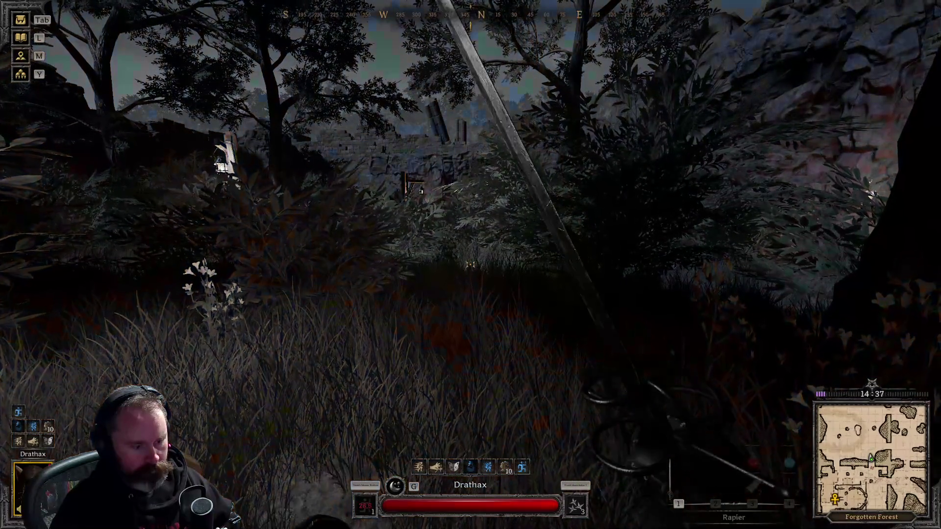
pyautogui.press('w')
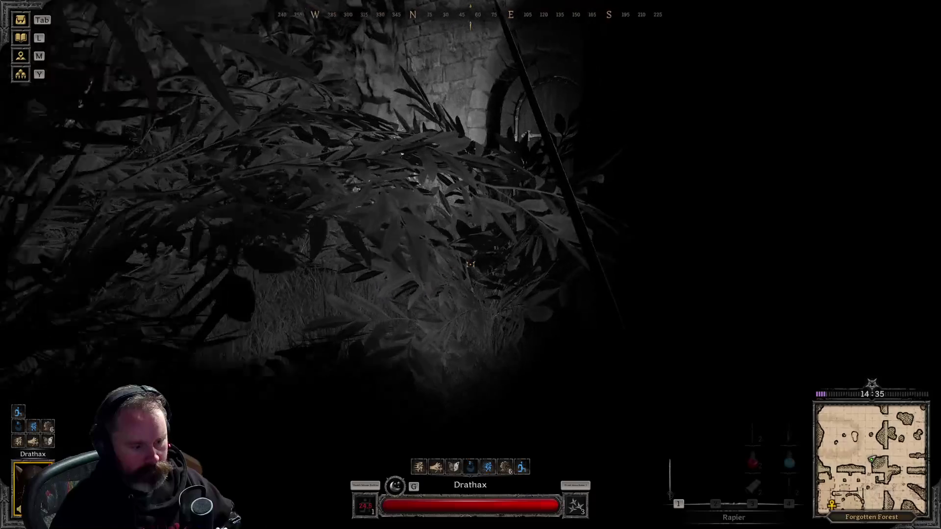
pyautogui.press('w')
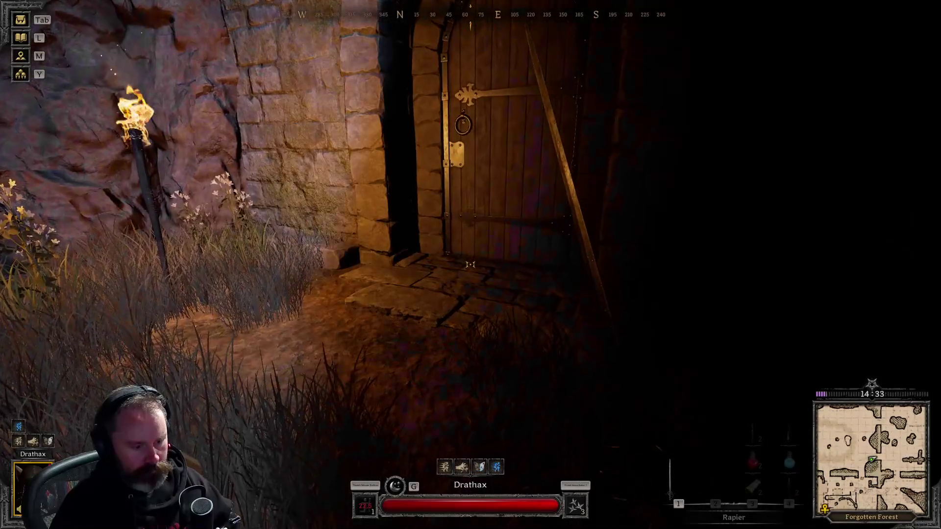
# Reach the torch-lit wooden door by the rock wall and open it
pyautogui.press('w')
pyautogui.press('w')
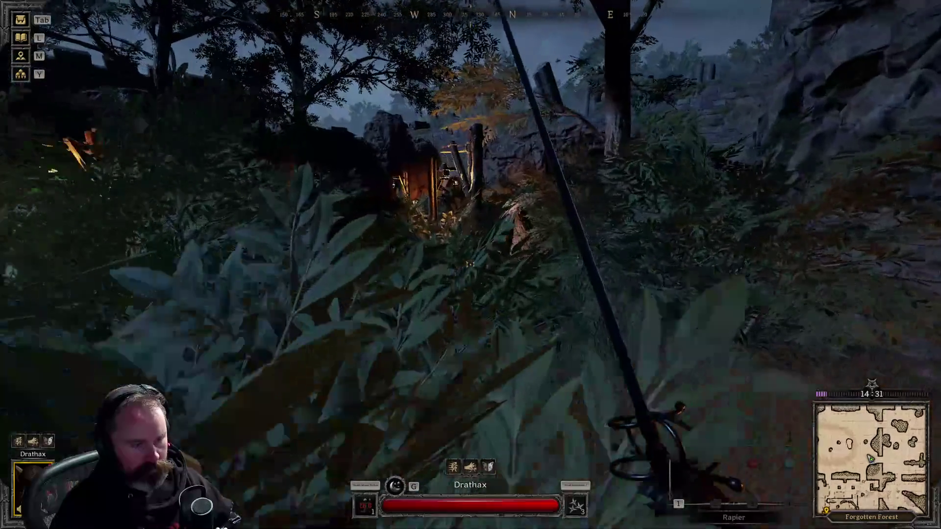
pyautogui.press('w')
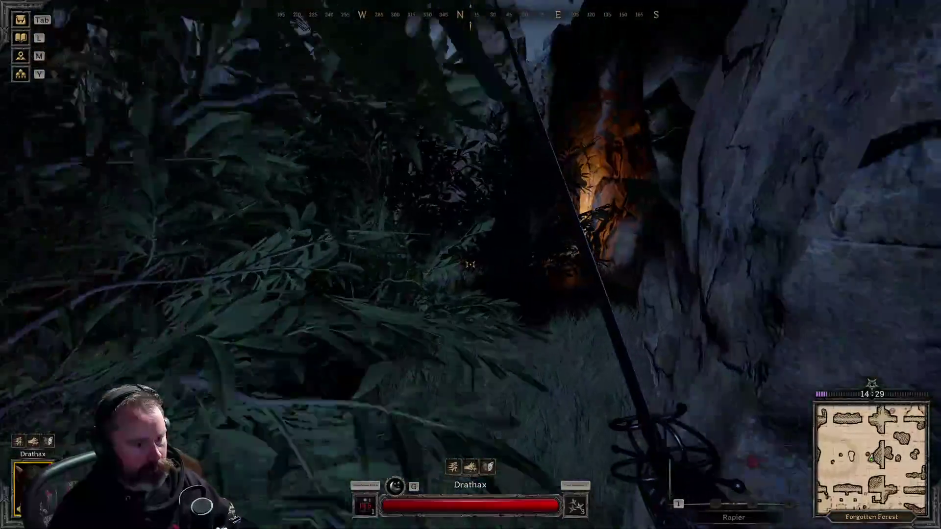
pyautogui.press('w')
pyautogui.press('w')
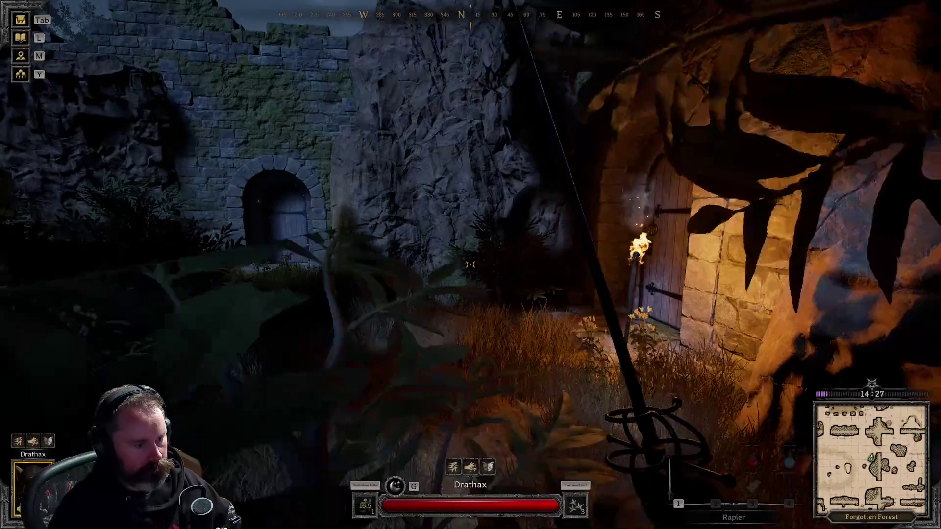
pyautogui.press('e')
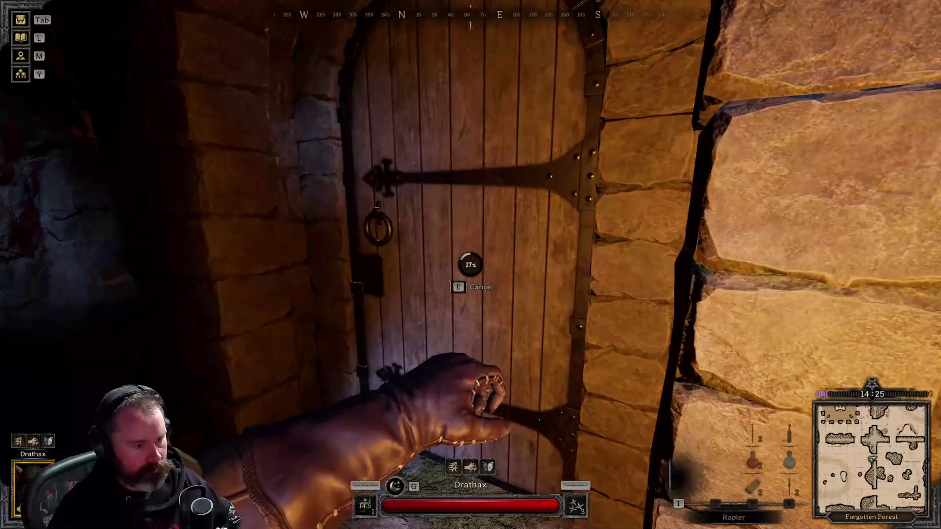
pyautogui.press('w')
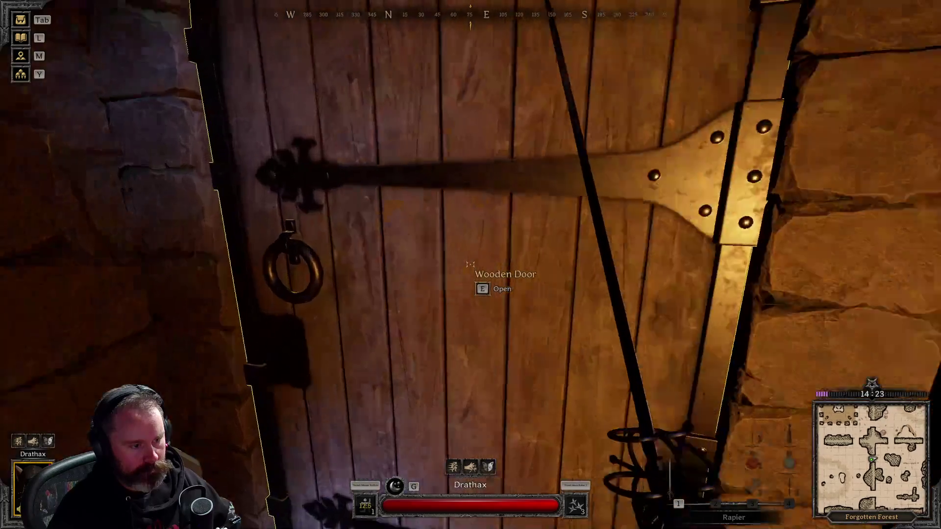
pyautogui.press('e')
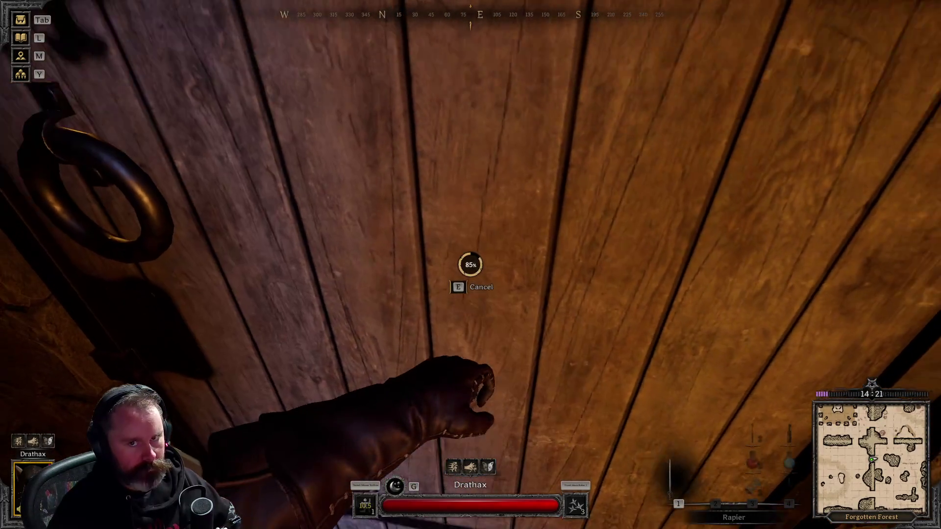
# Walk through the doorway into the bushes and kill the green slime with the rapier
pyautogui.press('w')
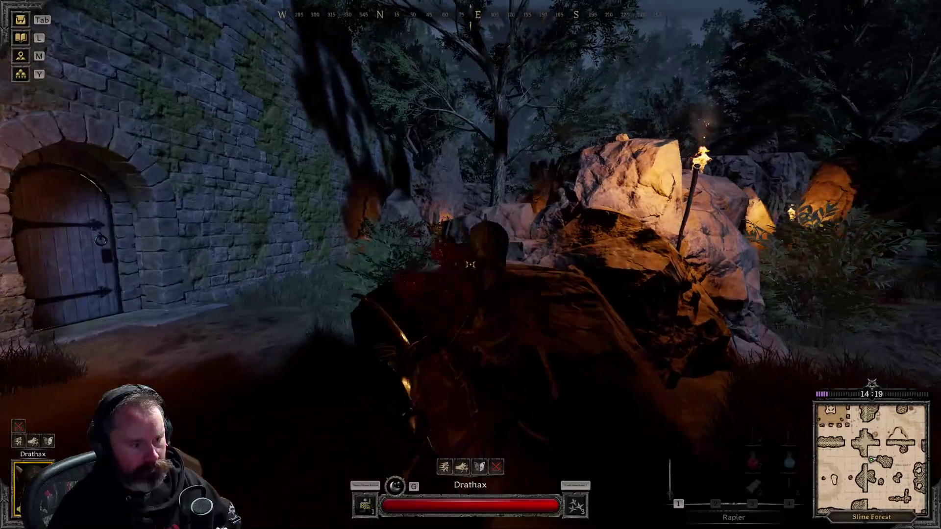
pyautogui.press('w')
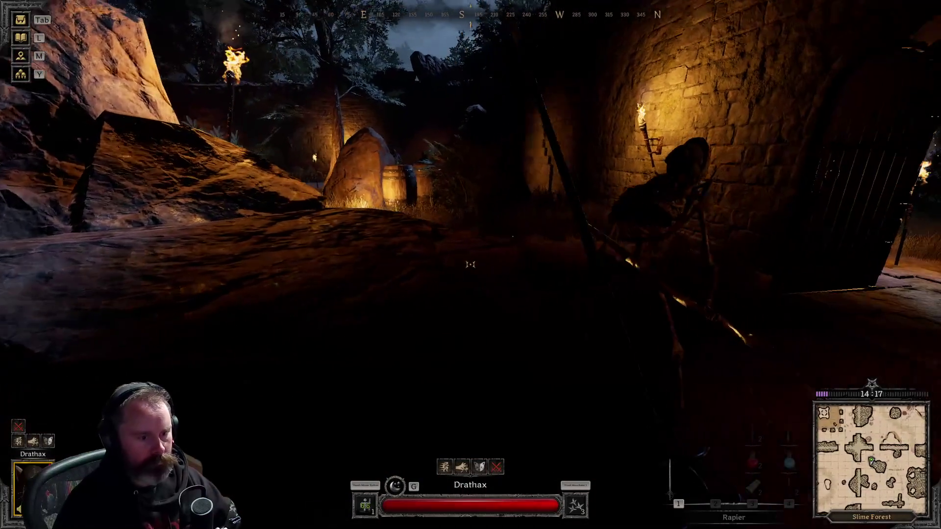
pyautogui.press('w')
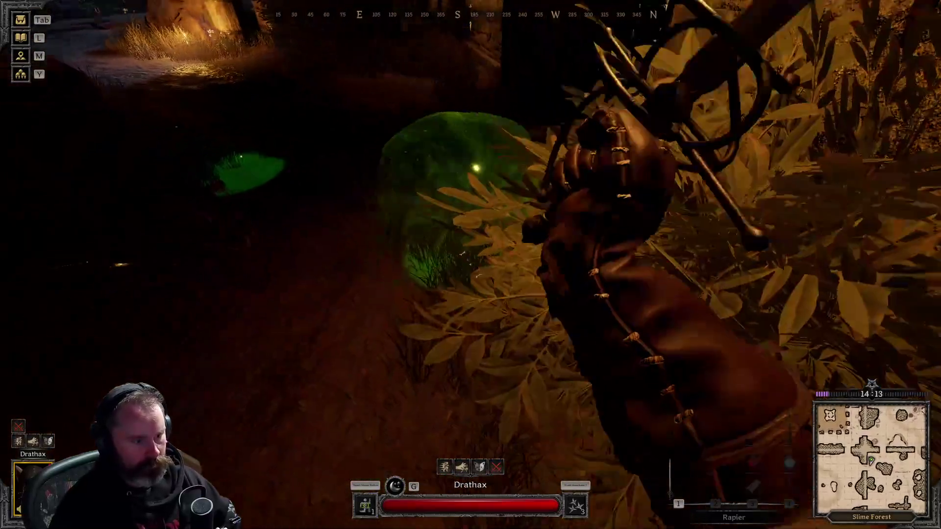
pyautogui.click(471, 265)
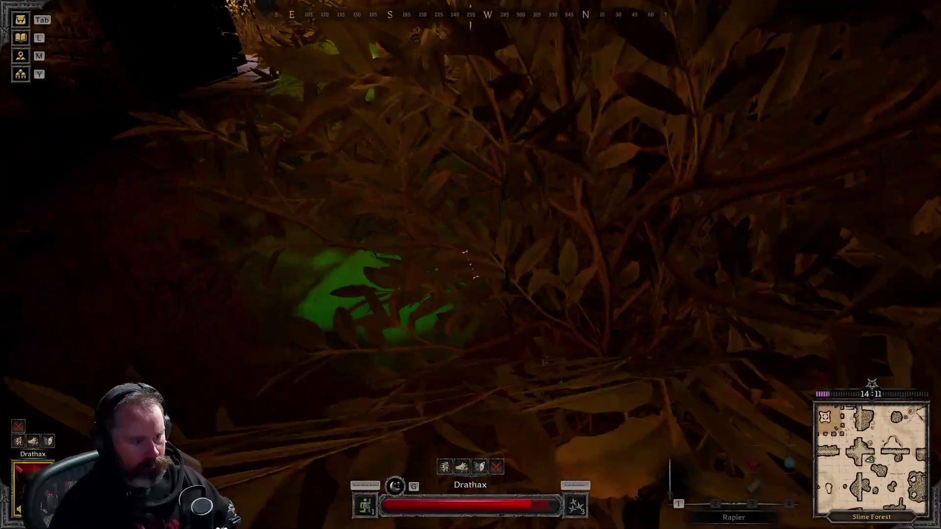
pyautogui.press('w')
pyautogui.press('w')
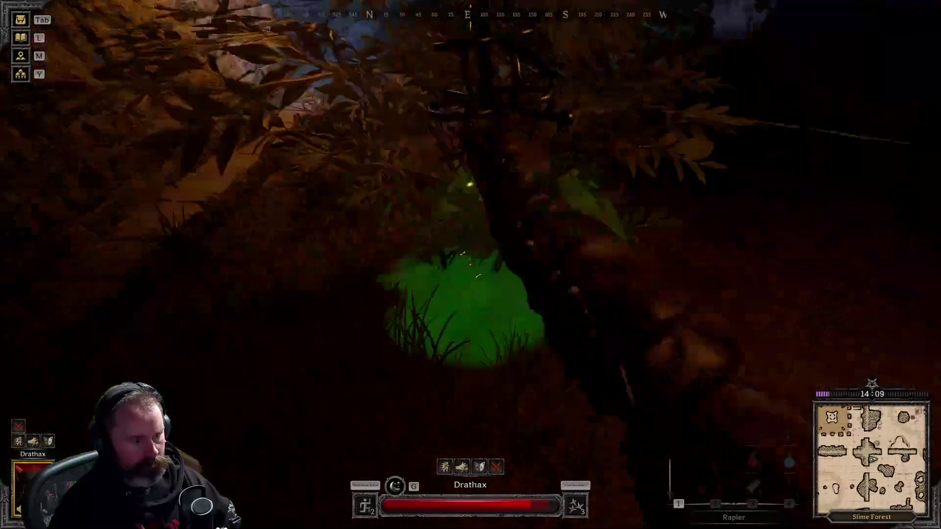
pyautogui.press('w')
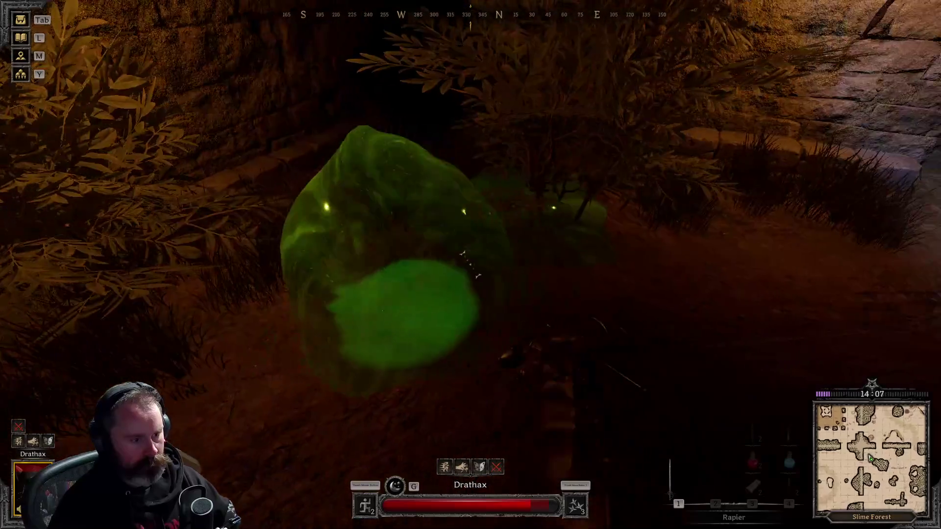
pyautogui.press('w')
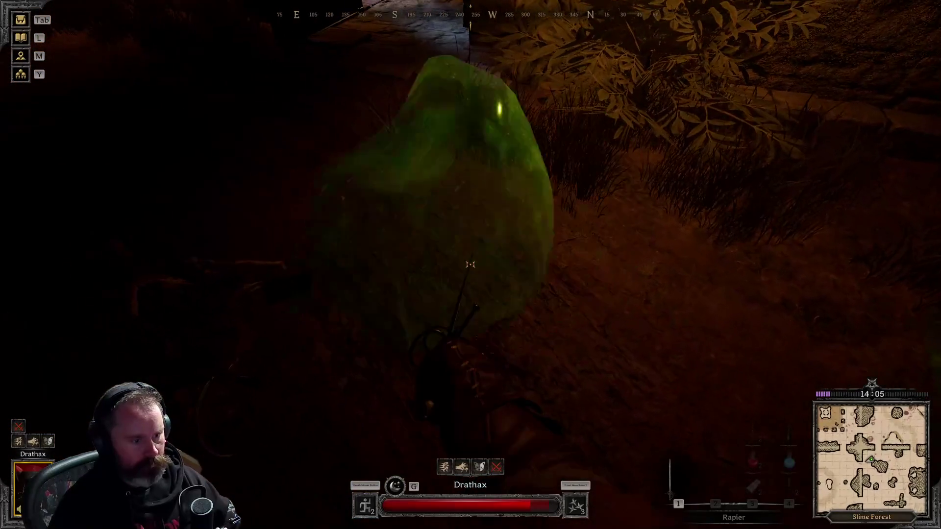
# Drink a Potion of Healing, then search the slime's remains for loot
pyautogui.press('3')
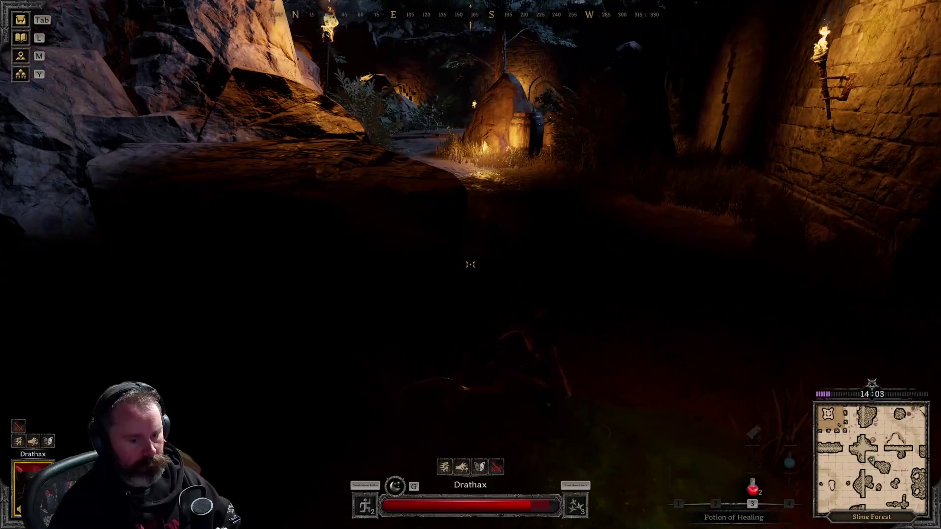
pyautogui.click(470, 265)
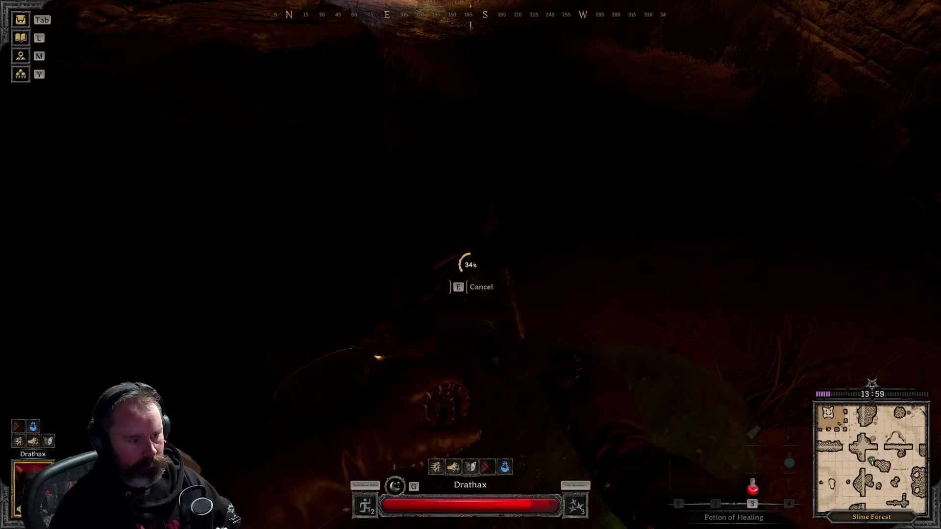
pyautogui.press('e')
pyautogui.press('Escape')
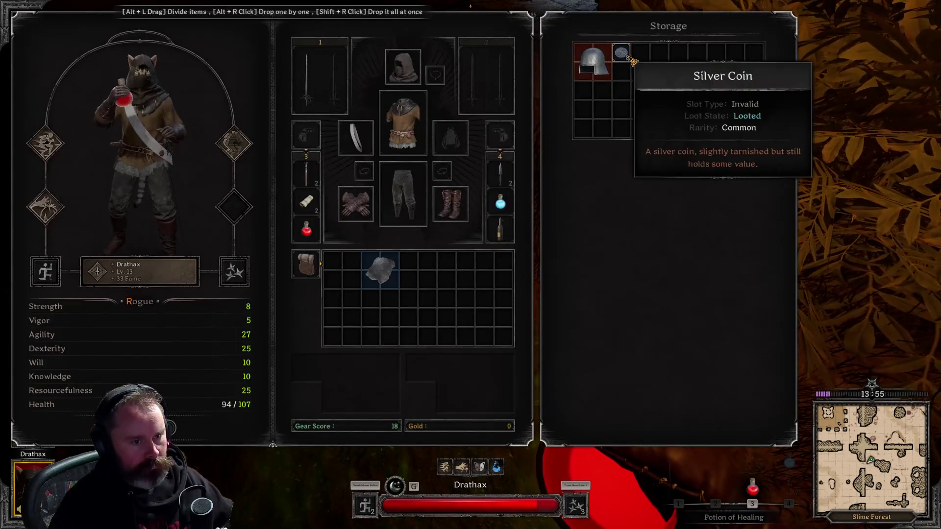
# Move the Silver Coins, apple and 10 arrows from the storage panels into the bag
pyautogui.rightClick(621, 53)
pyautogui.press('Escape')
pyautogui.press('e')
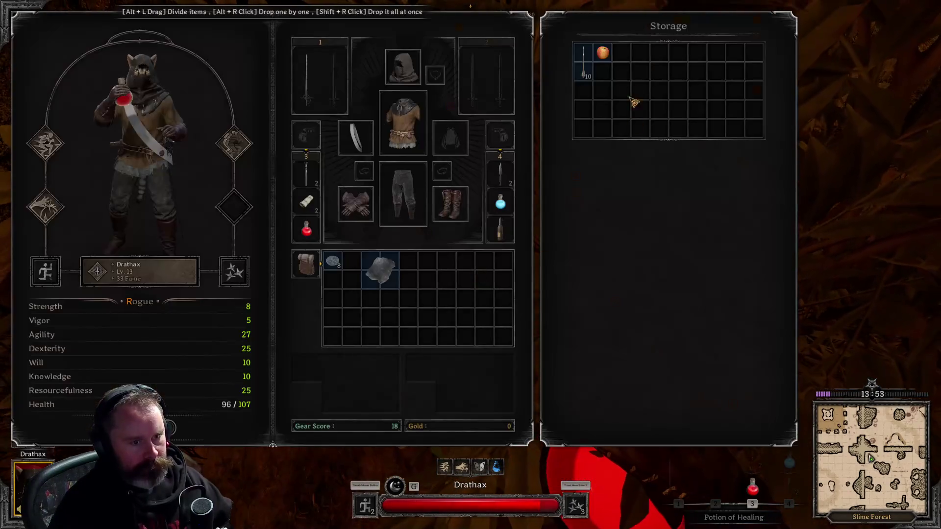
pyautogui.press('Escape')
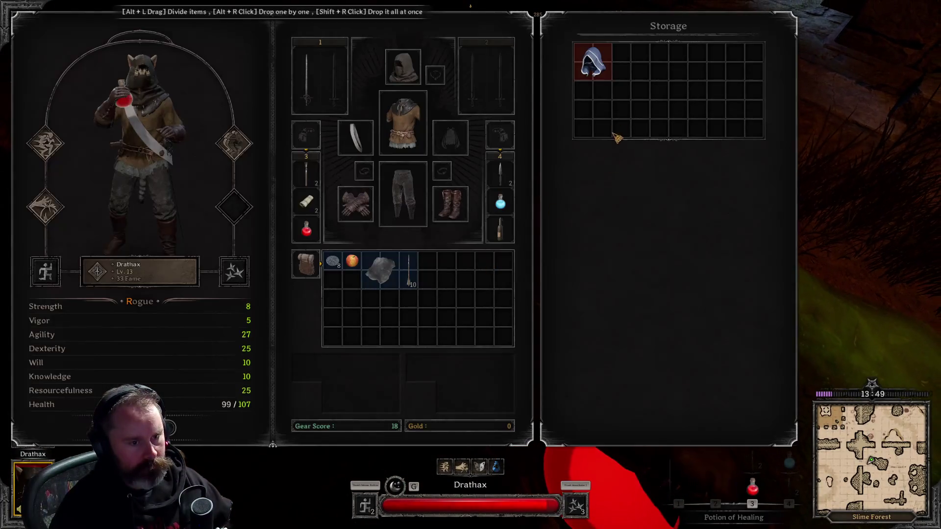
pyautogui.press('Escape')
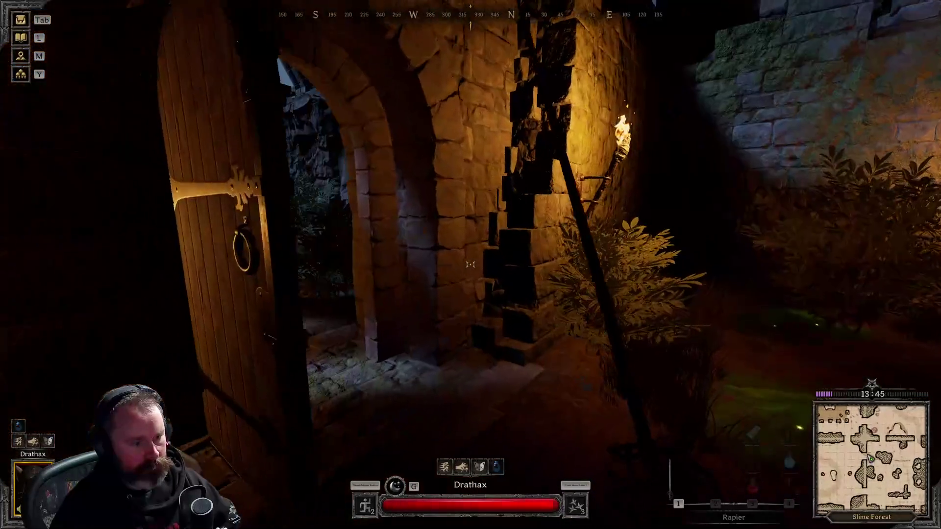
# Open the arched door and cross the night forest to the lantern-lit stone doorway
pyautogui.press('w')
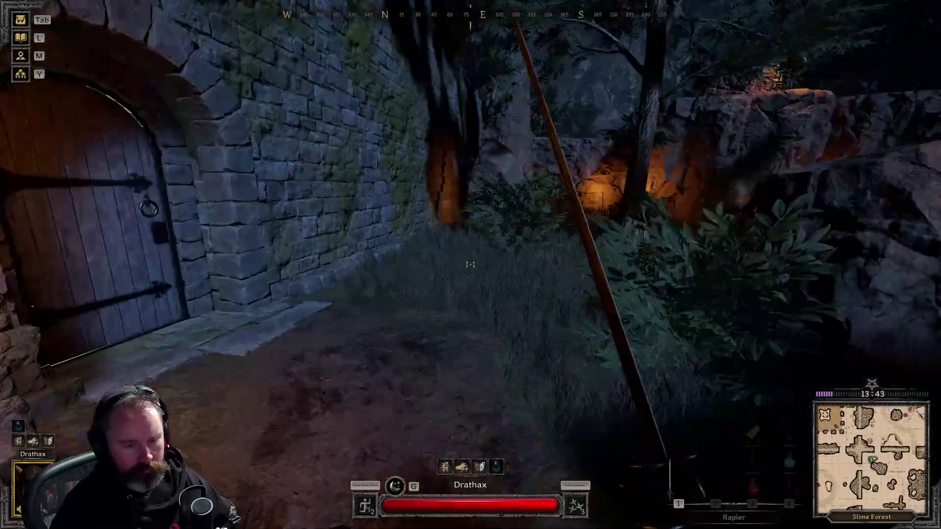
pyautogui.press('e')
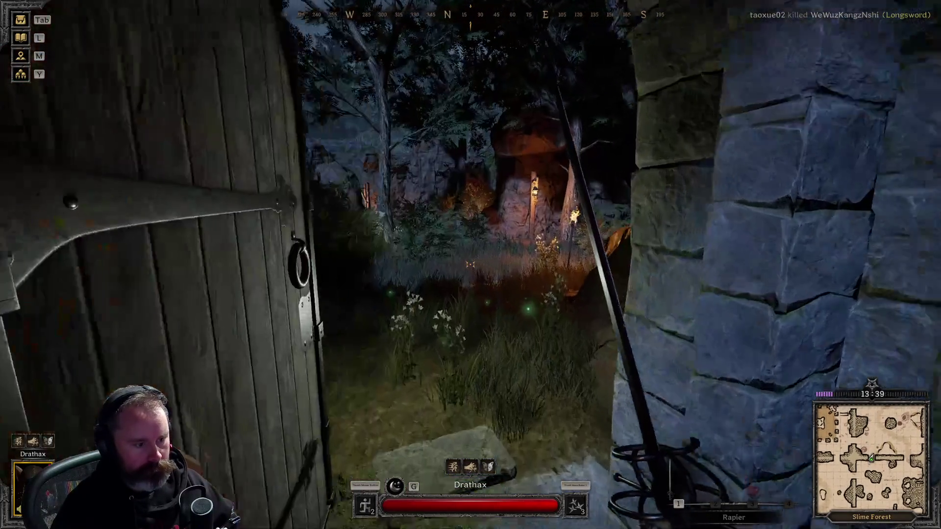
pyautogui.press('w')
pyautogui.press('w')
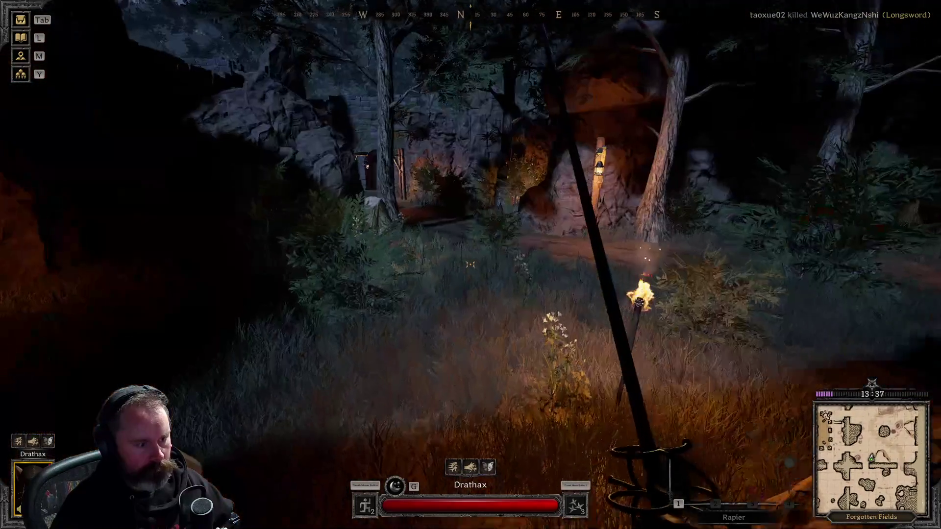
pyautogui.press('w')
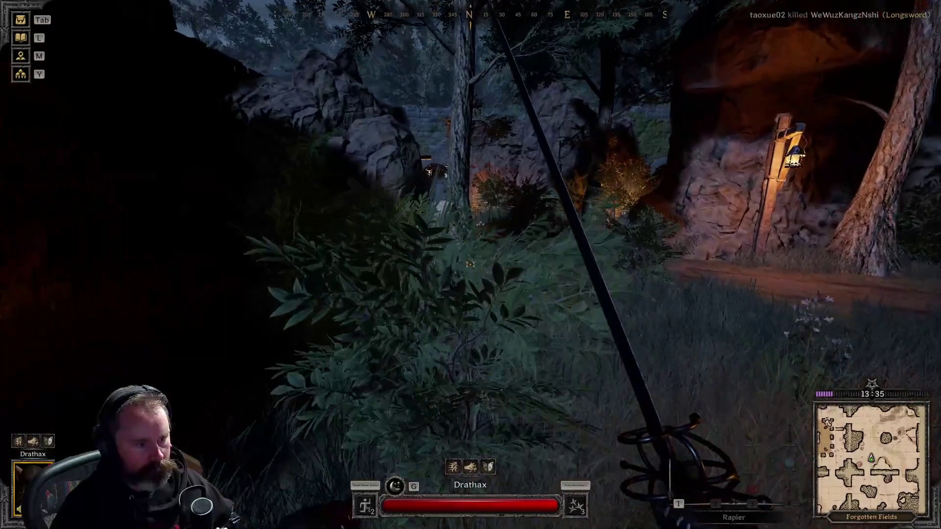
pyautogui.press('w')
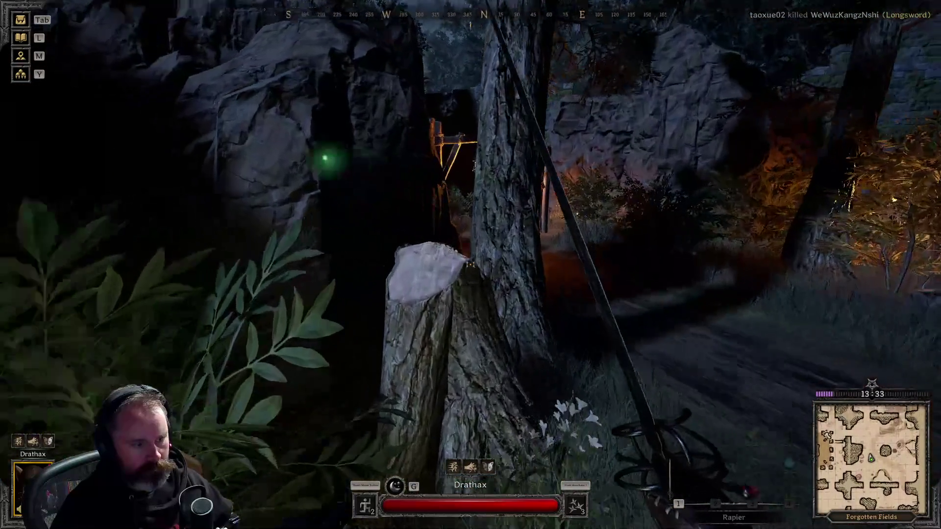
pyautogui.press('w')
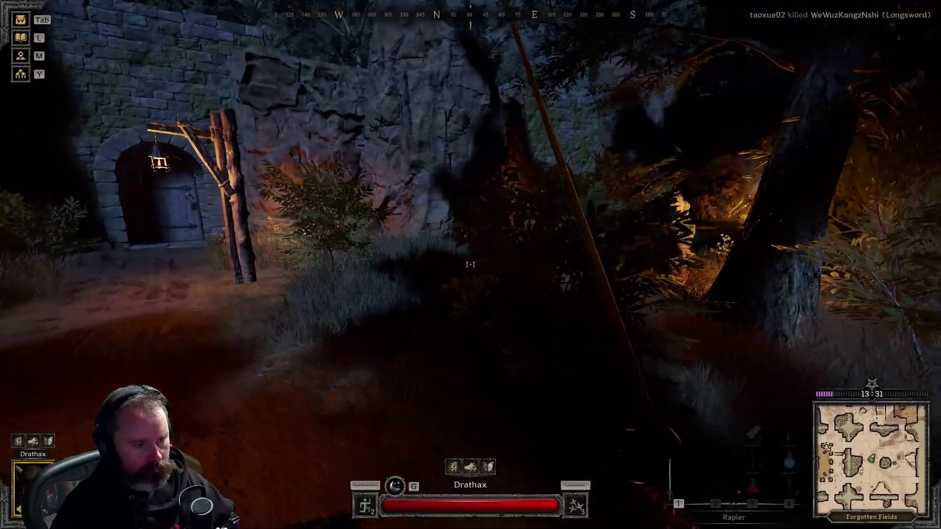
pyautogui.press('w')
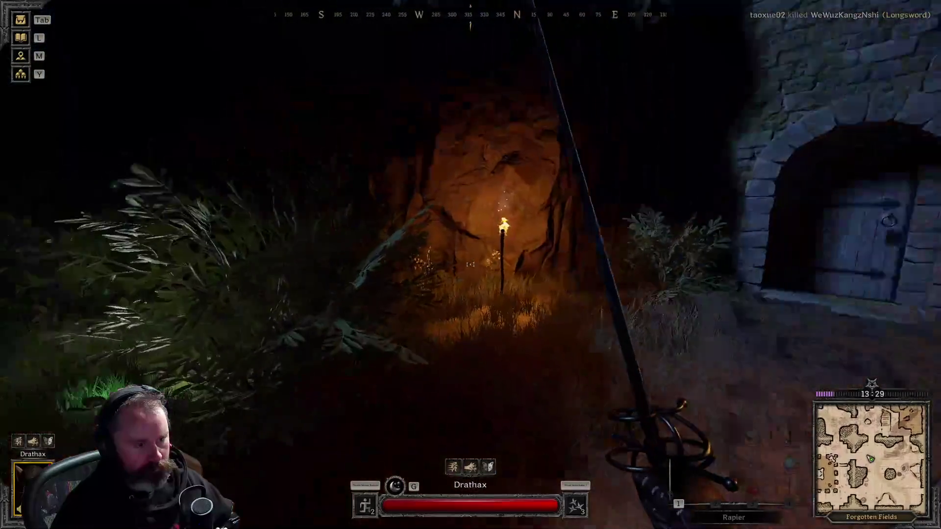
pyautogui.press('w')
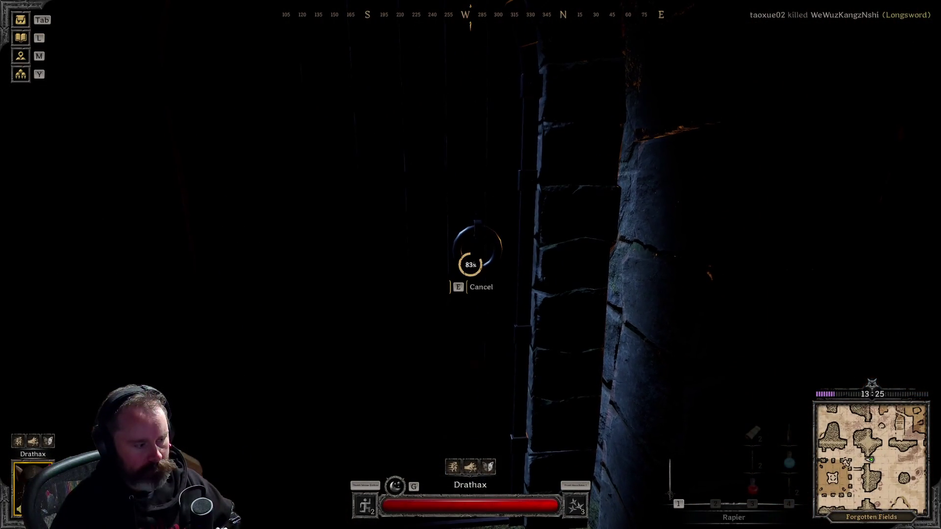
# Cross the Square A courtyard to the statue and kill the skeleton with three rapier strikes
pyautogui.press('w')
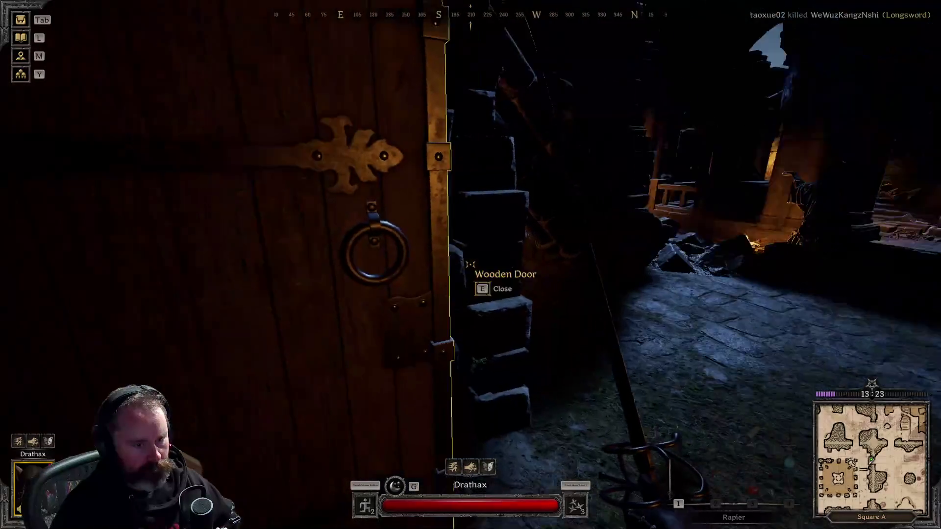
pyautogui.press('w')
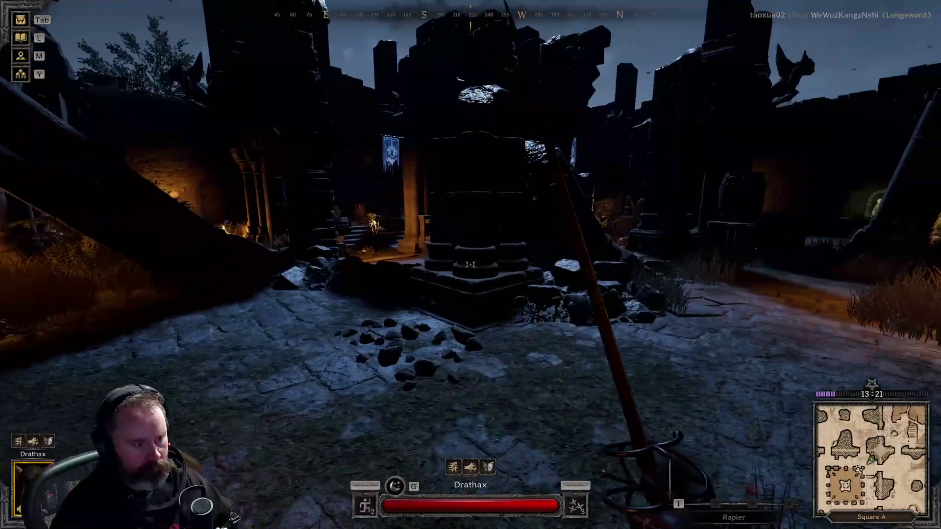
pyautogui.press('w')
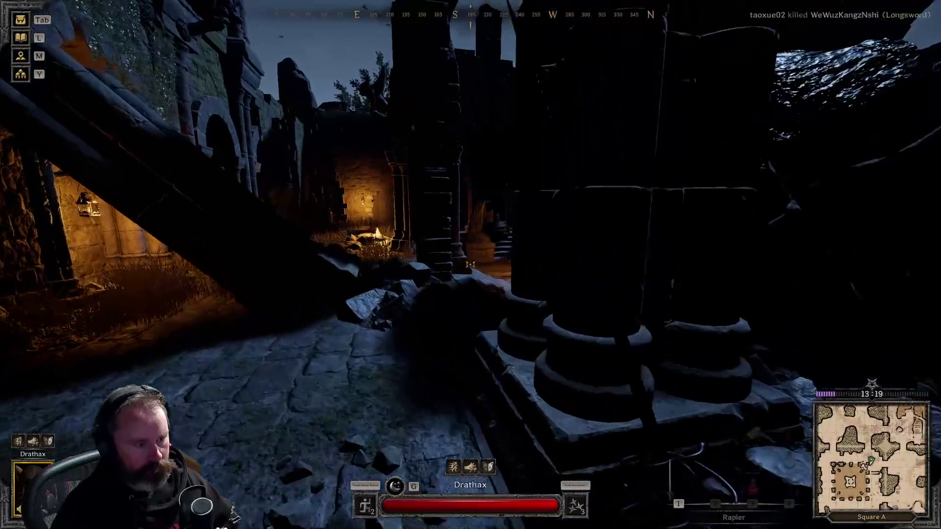
pyautogui.press('w')
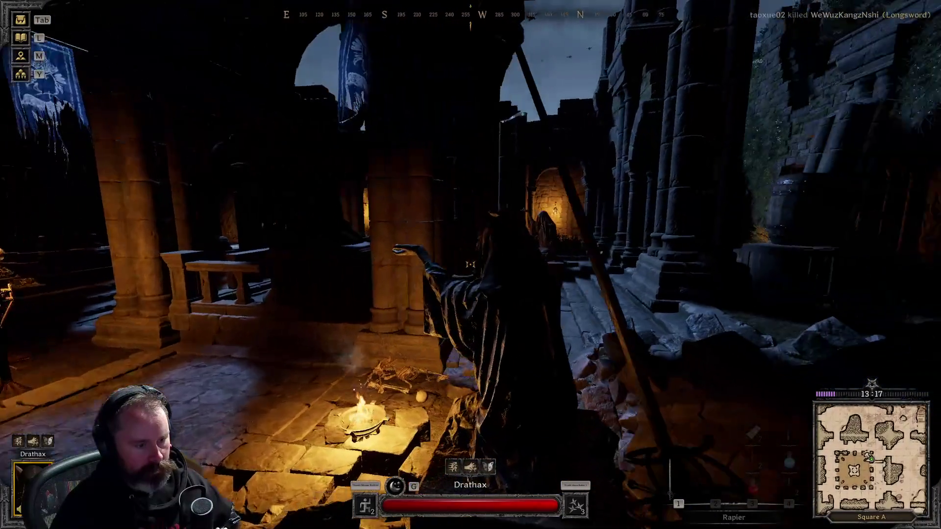
pyautogui.press('w')
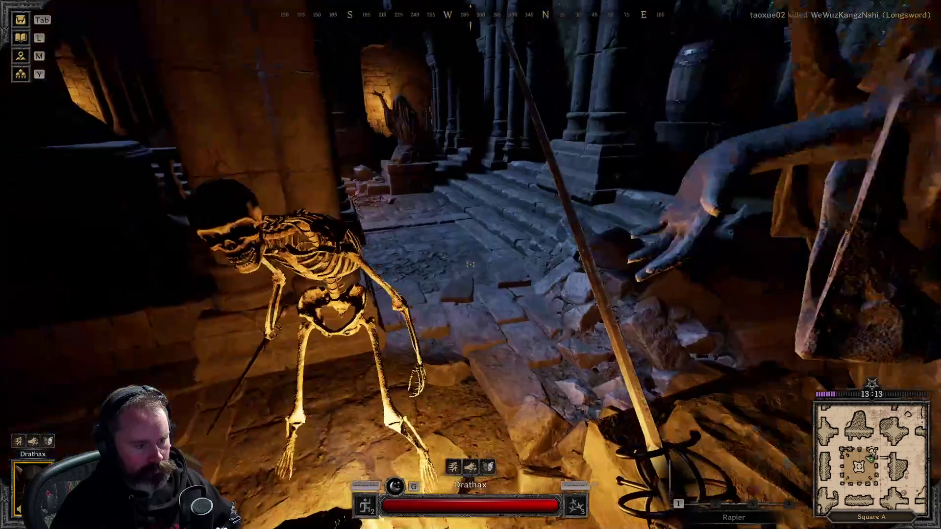
pyautogui.press('s')
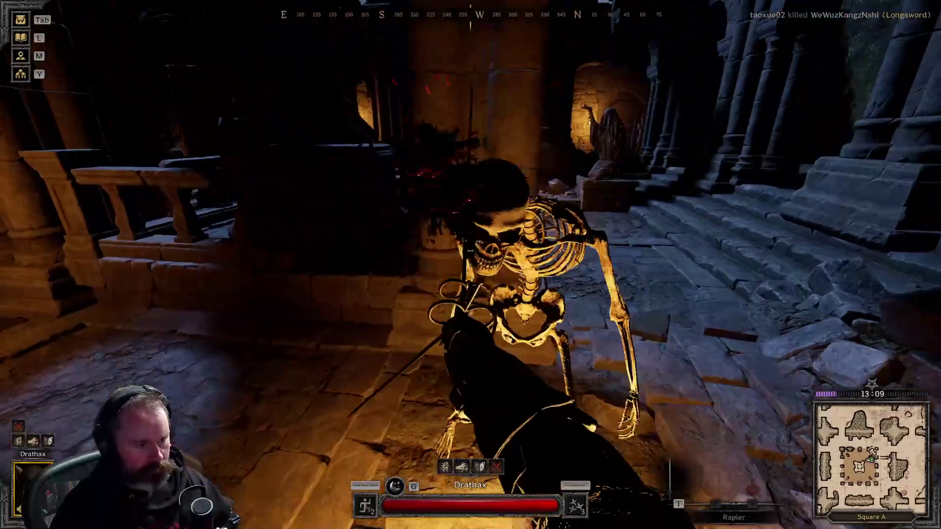
pyautogui.click(470, 265)
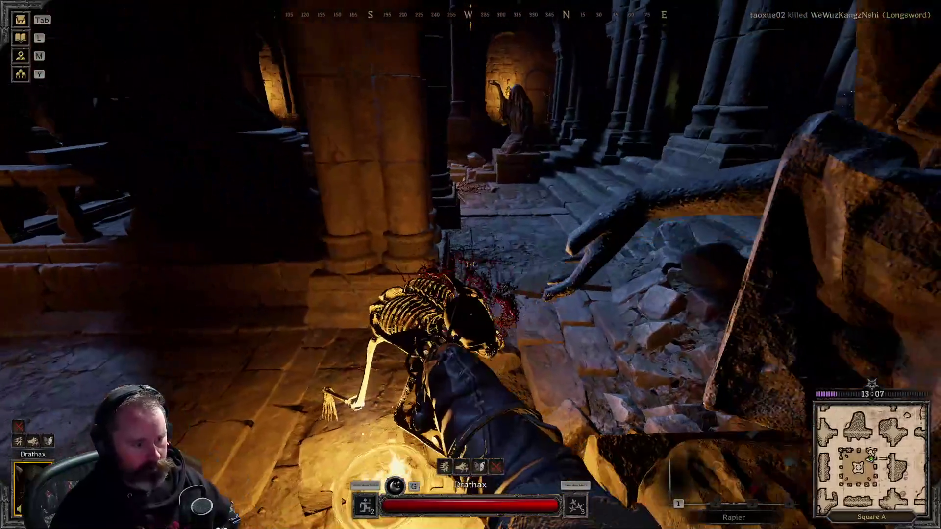
pyautogui.click(470, 265)
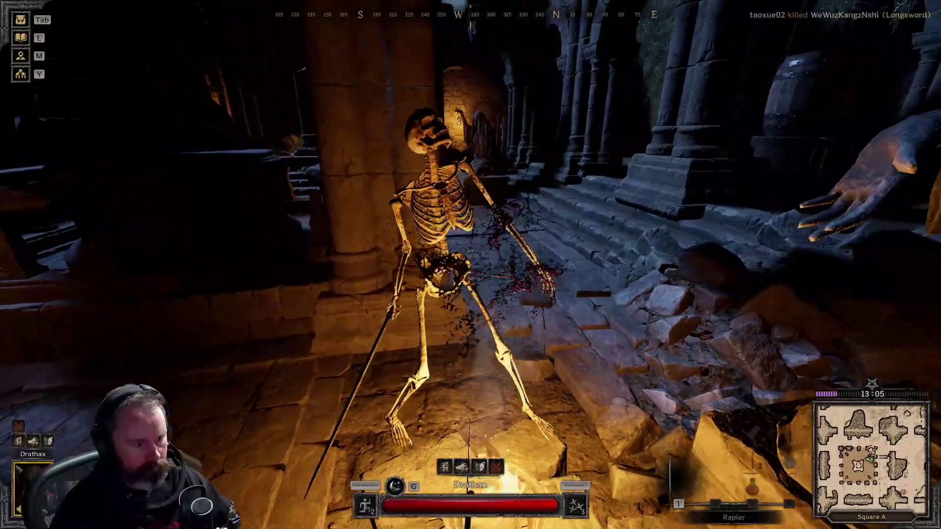
pyautogui.click(471, 265)
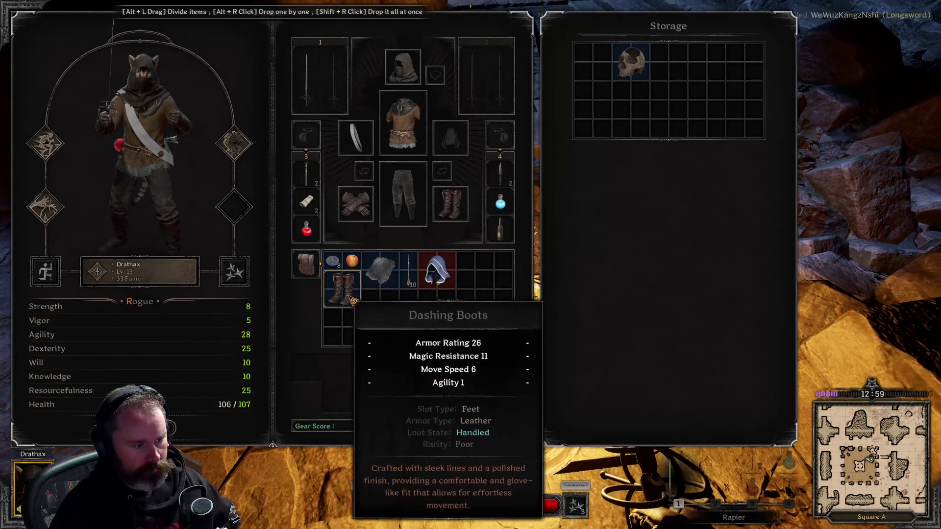
# Kill the shield-bearing skeleton by the torch with rapier strikes and check the bag
pyautogui.press('Escape')
pyautogui.press('w')
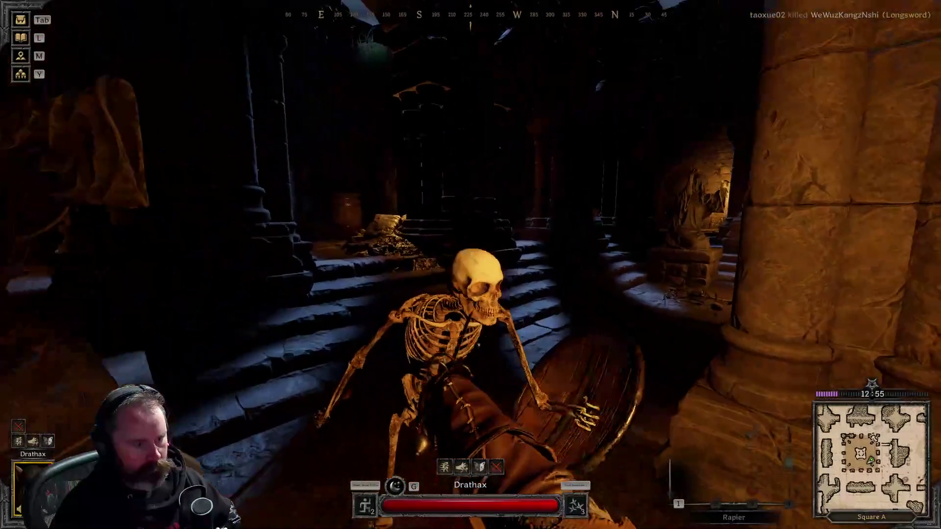
pyautogui.click(471, 265)
pyautogui.press('s')
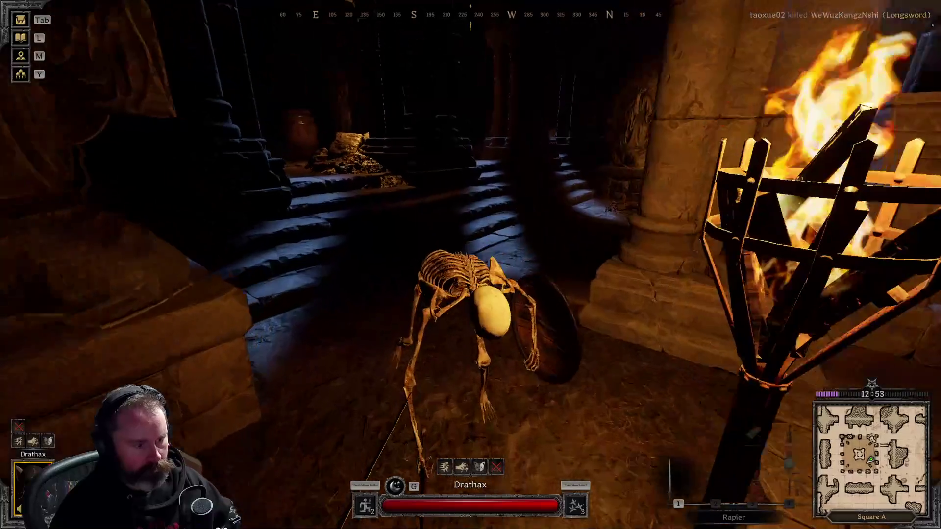
pyautogui.click(470, 265)
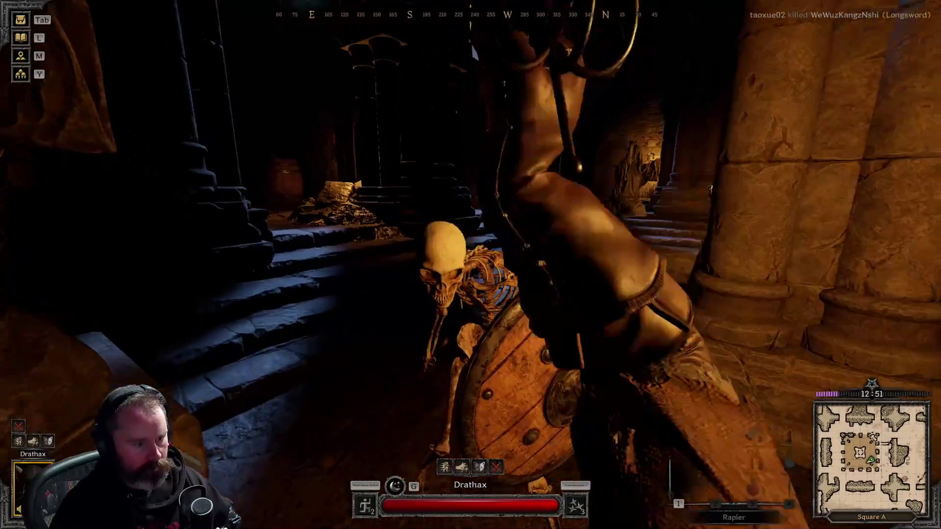
pyautogui.press('s')
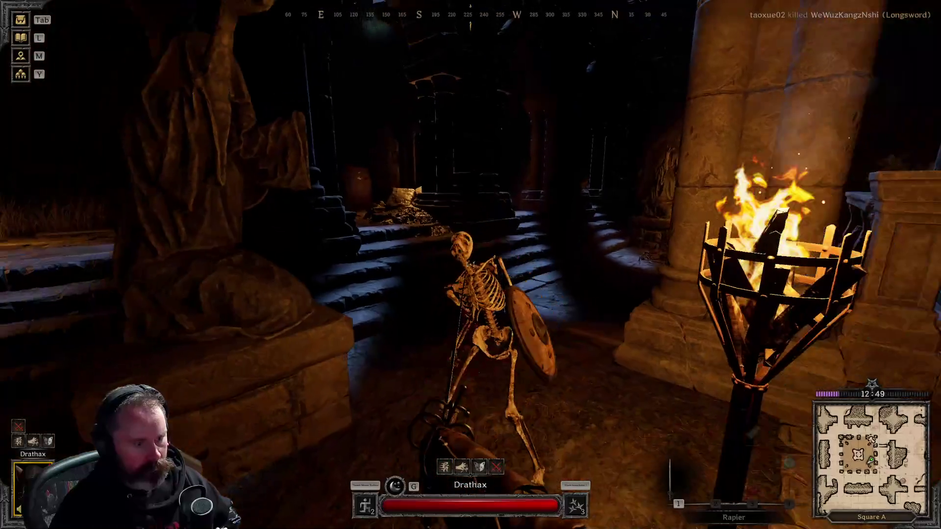
pyautogui.moveTo(470, 265)
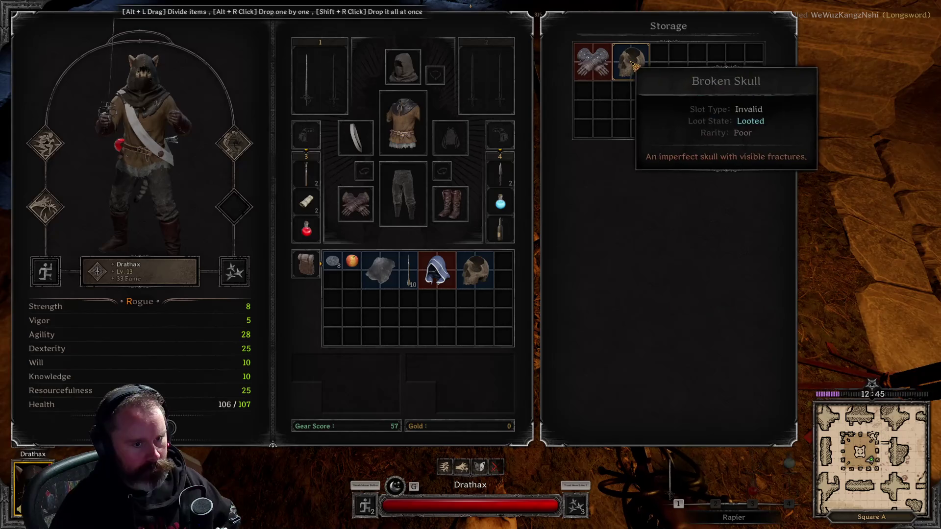
pyautogui.press('Tab')
pyautogui.press('Tab')
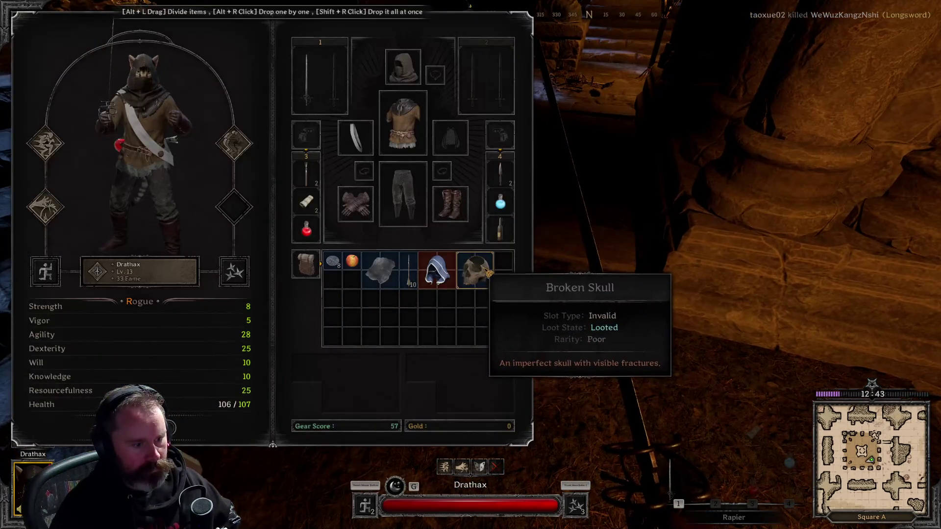
pyautogui.press('Tab')
# Finish off the reanimated skeleton, loot it, and try gathering the red ore deposit
pyautogui.press('s')
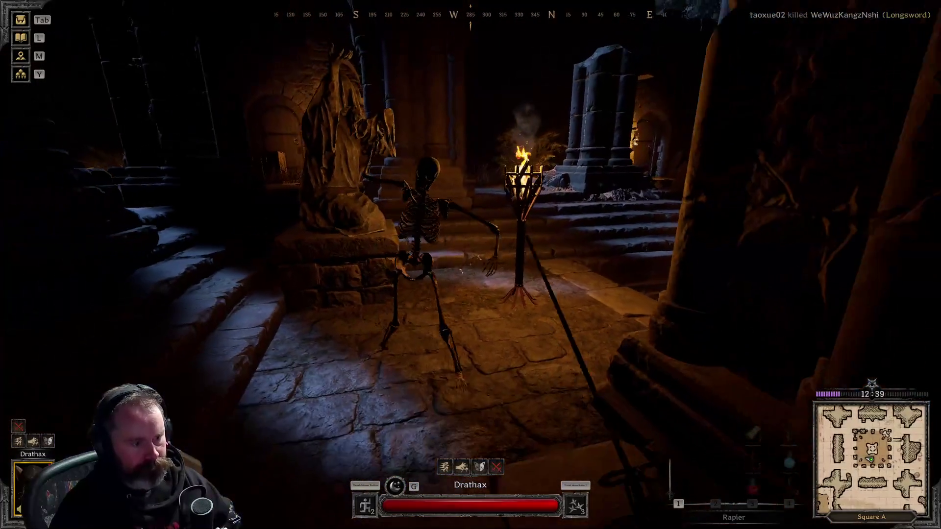
pyautogui.press('w')
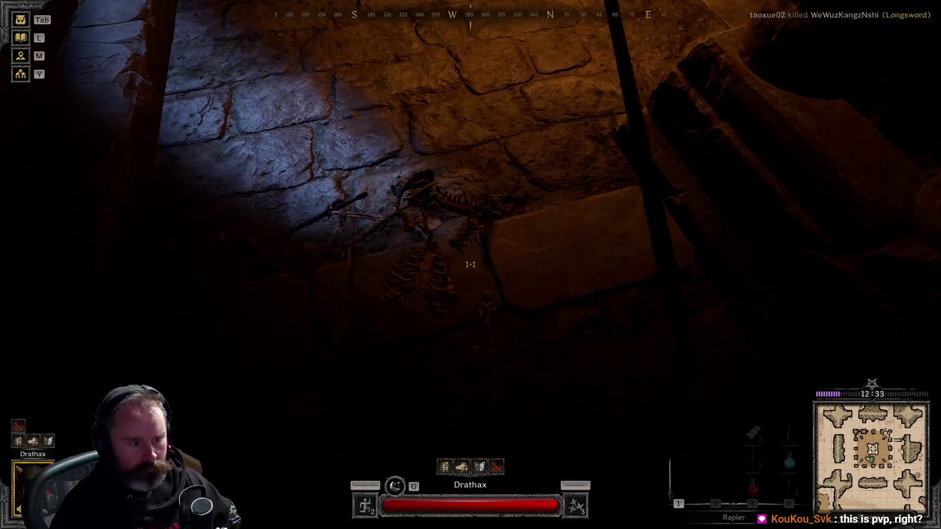
pyautogui.press('Escape')
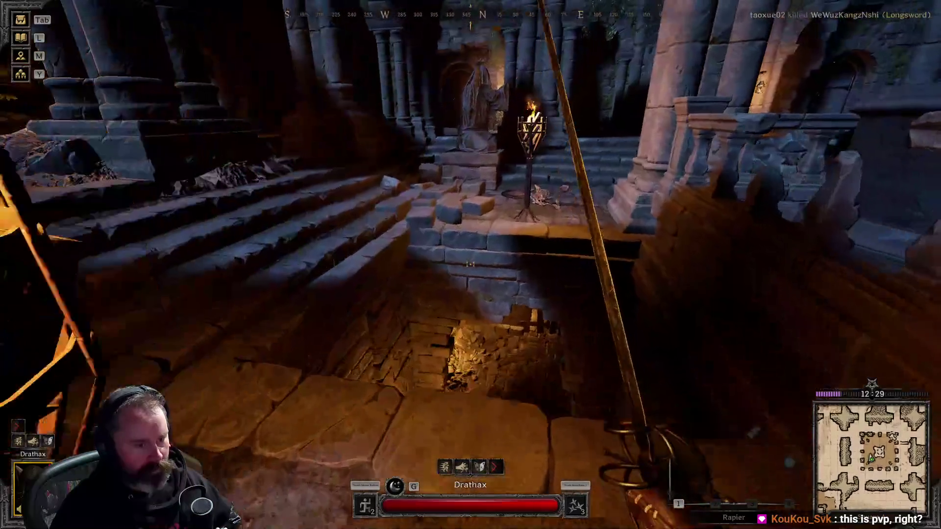
pyautogui.press('w')
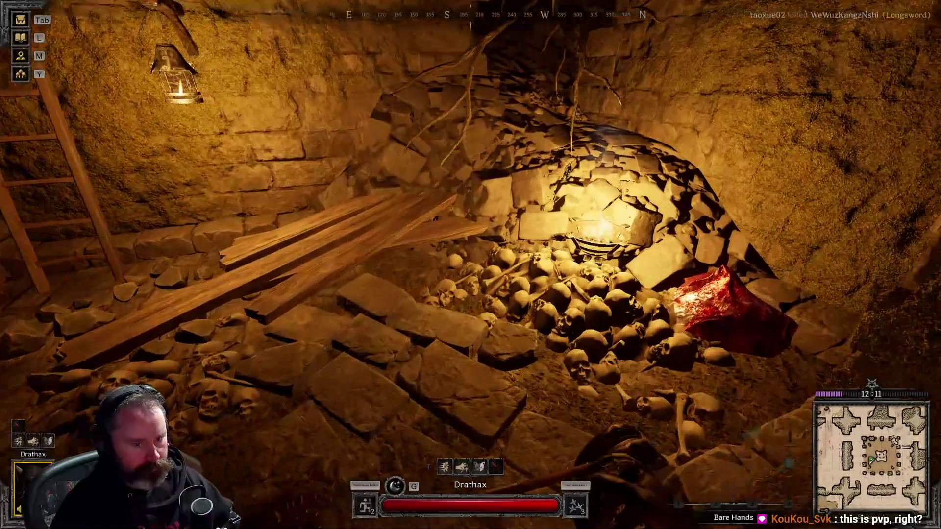
pyautogui.press('f')
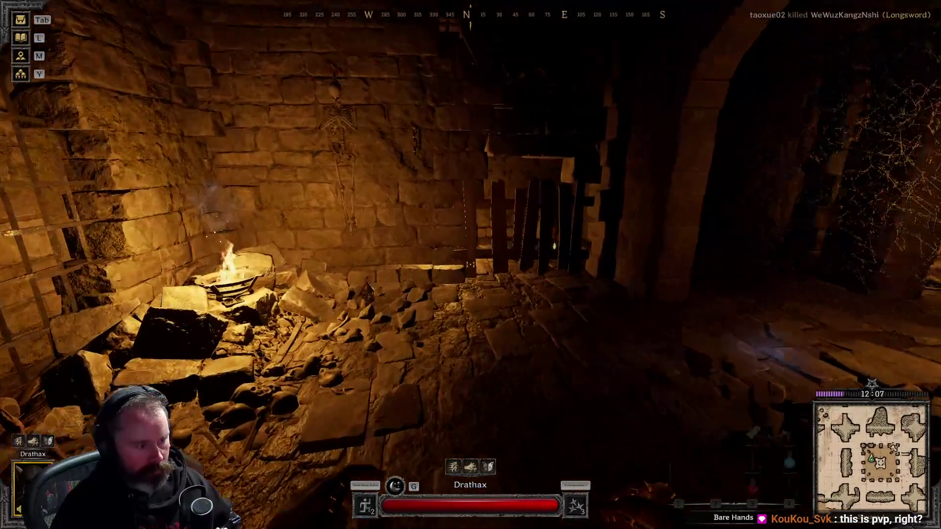
# Pick up the Poison Vial and lantern past the barricade, then open the chest
pyautogui.press('w')
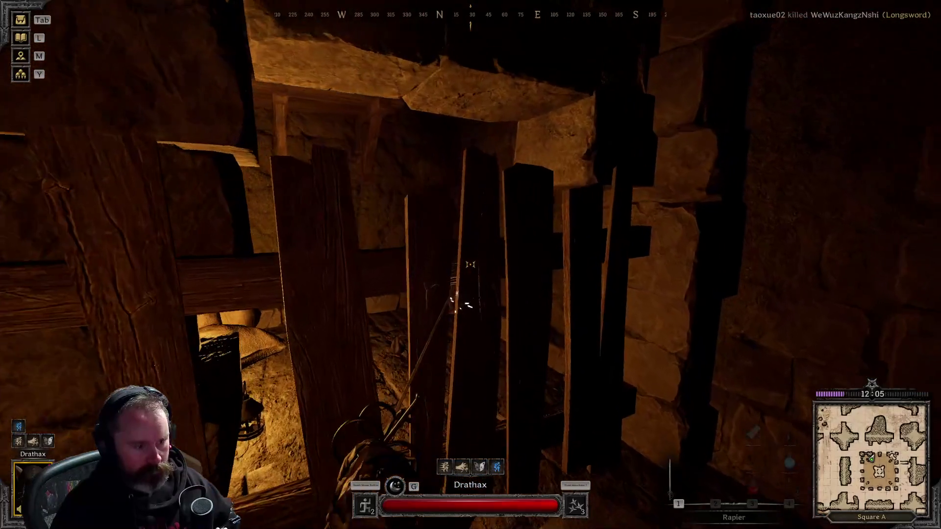
pyautogui.press('w')
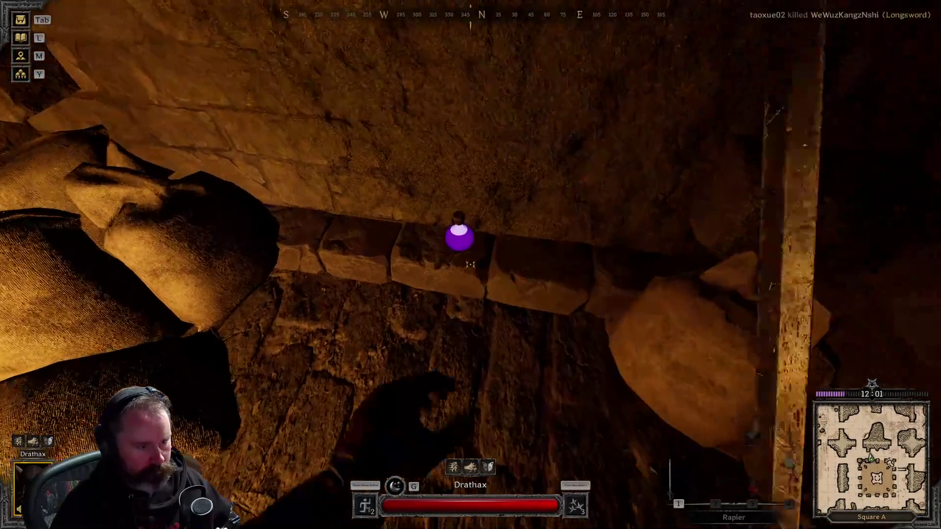
pyautogui.press('f')
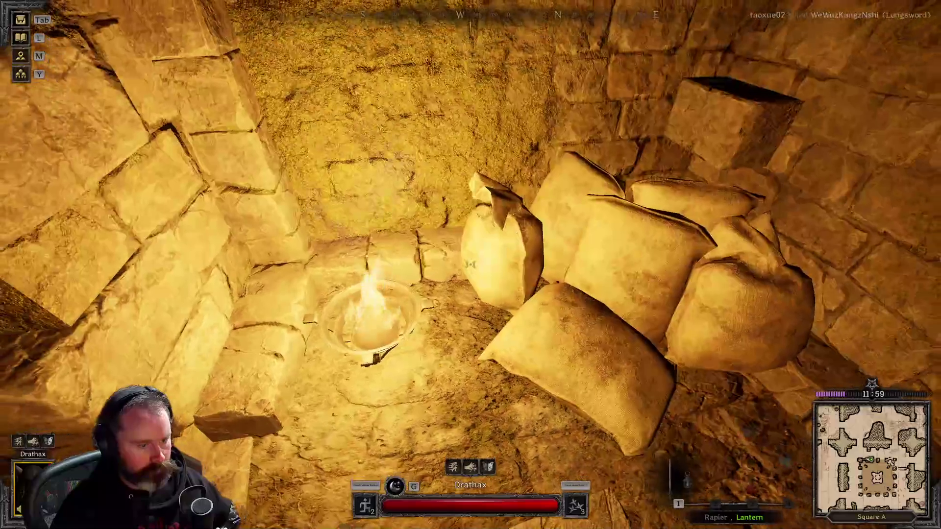
pyautogui.press('Tab')
pyautogui.press('Tab')
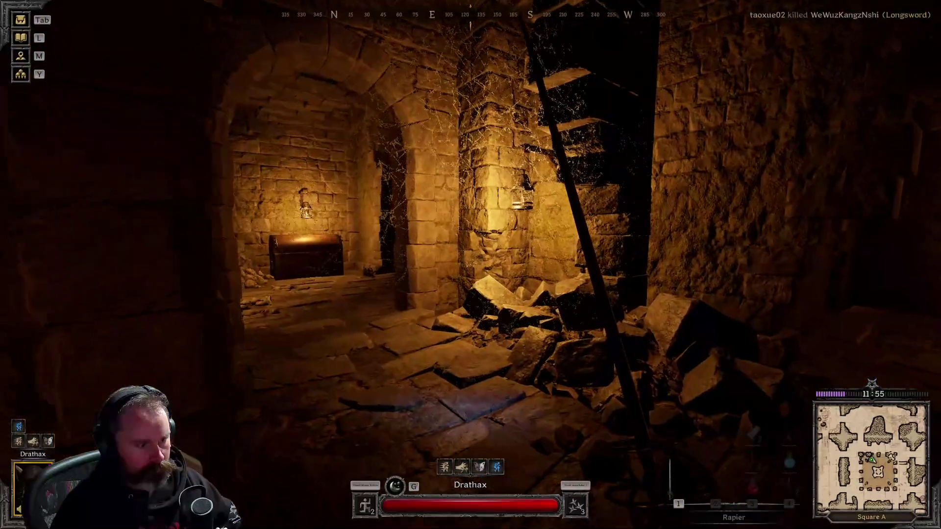
pyautogui.press('w')
pyautogui.press('w')
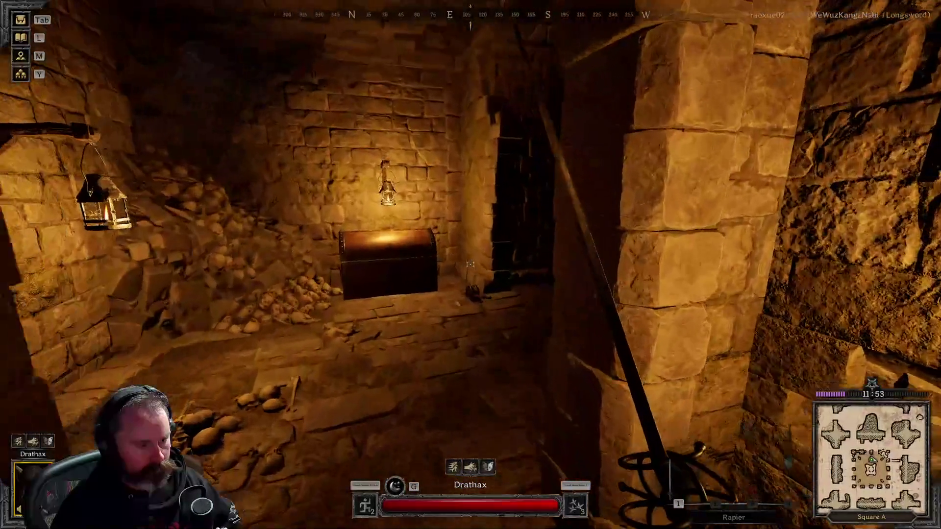
pyautogui.press('e')
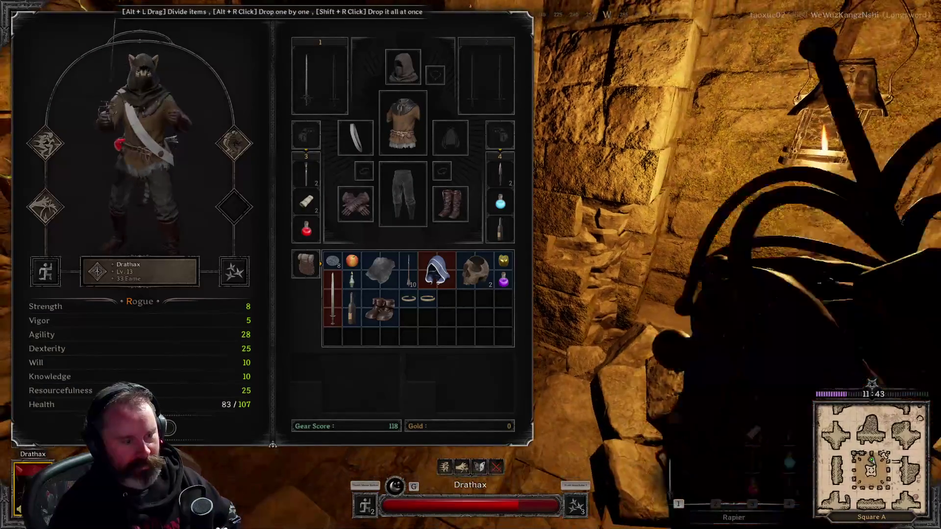
# Close the inventory and walk into the room holding two chests to look around
pyautogui.press('Tab')
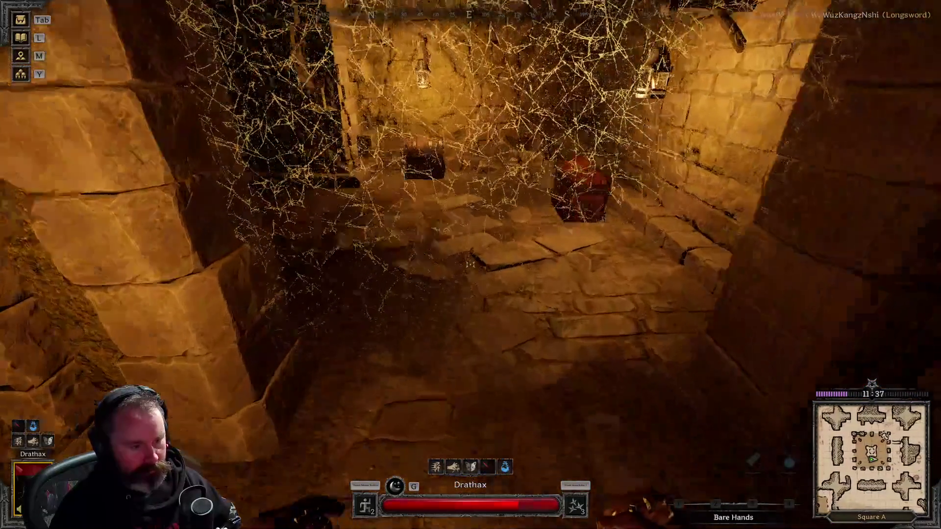
pyautogui.press('w')
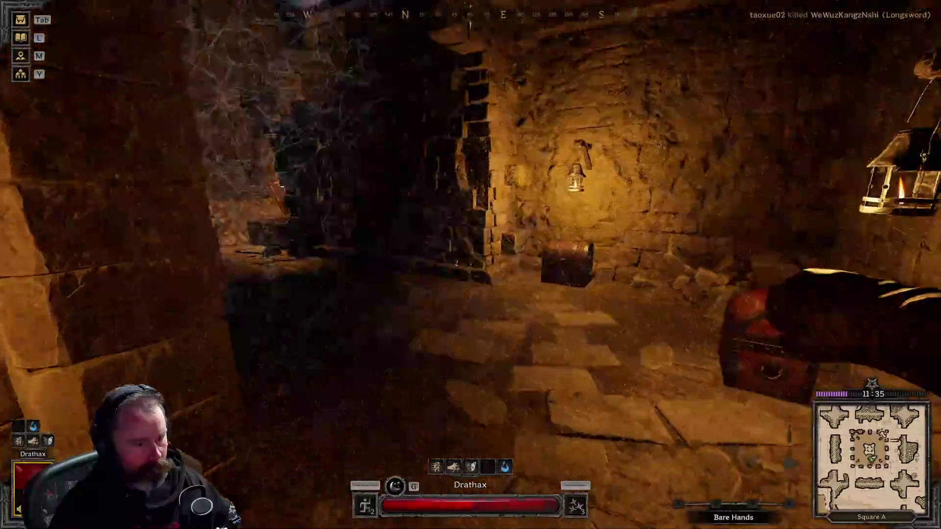
pyautogui.press('w')
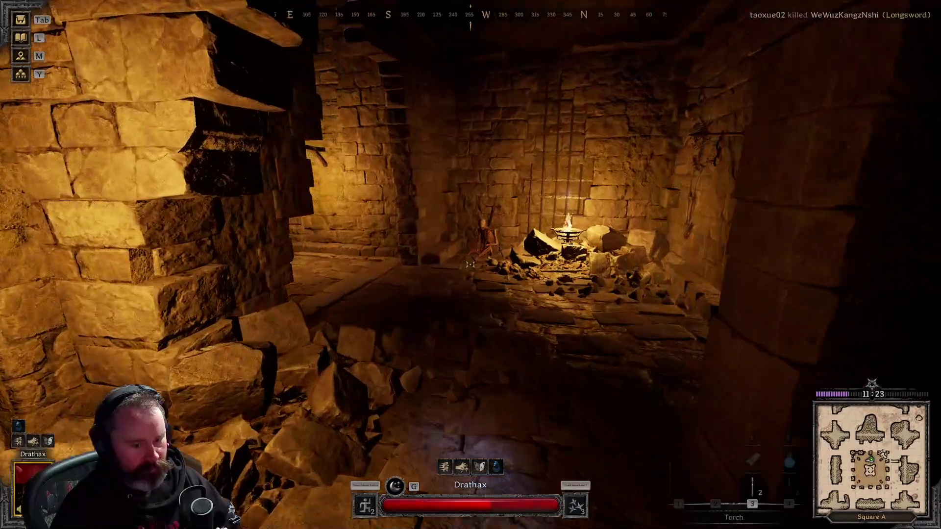
# Heal with a bandage, switch back to the rapier, and start opening the red Large Oak Chest
pyautogui.press('3')
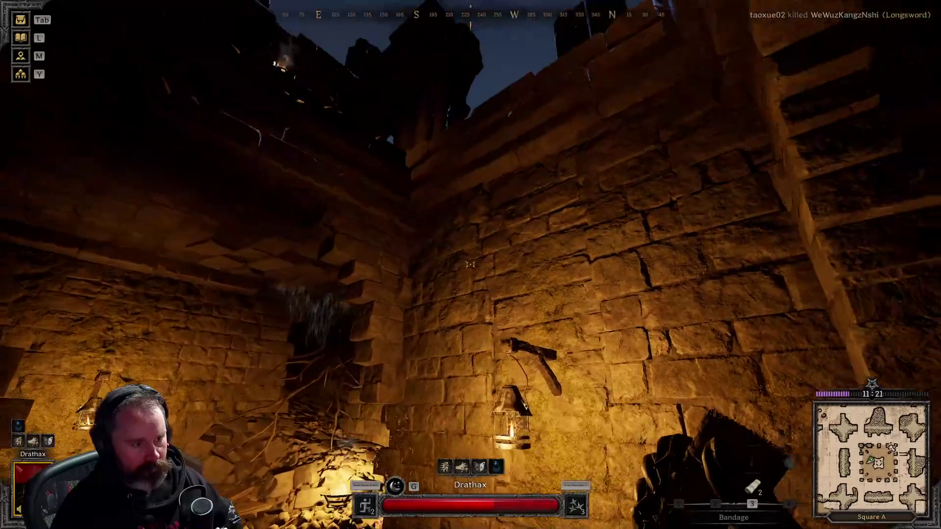
pyautogui.click(470, 265)
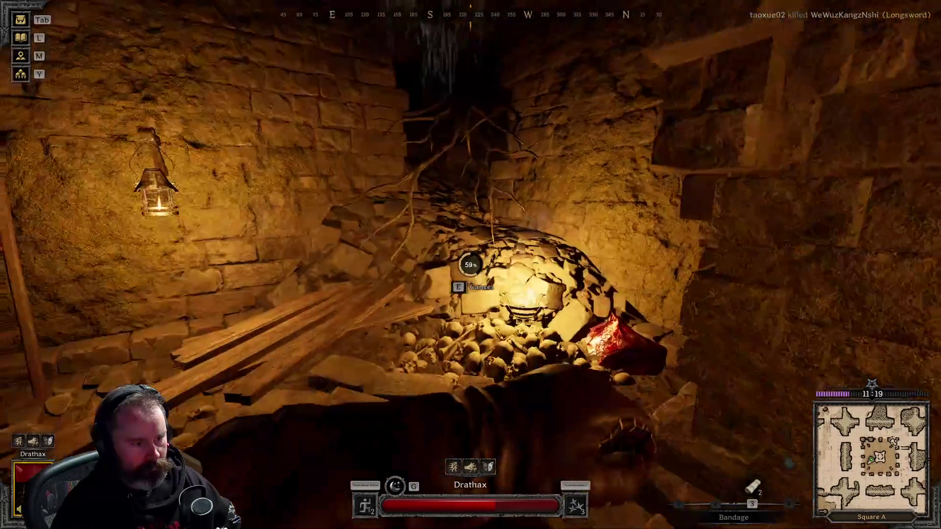
pyautogui.press('1')
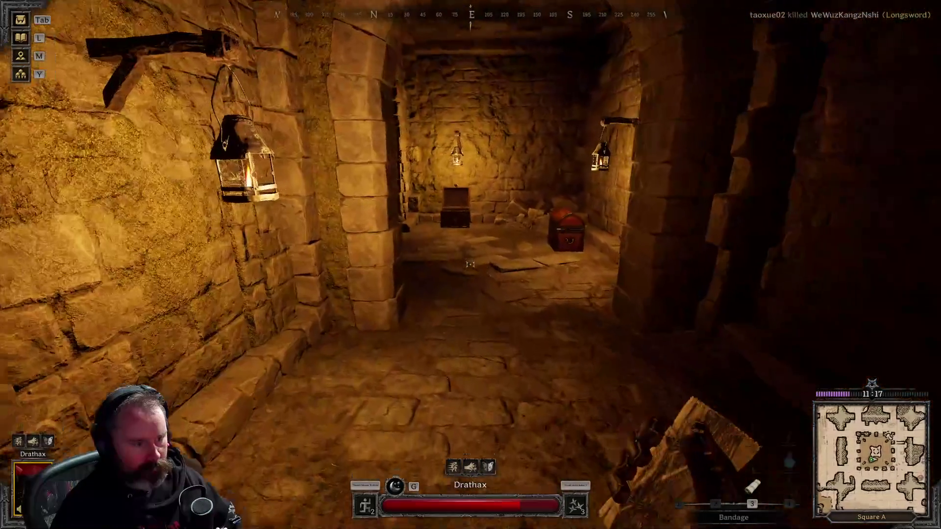
pyautogui.press('e')
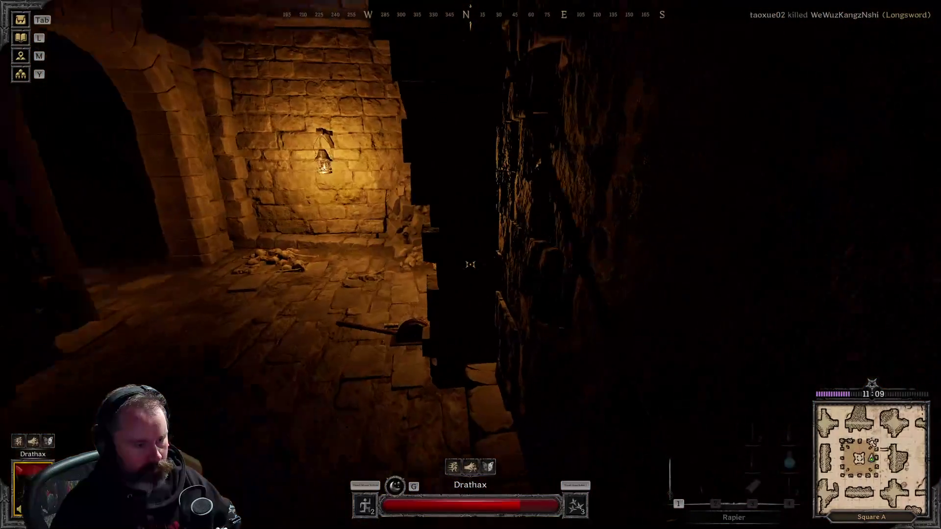
# Finish looting the oak chest, then check the corridor chest holding Rare Runestone Gloves
pyautogui.press('e')
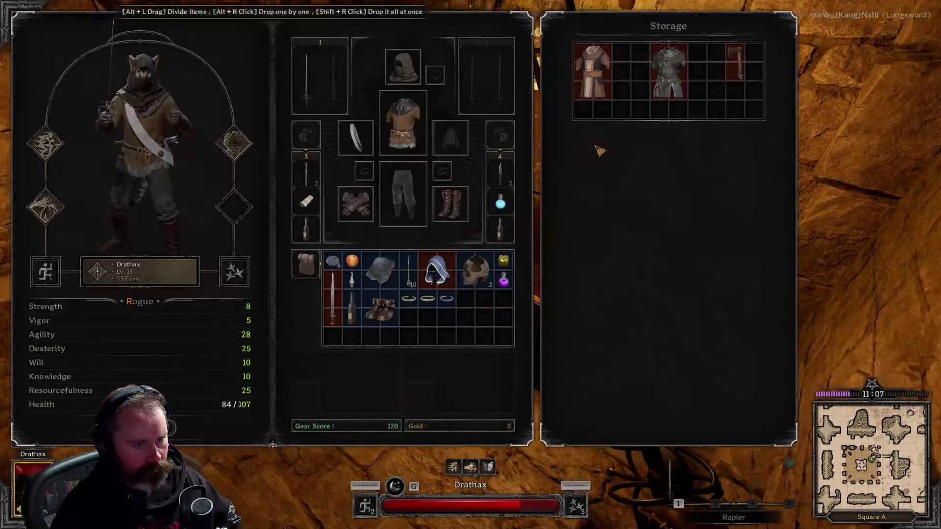
pyautogui.press('Tab')
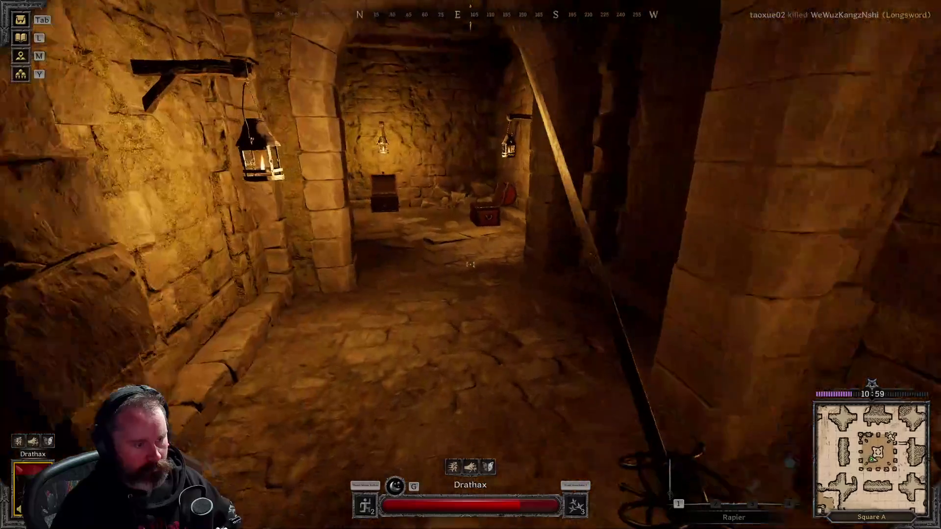
pyautogui.press('w')
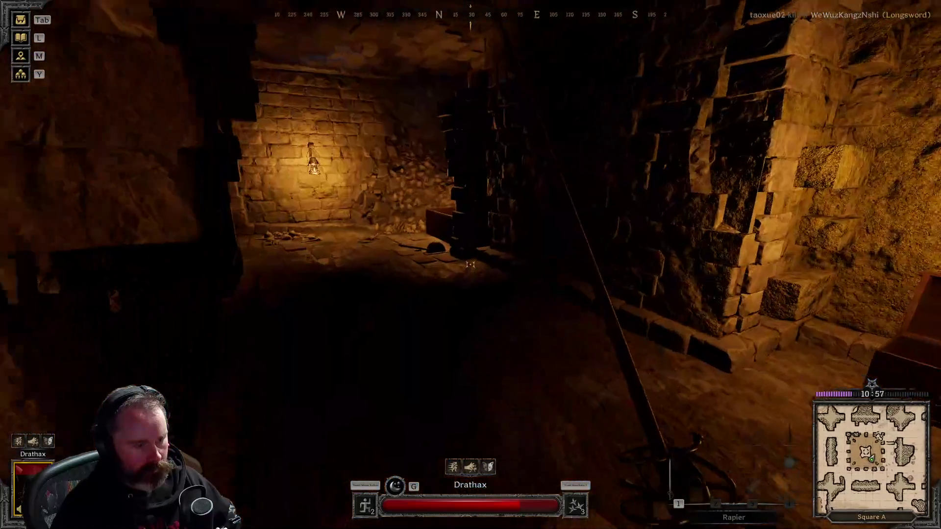
pyautogui.press('f')
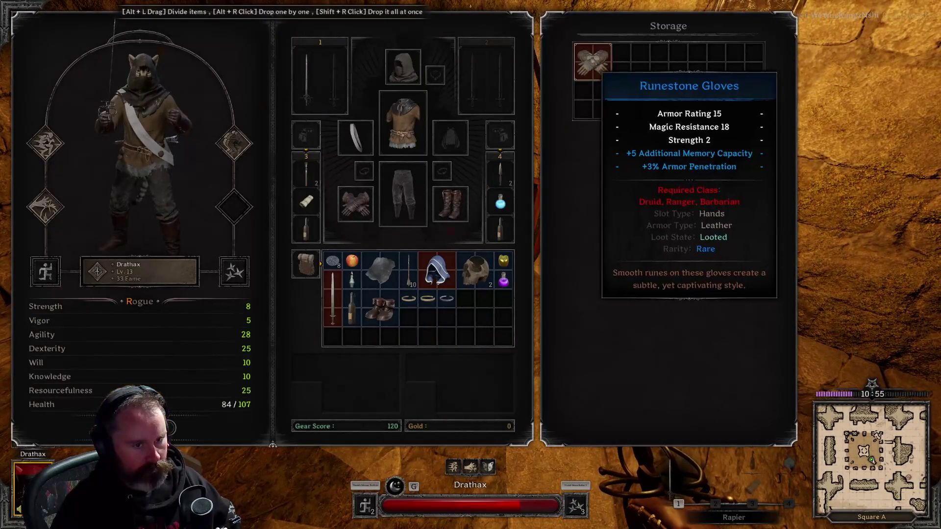
pyautogui.press('Tab')
pyautogui.press('Tab')
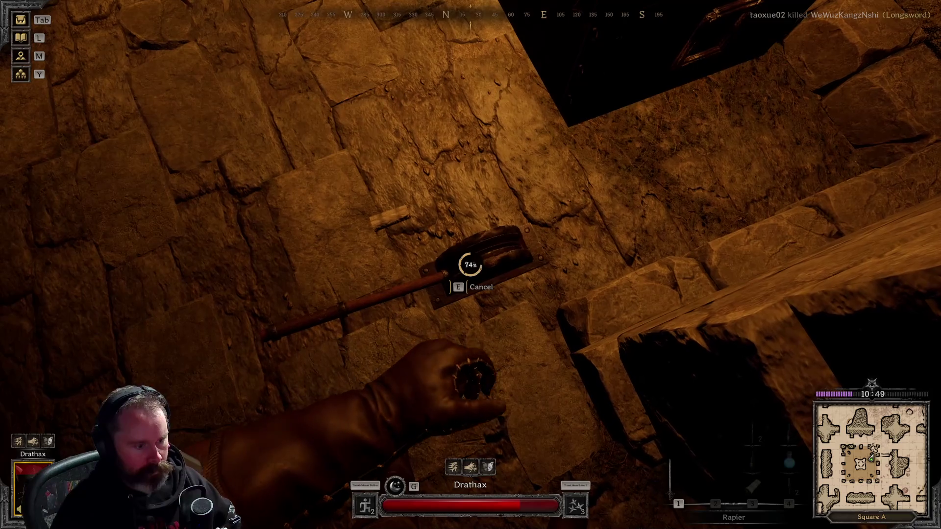
# Holster the weapon and walk back through the archway into the lantern-lit chest room
pyautogui.press('1')
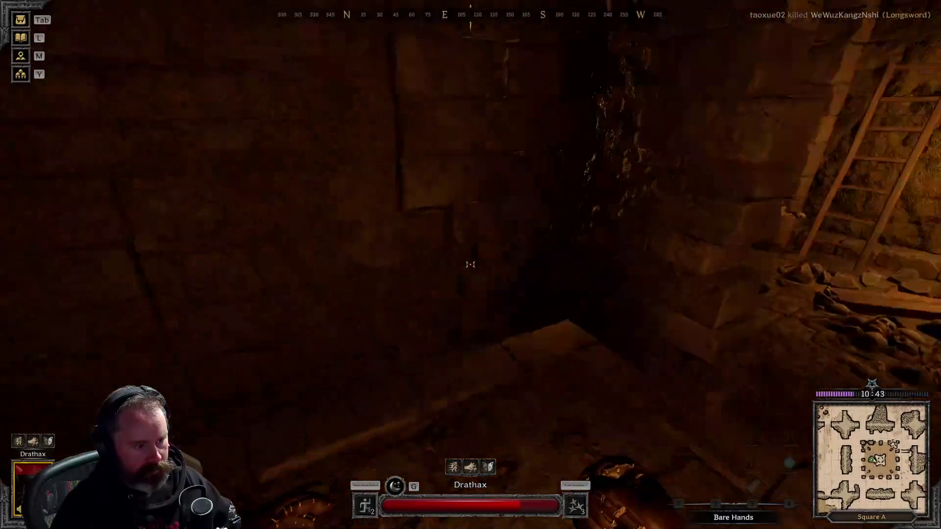
pyautogui.press('w')
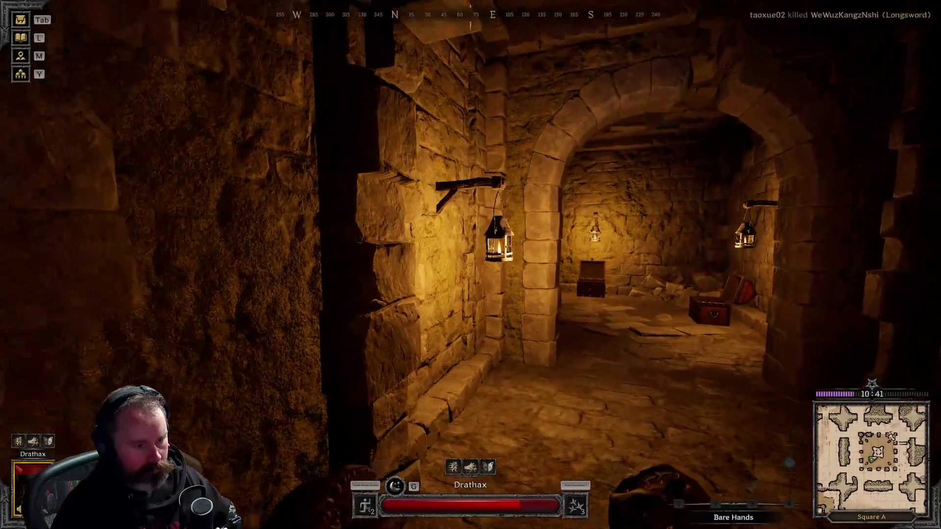
pyautogui.press('w')
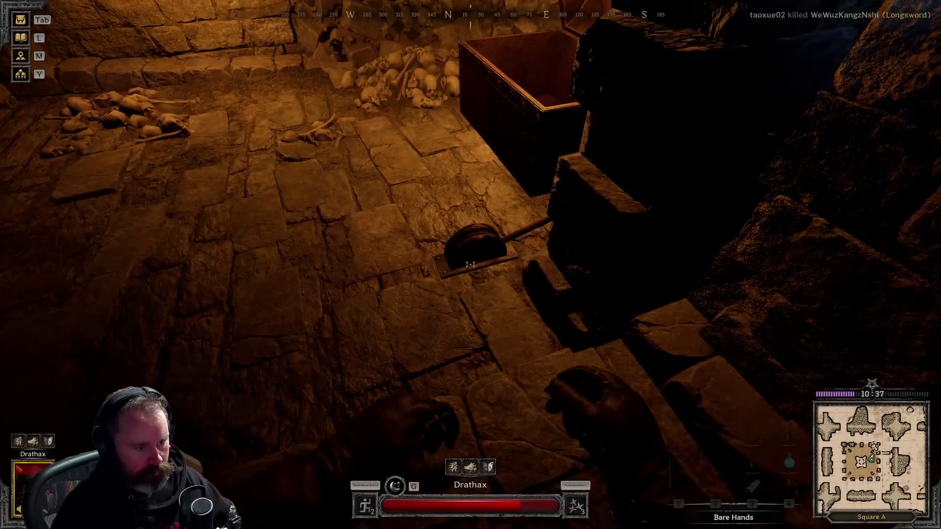
pyautogui.moveTo(470, 265)
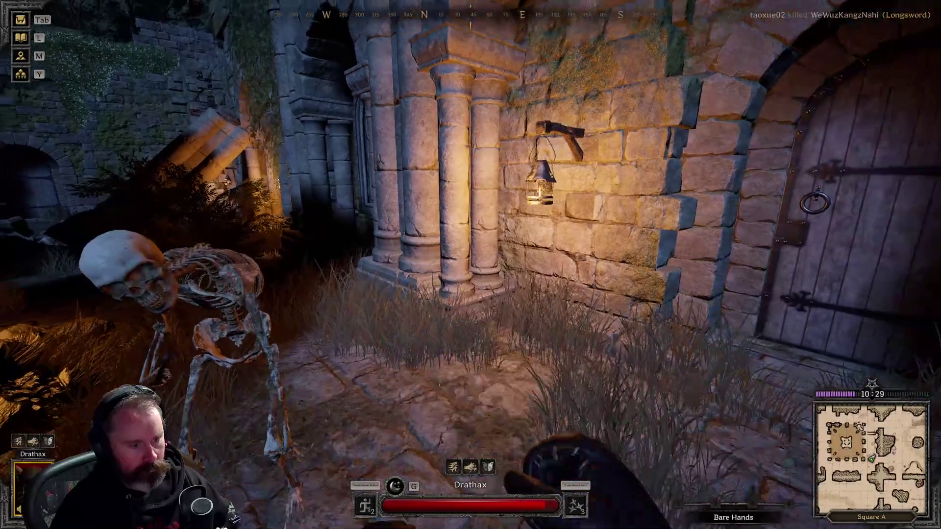
# Draw the rapier and stab the courtyard skeleton until it falls
pyautogui.press('1')
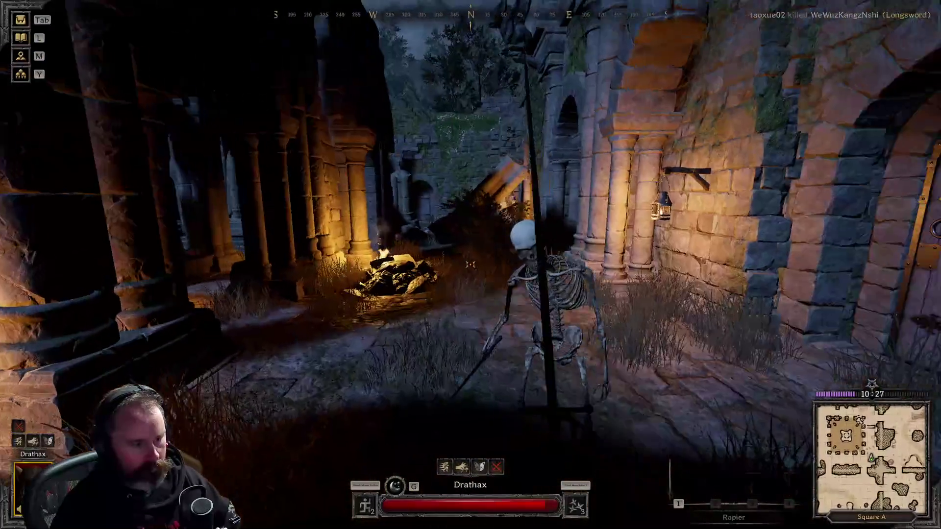
pyautogui.click(471, 265)
pyautogui.moveTo(471, 265)
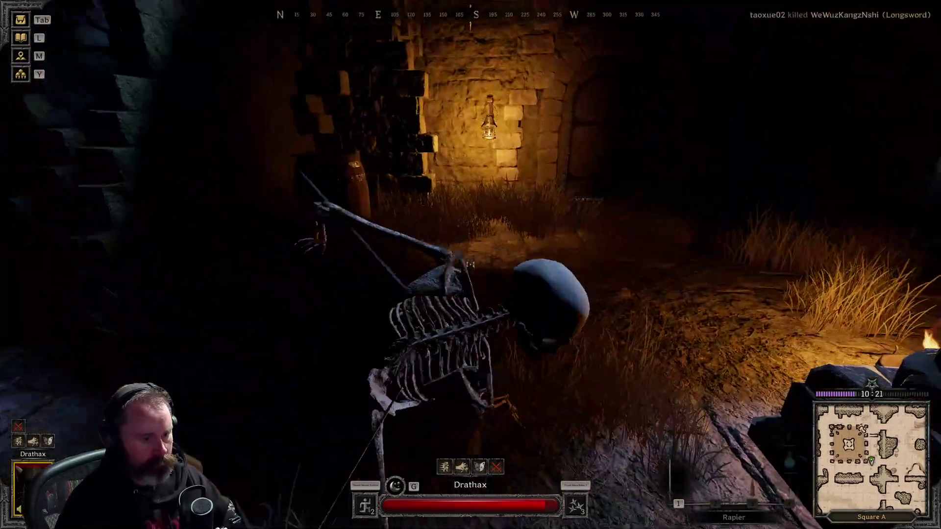
pyautogui.click(471, 264)
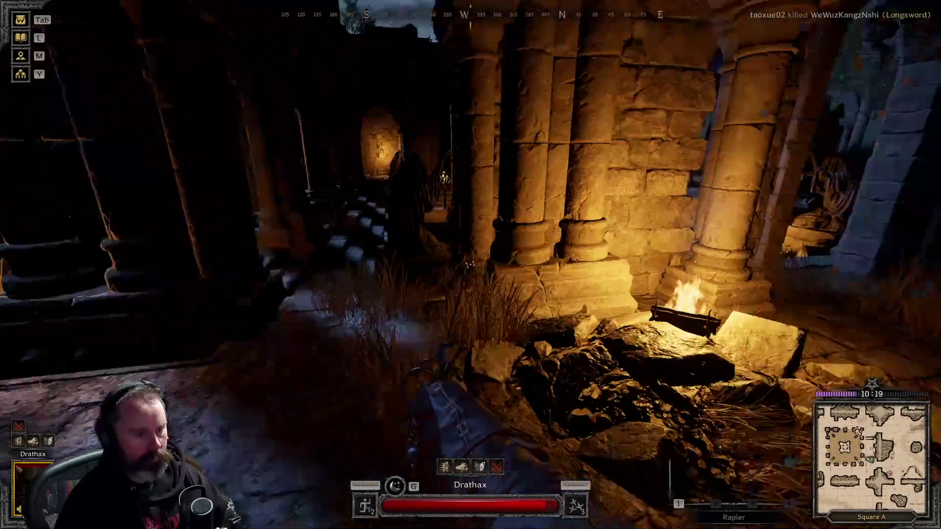
pyautogui.click(471, 264)
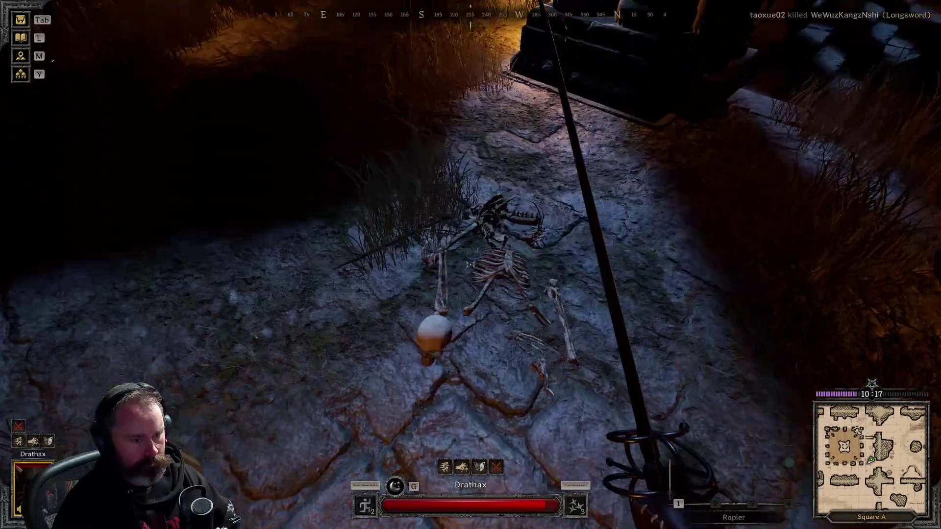
# Loot the fallen skeleton and wear its beret in place of the Rogue Cowl
pyautogui.press('e')
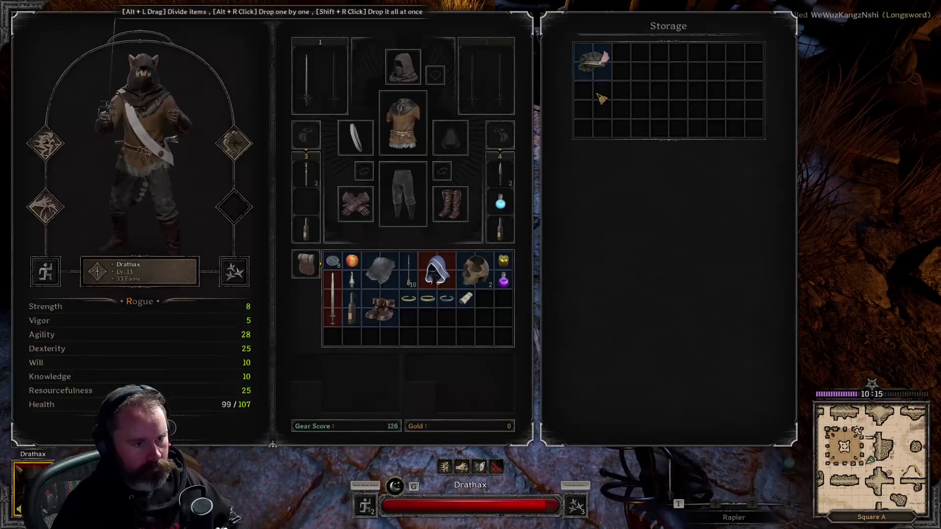
pyautogui.moveTo(603, 70)
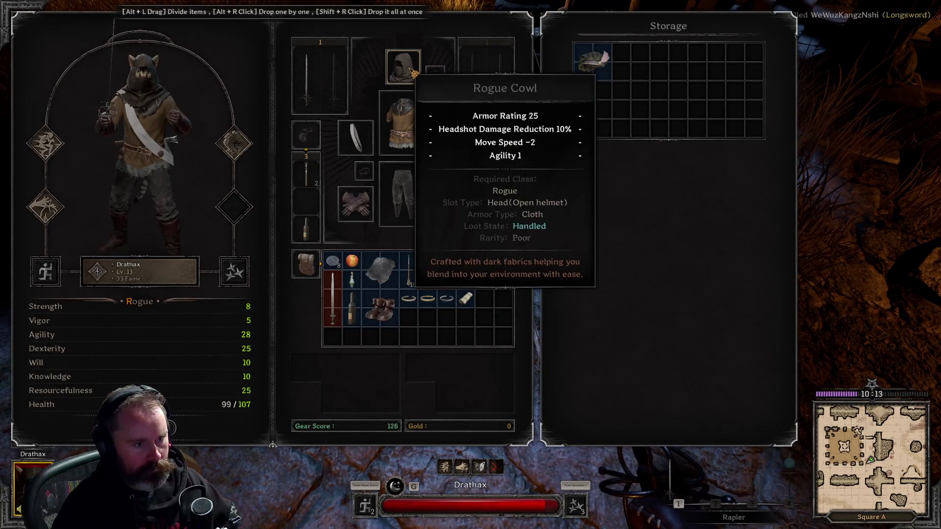
pyautogui.rightClick(595, 66)
# Bag the Rogue Cowl, put a Bandage in the empty utility slot, and close the inventory
pyautogui.moveTo(662, 89)
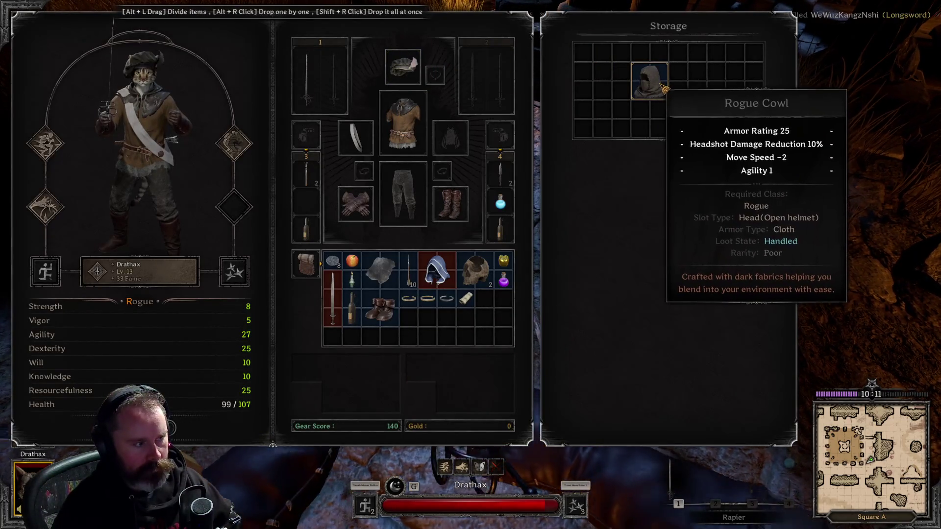
pyautogui.moveTo(663, 91); pyautogui.dragTo(891, 145)
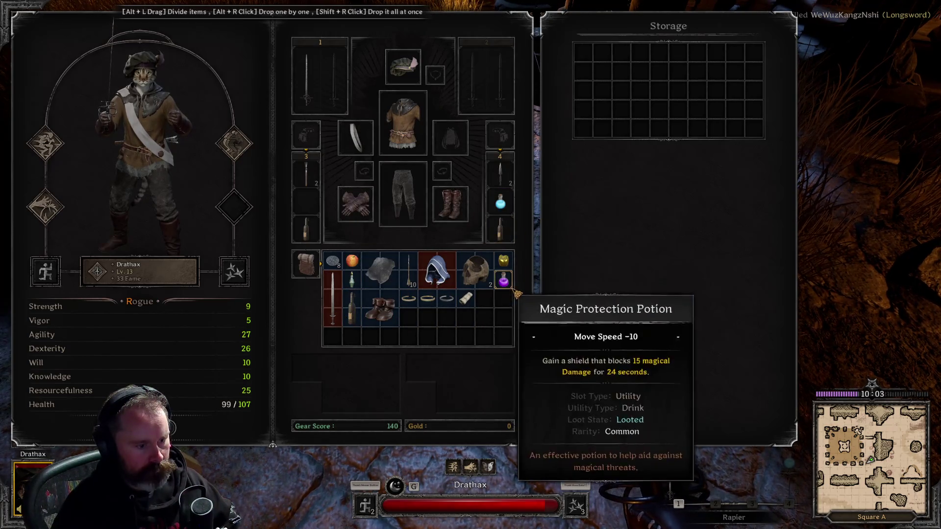
pyautogui.moveTo(473, 297)
pyautogui.mouseDown()
pyautogui.moveTo(332, 199)
pyautogui.moveTo(306, 201)
pyautogui.mouseUp()
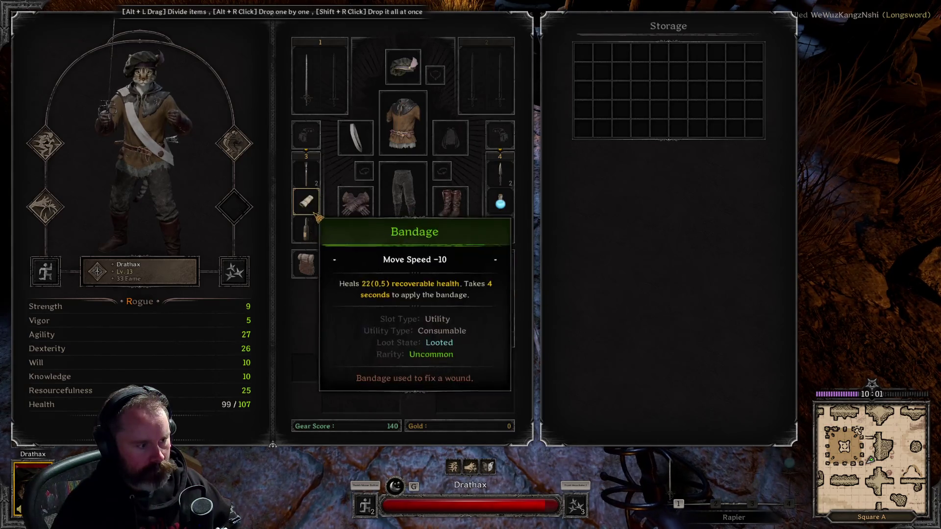
pyautogui.press('Tab')
# Walk past the fountain and down the corridor, then open the arched wooden door
pyautogui.press('w')
pyautogui.press('1')
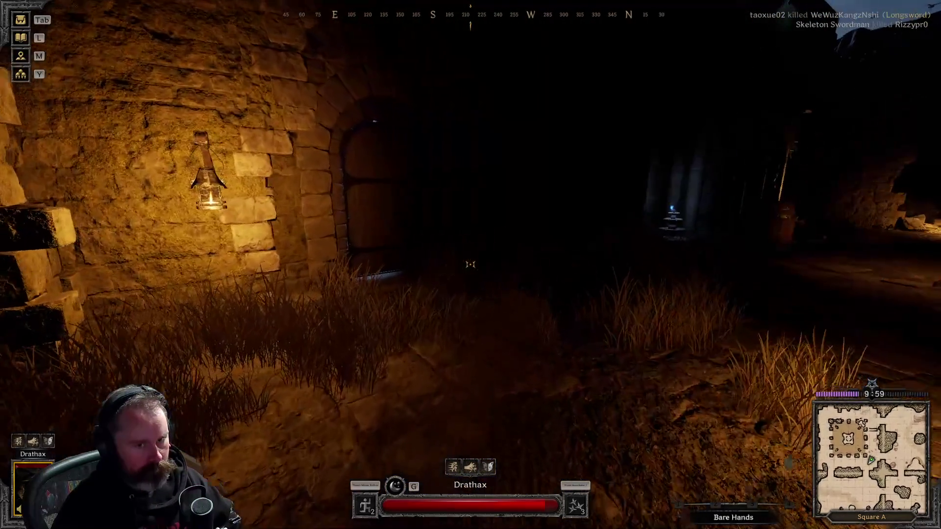
pyautogui.press('w')
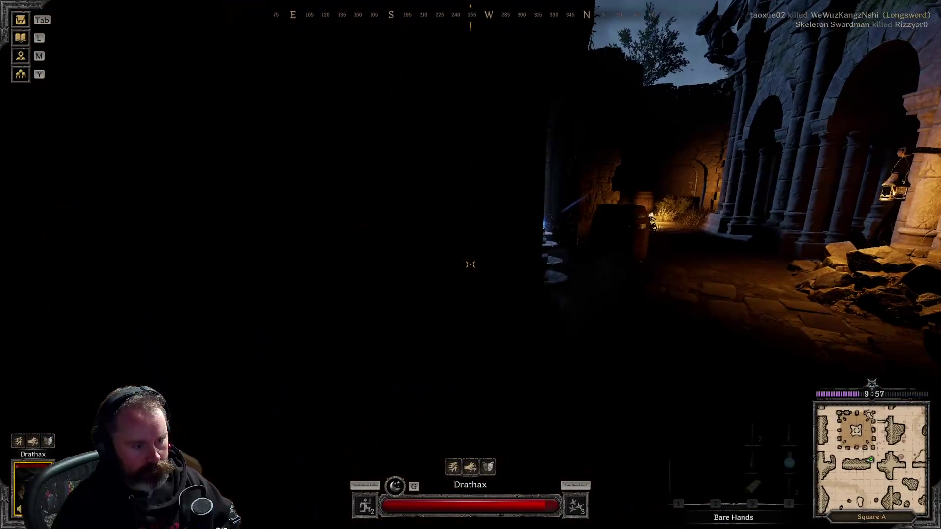
pyautogui.press('w')
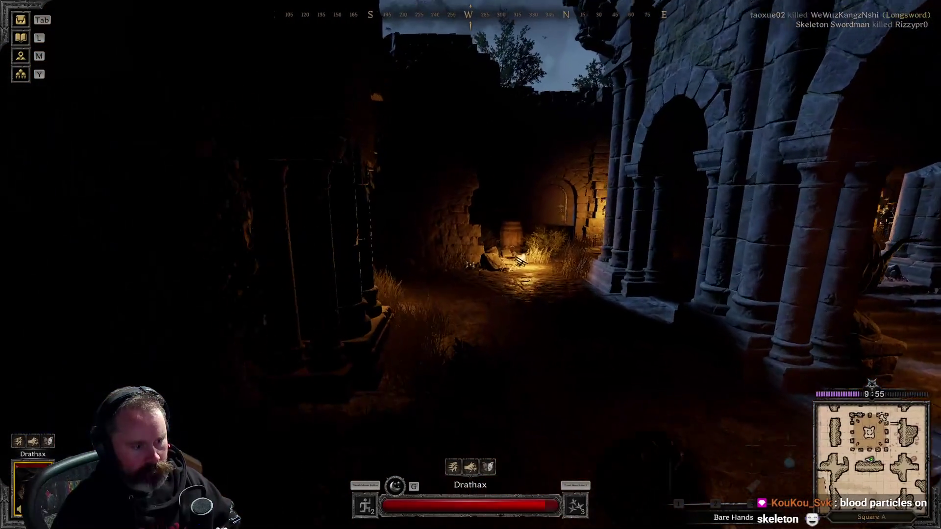
pyautogui.press('w')
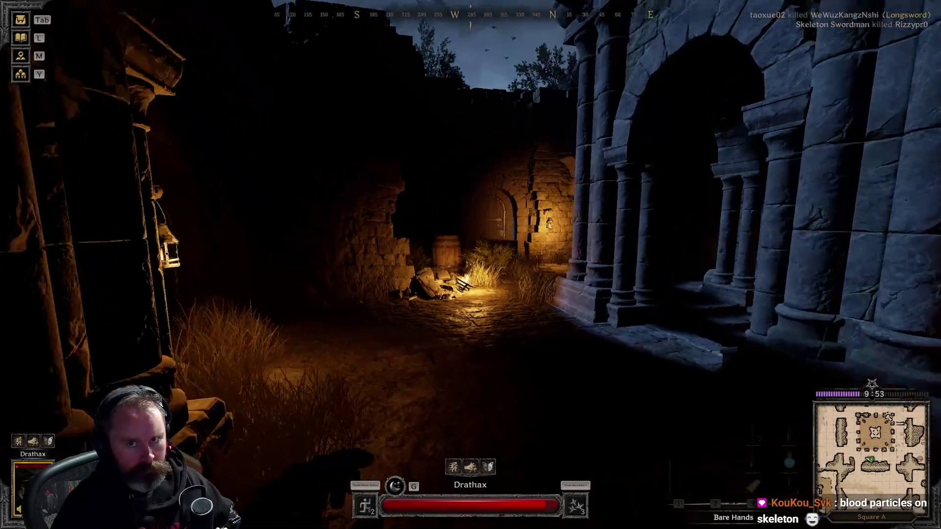
pyautogui.press('w')
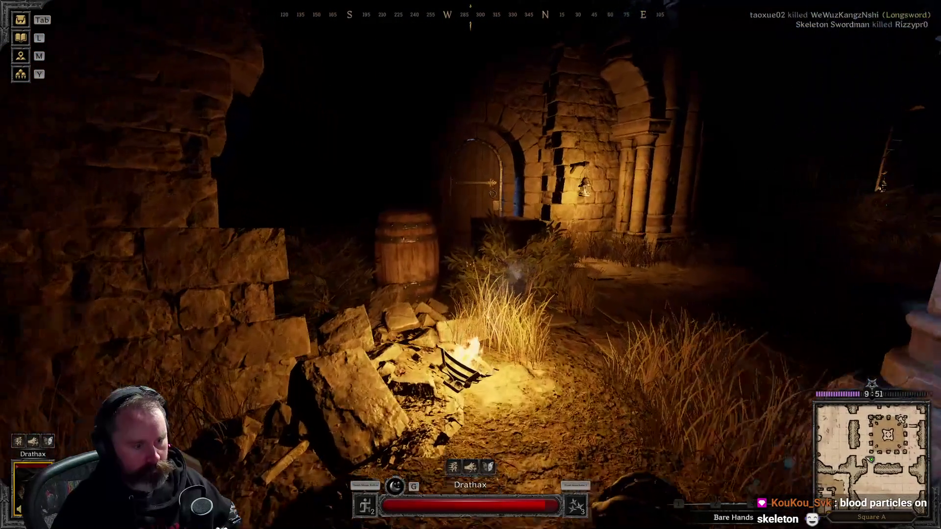
pyautogui.press('w')
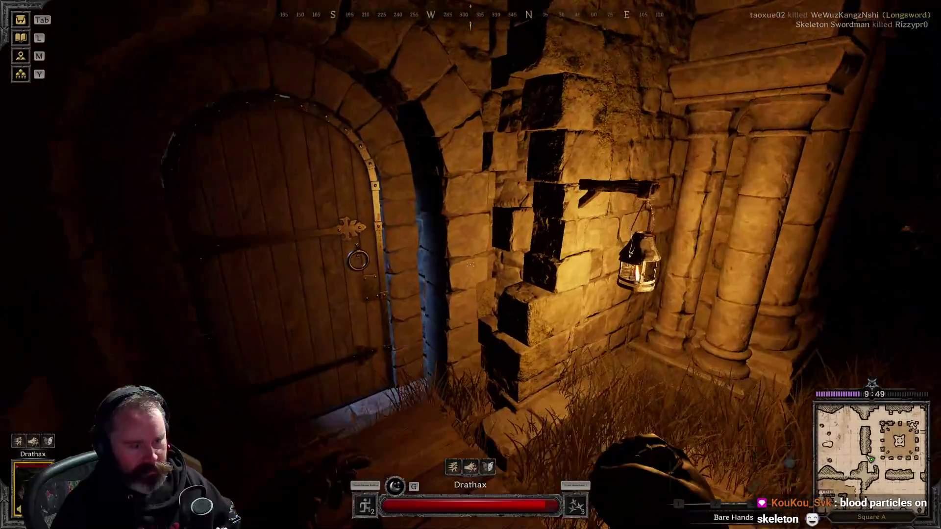
pyautogui.press('f')
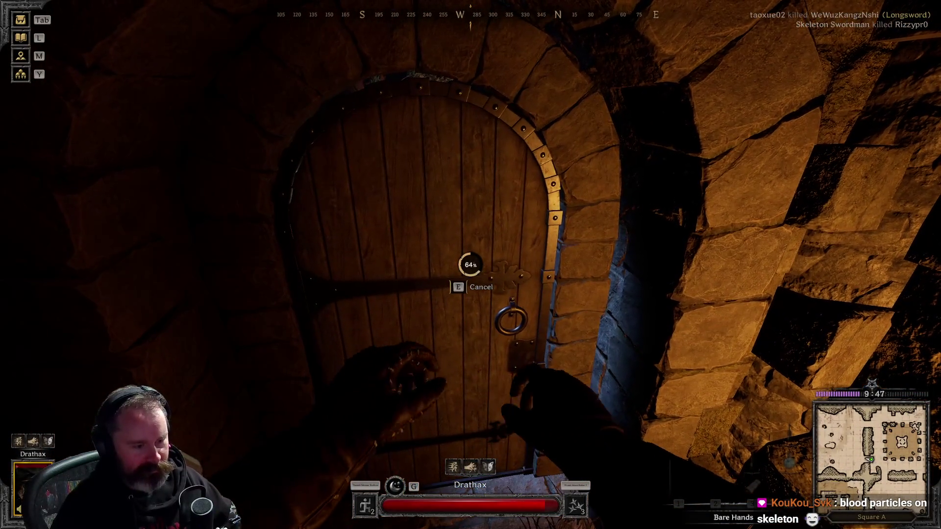
pyautogui.press('w')
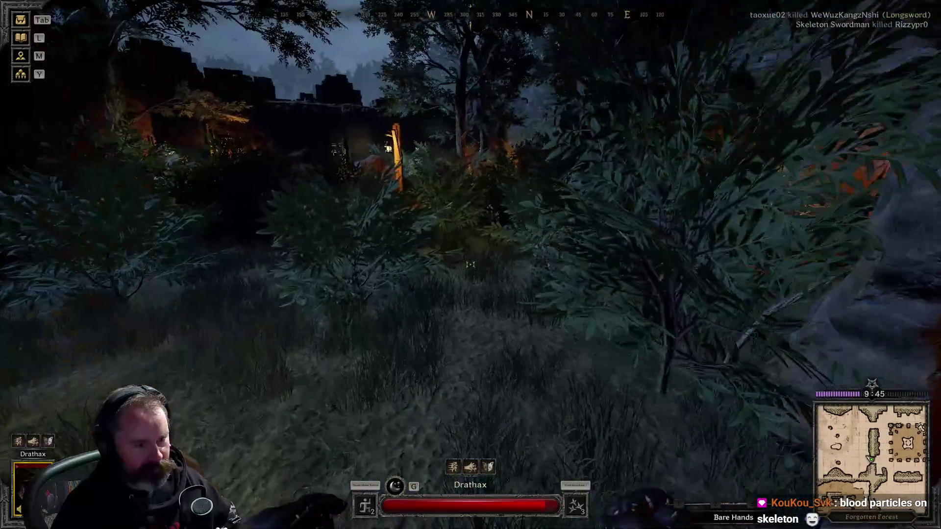
# Cross the forest along the rock wall and open the wooden door in the lit archway
pyautogui.press('w')
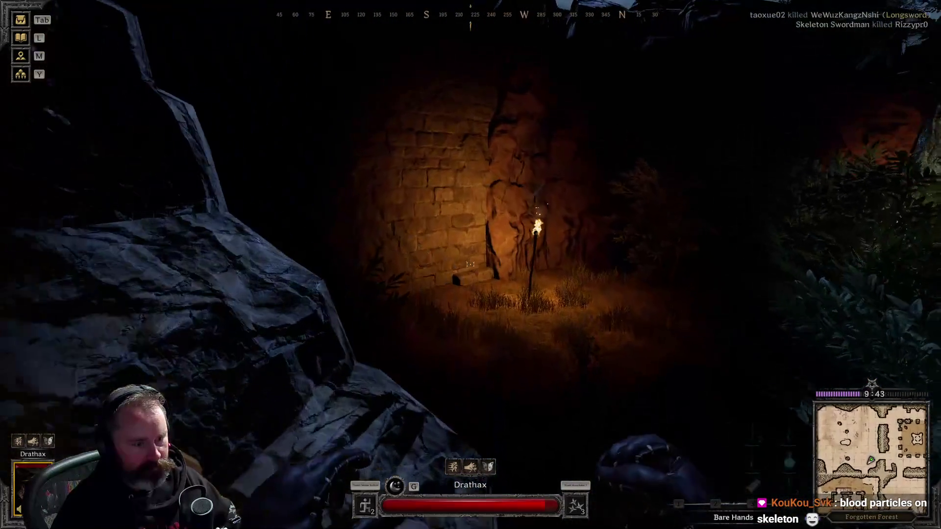
pyautogui.press('w')
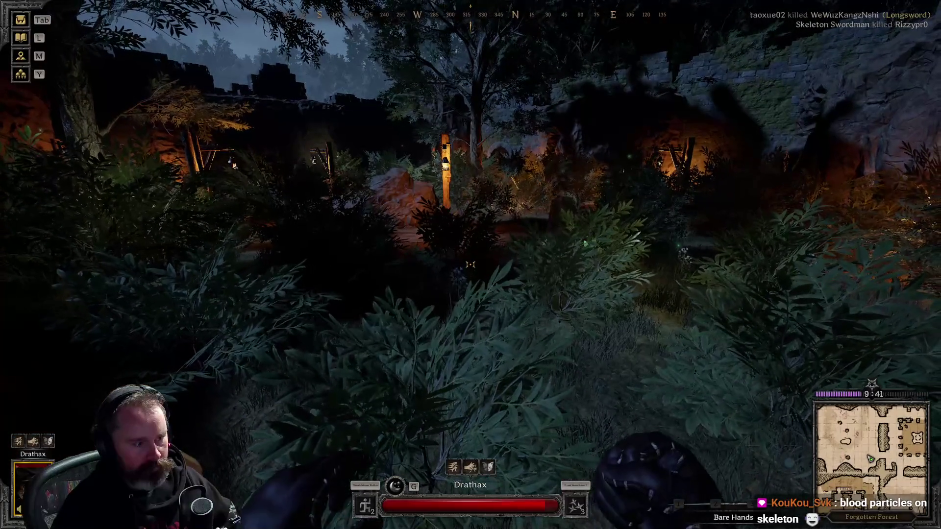
pyautogui.press('w')
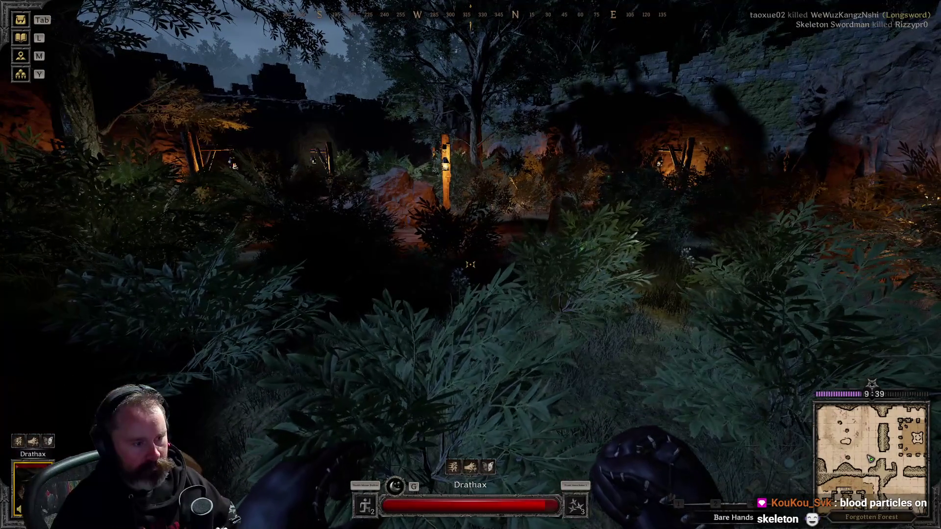
pyautogui.press('w')
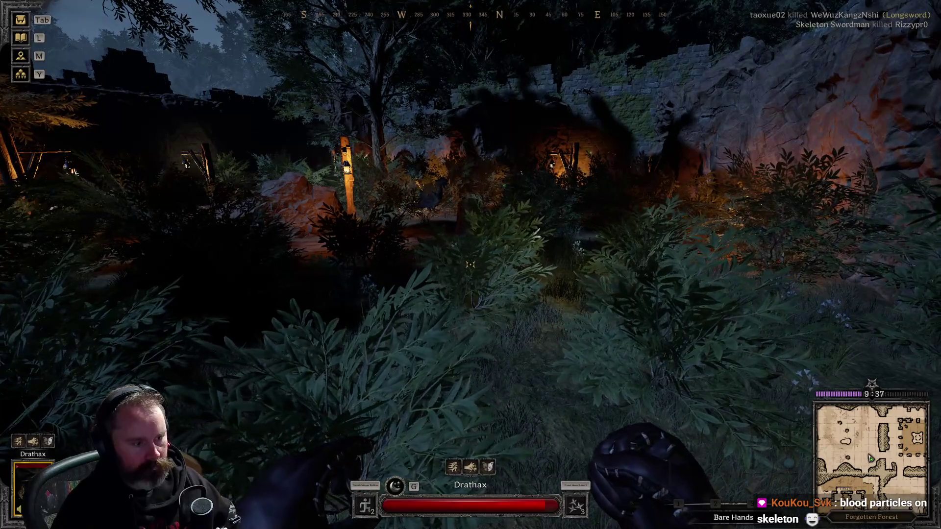
pyautogui.press('w')
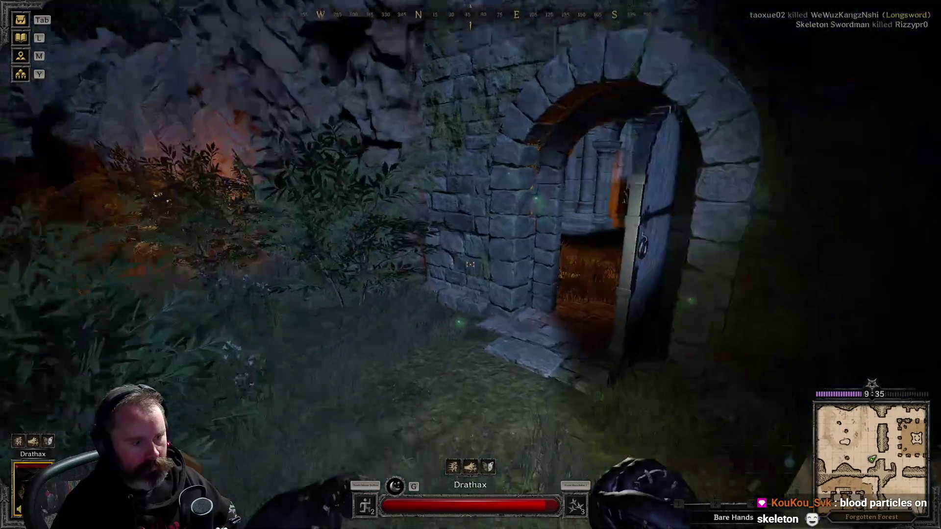
pyautogui.press('w')
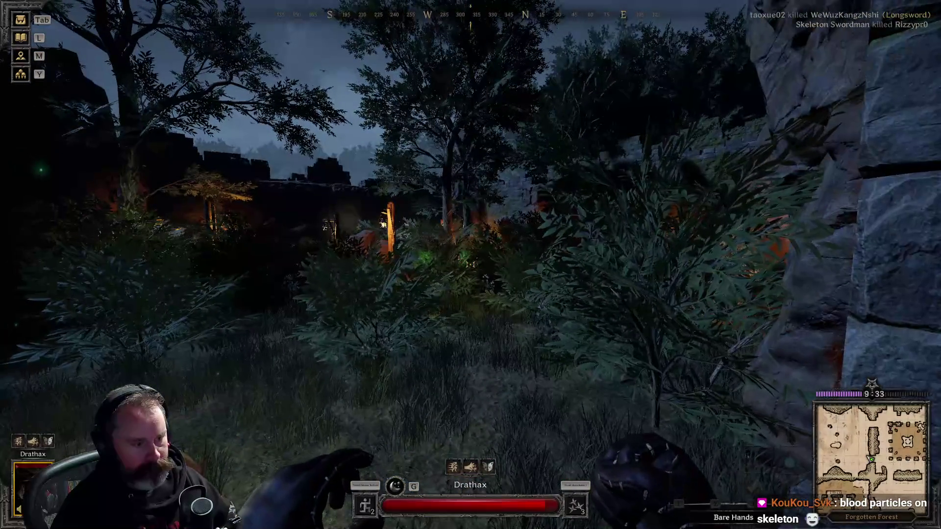
pyautogui.press('w')
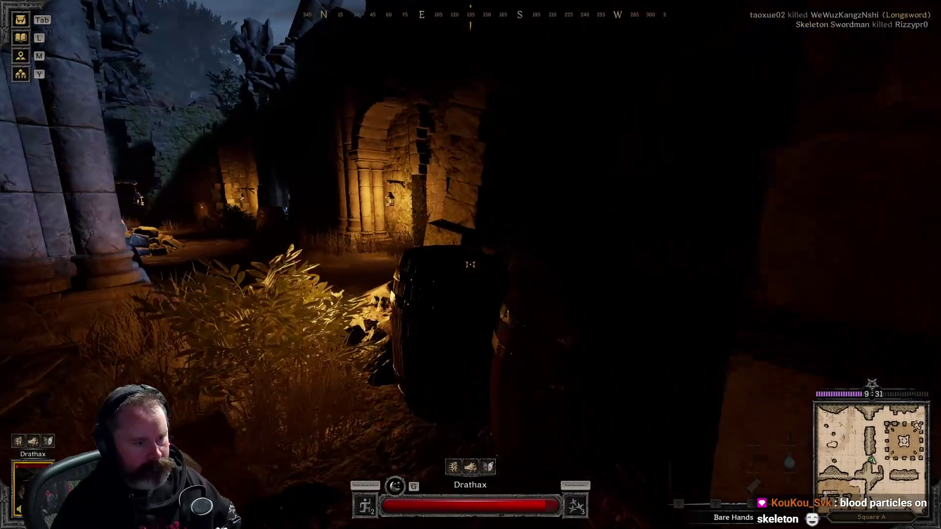
pyautogui.press('w')
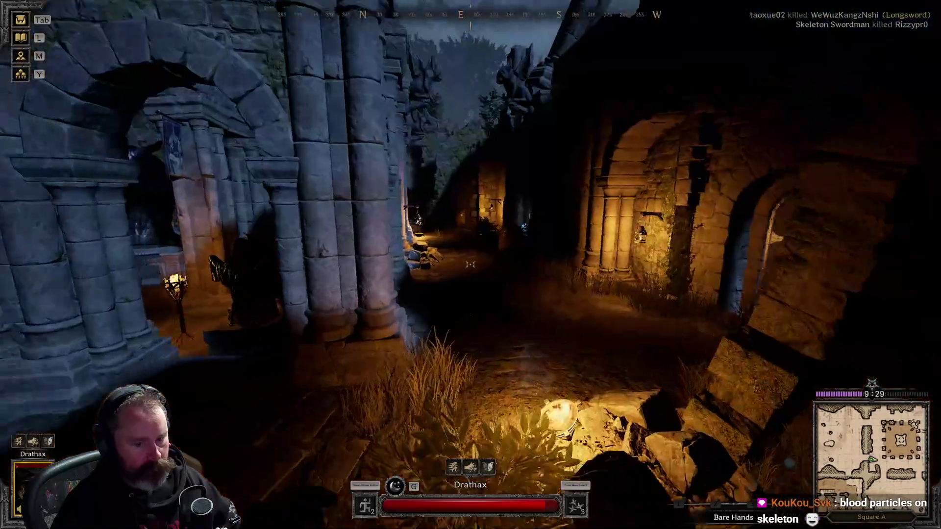
pyautogui.press('w')
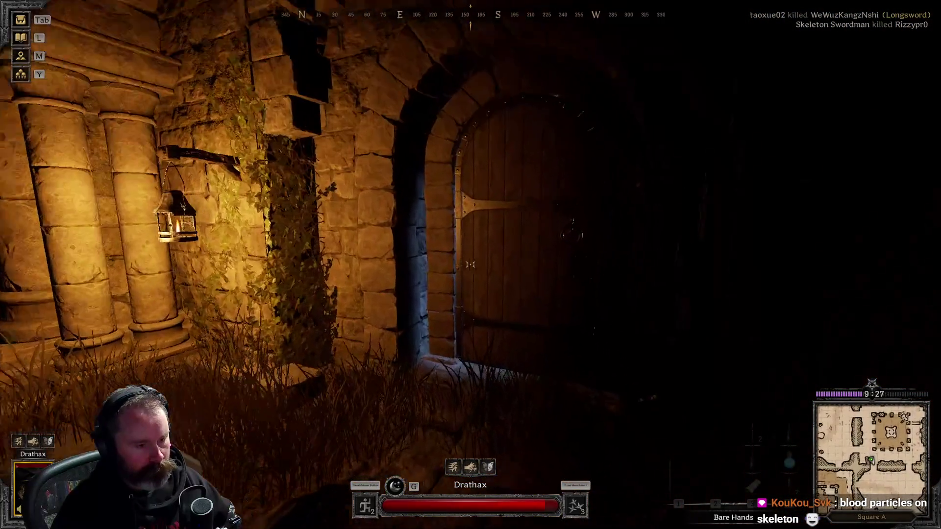
pyautogui.press('e')
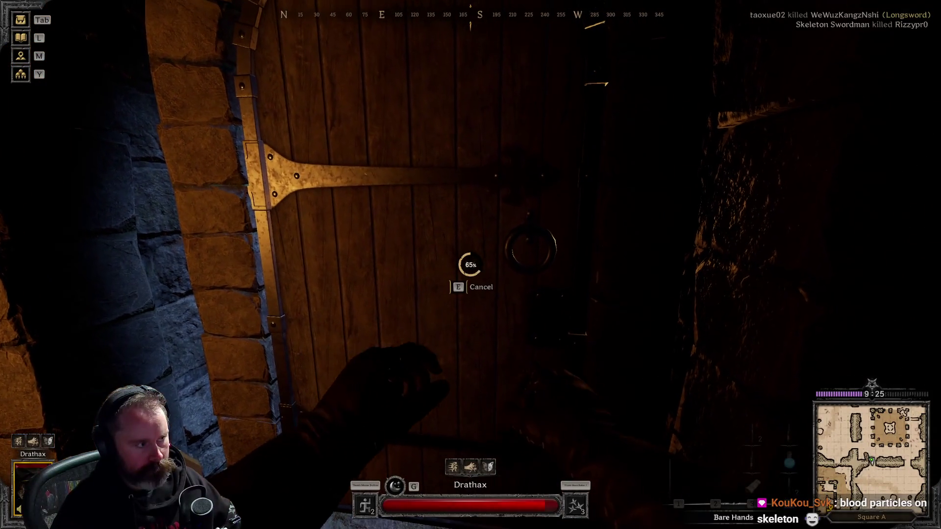
# Walk through the door and push through the forest bushes toward the wooden scaffolding
pyautogui.press('w')
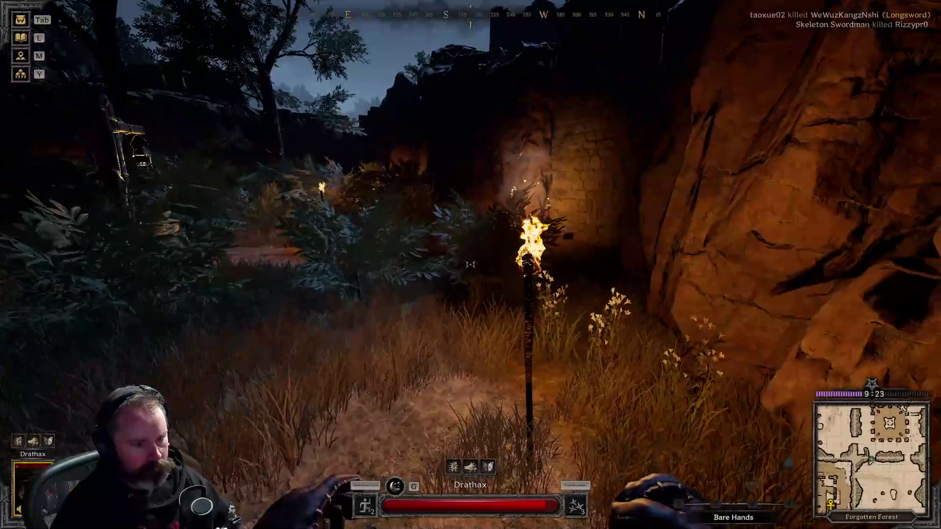
pyautogui.press('w')
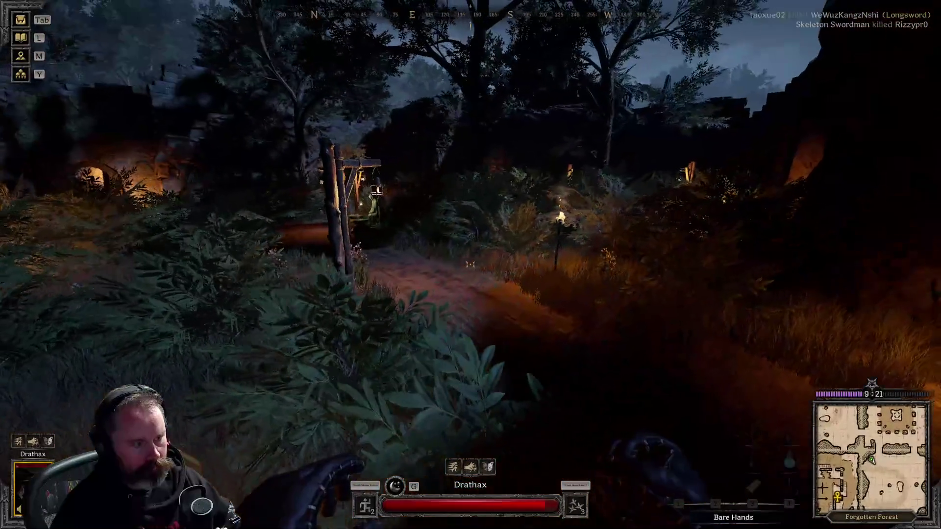
pyautogui.press('w')
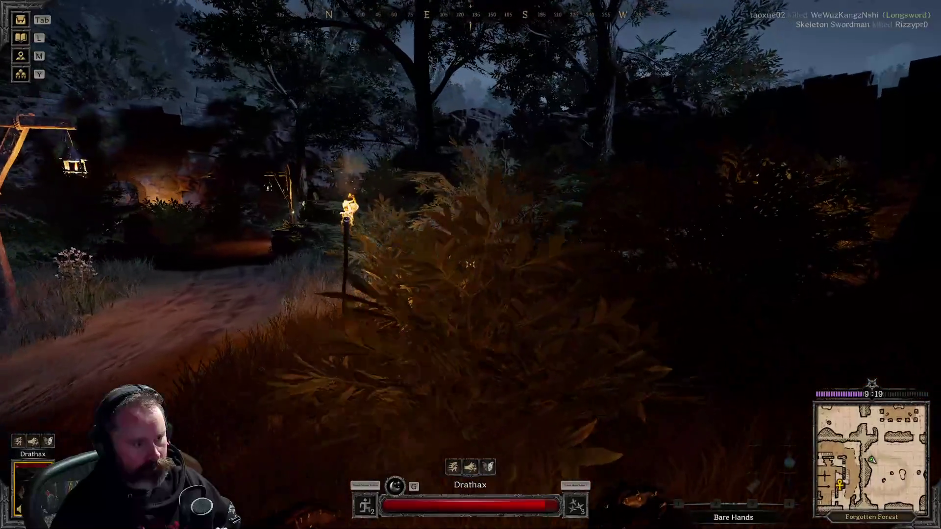
pyautogui.press('w')
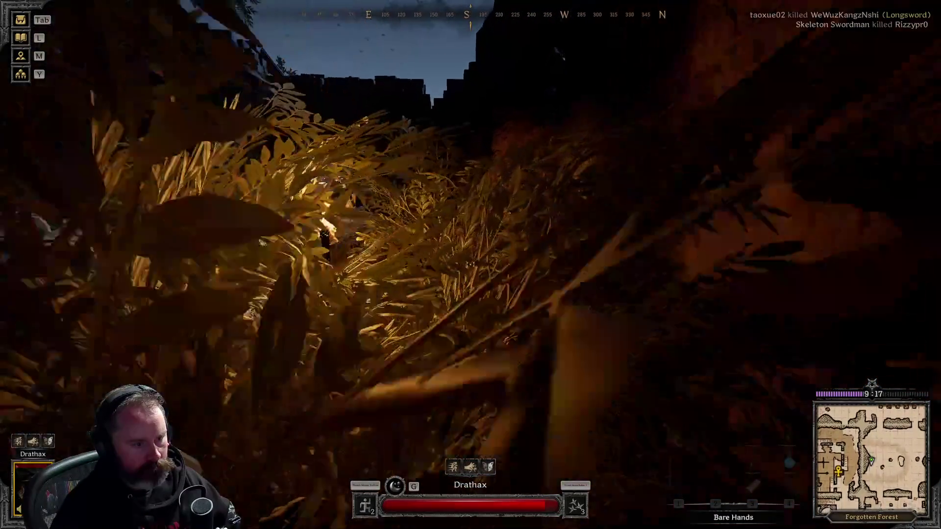
pyautogui.press('w')
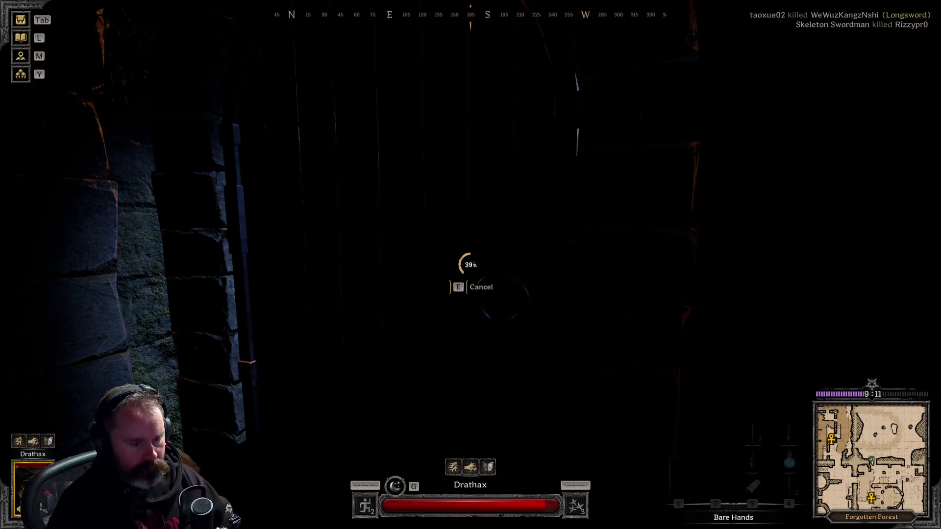
# Cross the ruined Abandoned Sanctuary courtyard and open the wooden door in the torch-lit wall
pyautogui.press('f')
pyautogui.press('w')
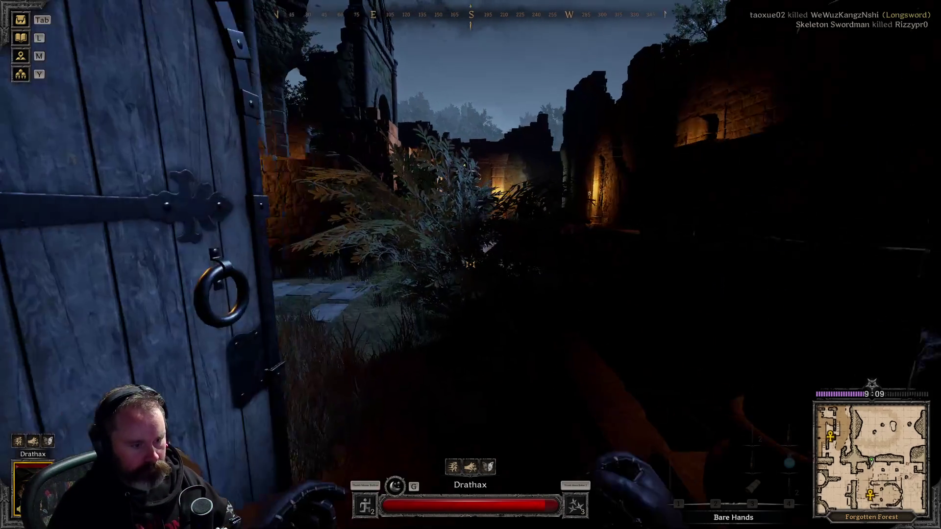
pyautogui.press('w')
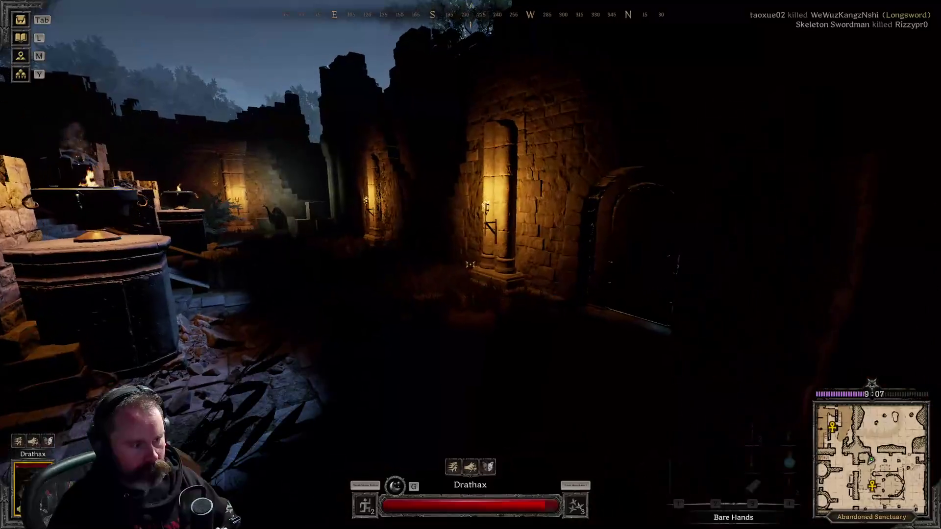
pyautogui.moveTo(471, 264)
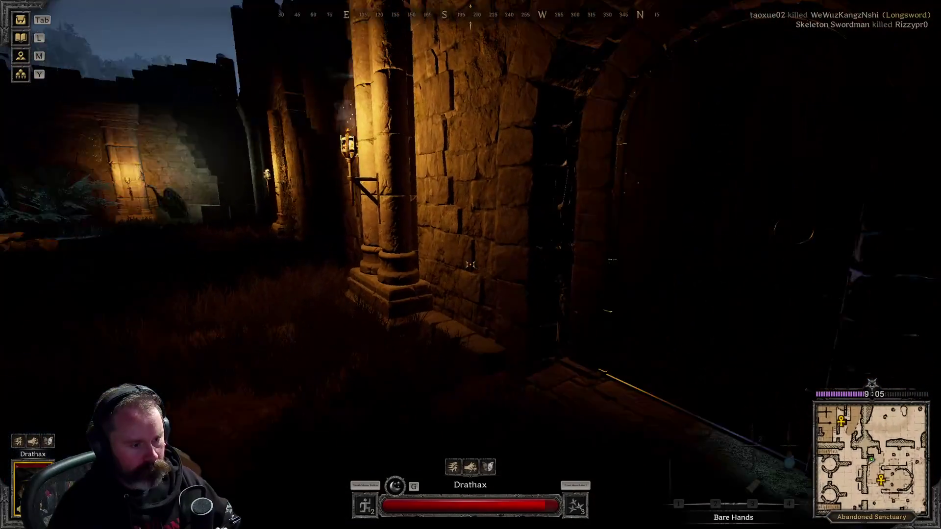
pyautogui.press('w')
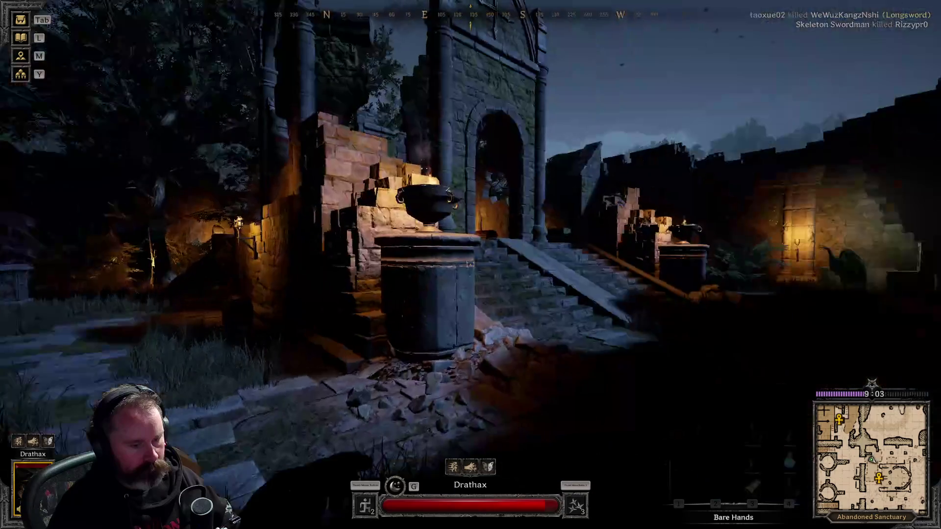
pyautogui.press('w')
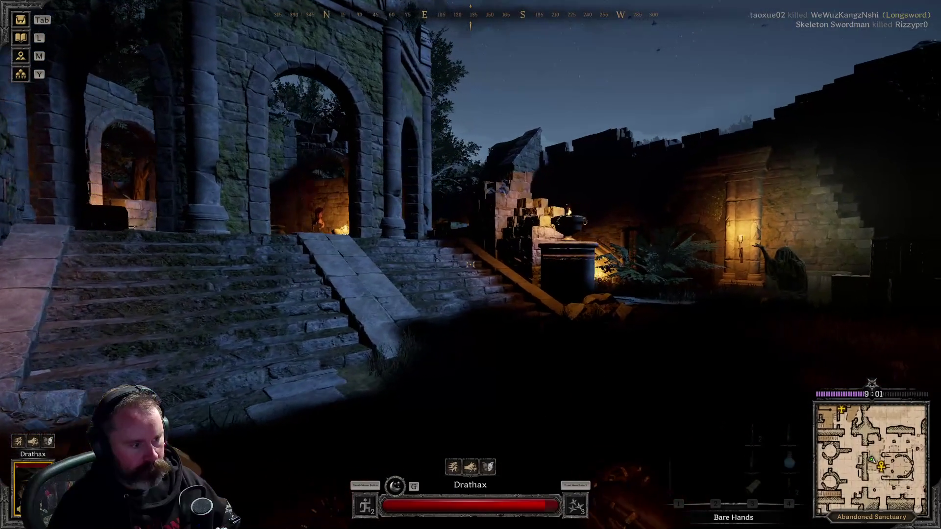
pyautogui.press('w')
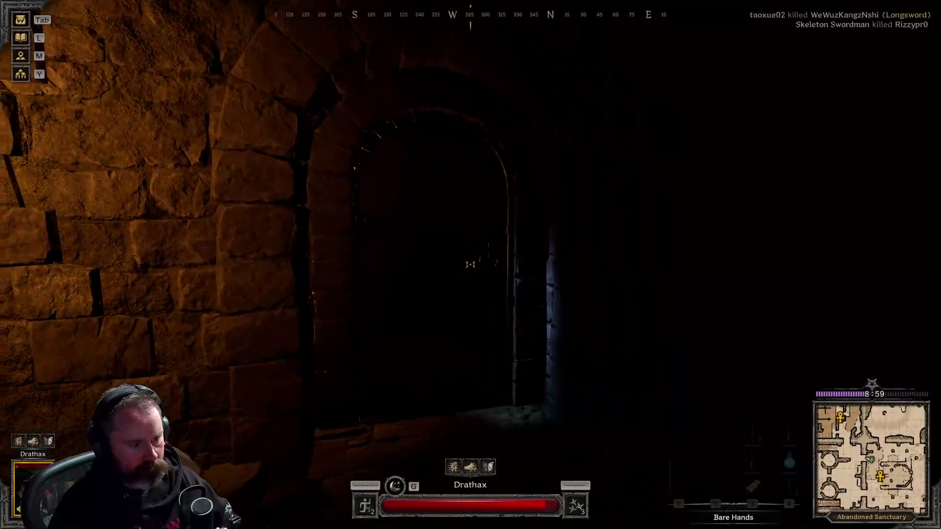
pyautogui.press('e')
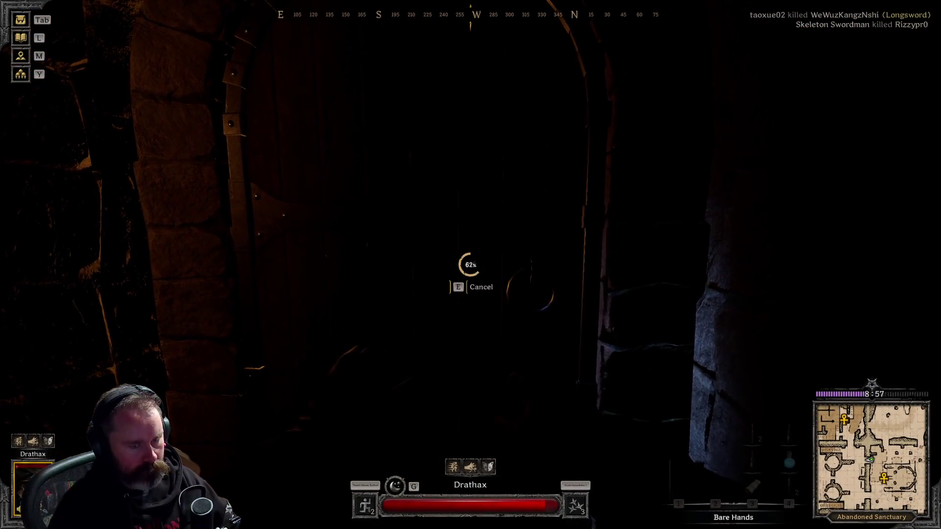
# Walk into the Barbican's dark stone corridor and draw the rapier
pyautogui.press('w')
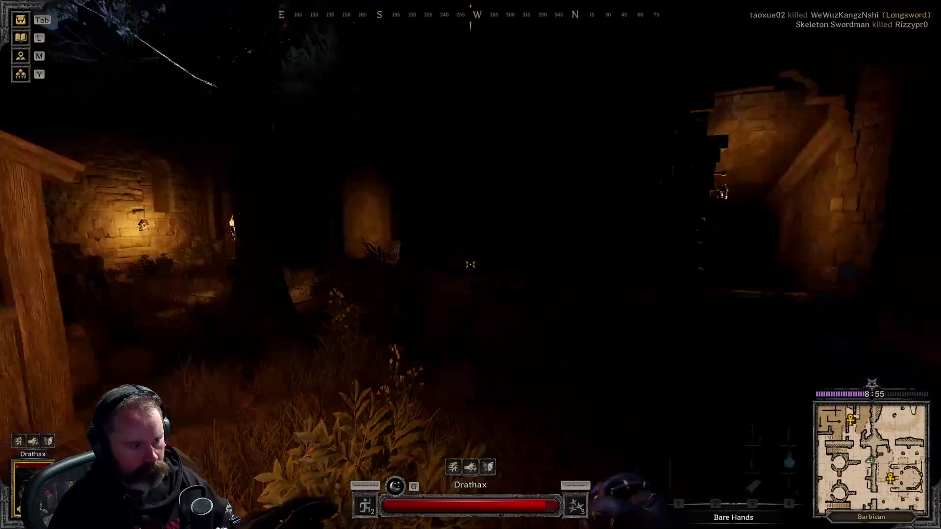
pyautogui.press('w')
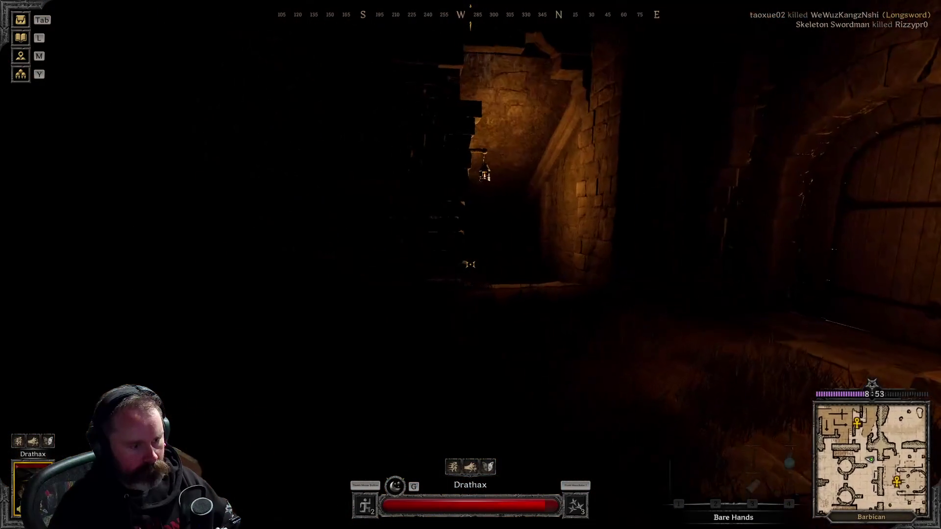
pyautogui.press('w')
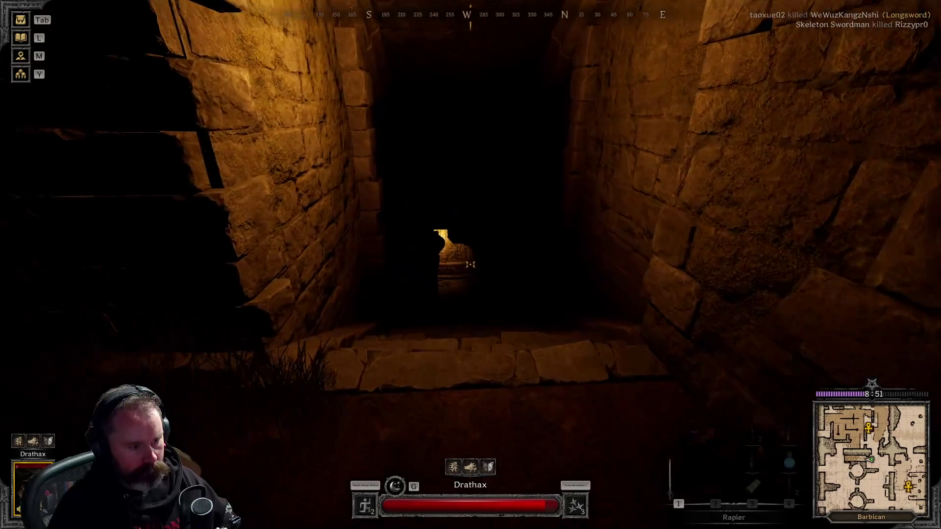
pyautogui.press('1')
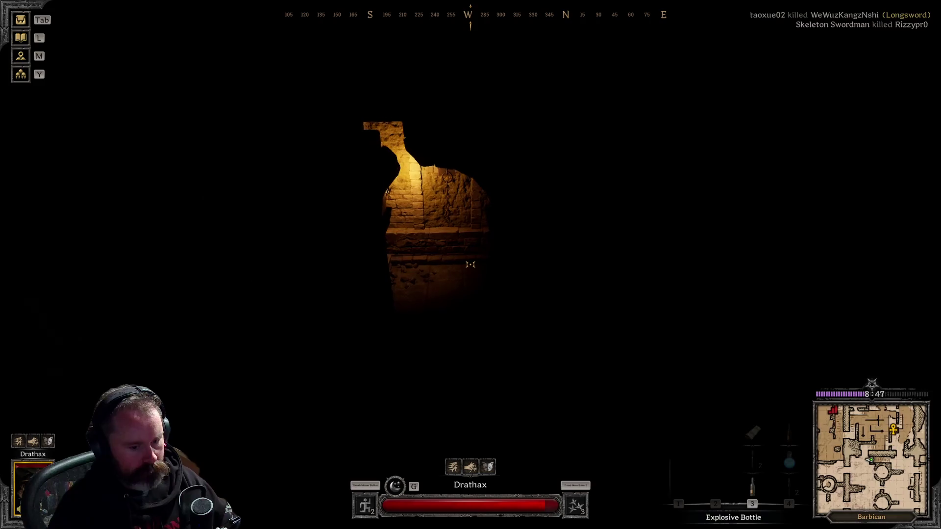
# Walk into the torch-lit room, switch to the torch, and open the inscribed stone door
pyautogui.press('w')
pyautogui.press('1')
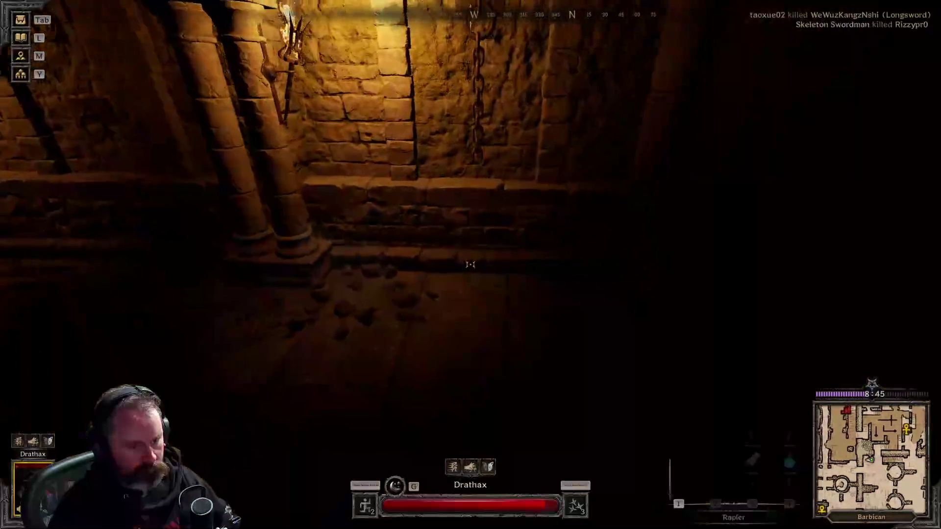
pyautogui.press('w')
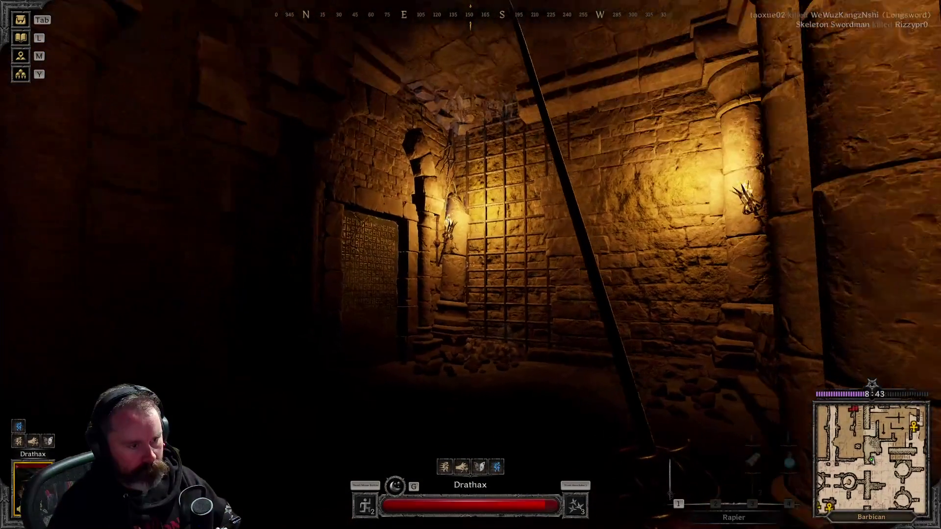
pyautogui.press('w')
pyautogui.press('3')
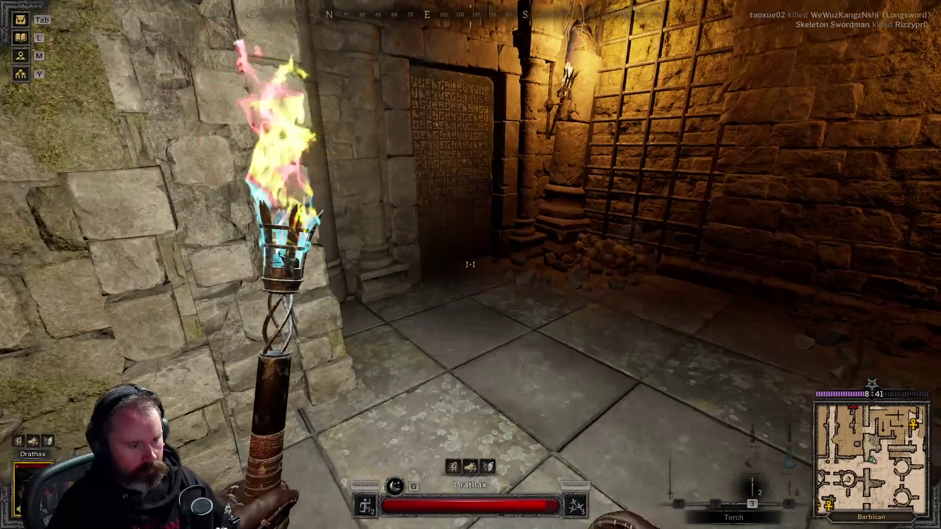
pyautogui.press('w')
pyautogui.press('e')
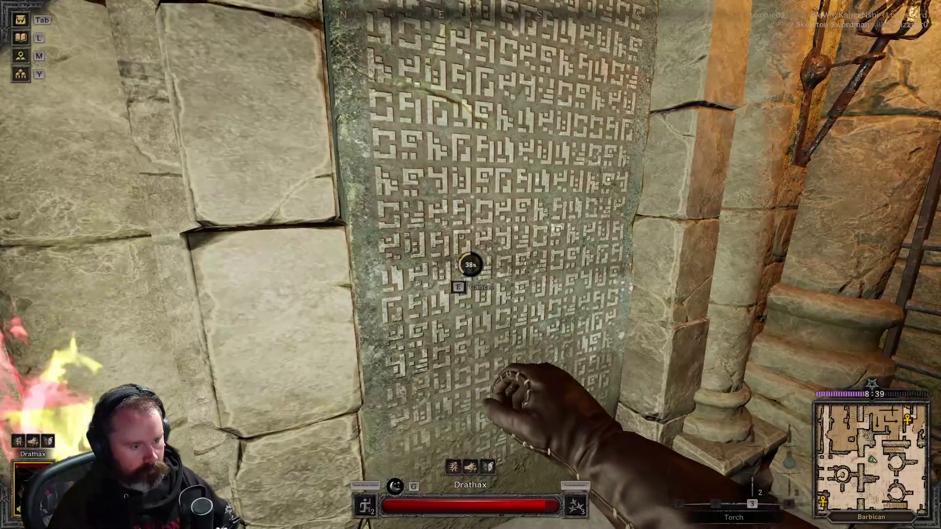
# Explore the large banner-hung hall past the circle and pillar, then enter the dark corridor
pyautogui.press('w')
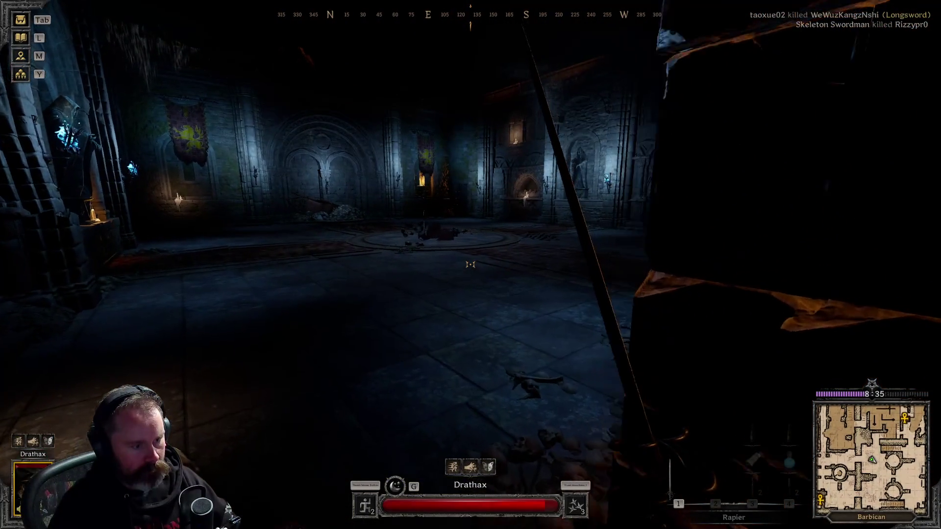
pyautogui.press('w')
pyautogui.press('w')
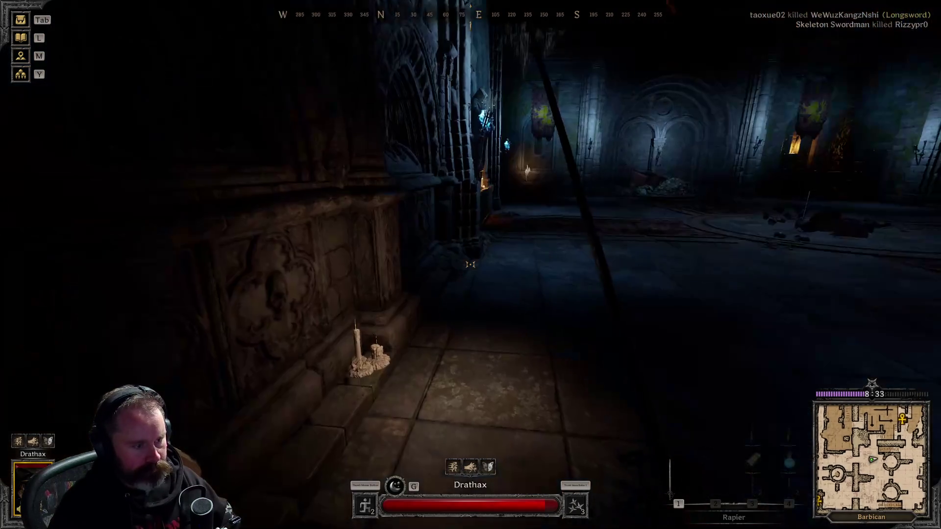
pyautogui.press('w')
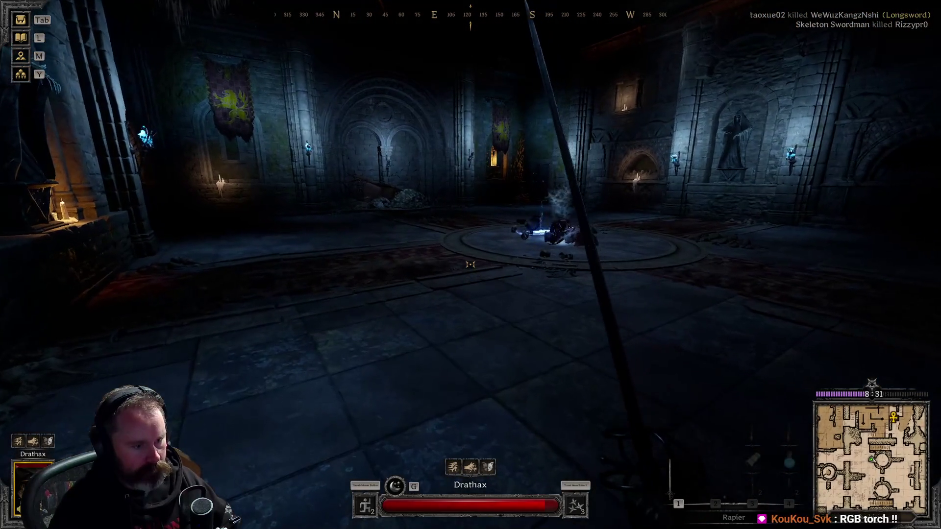
pyautogui.press('w')
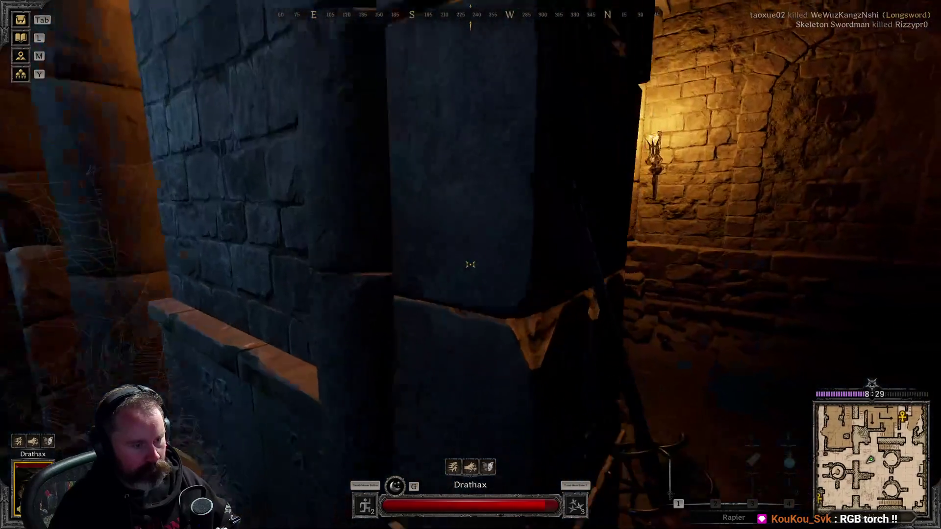
pyautogui.press('w')
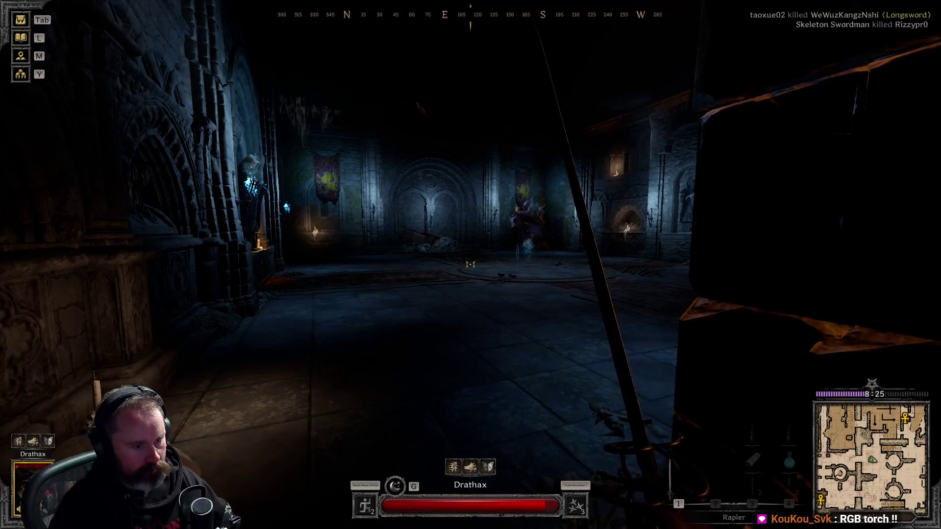
pyautogui.press('w')
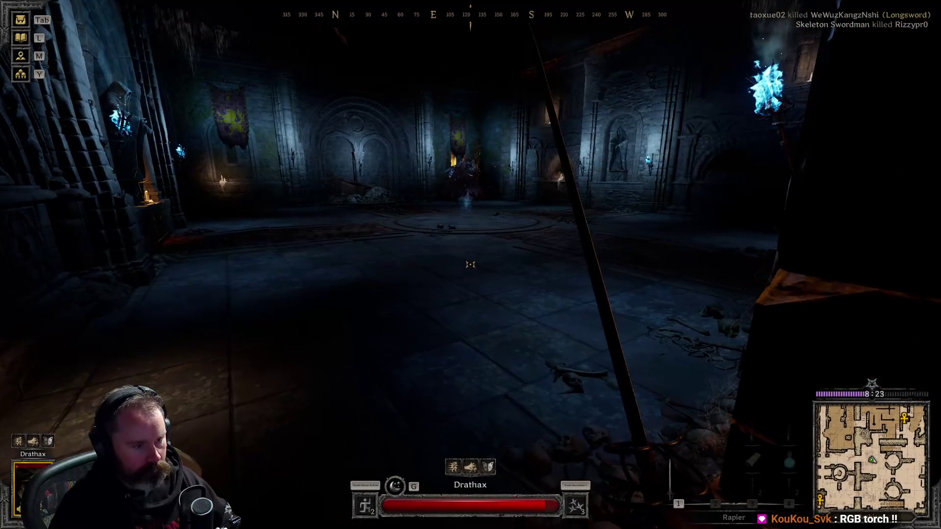
pyautogui.press('w')
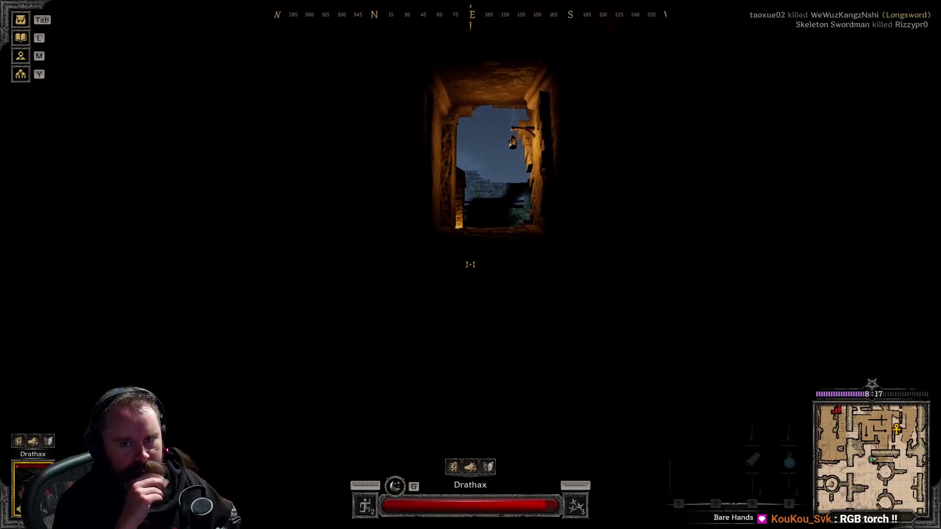
# Climb the stairs and start opening the wooden door, then cancel it
pyautogui.press('w')
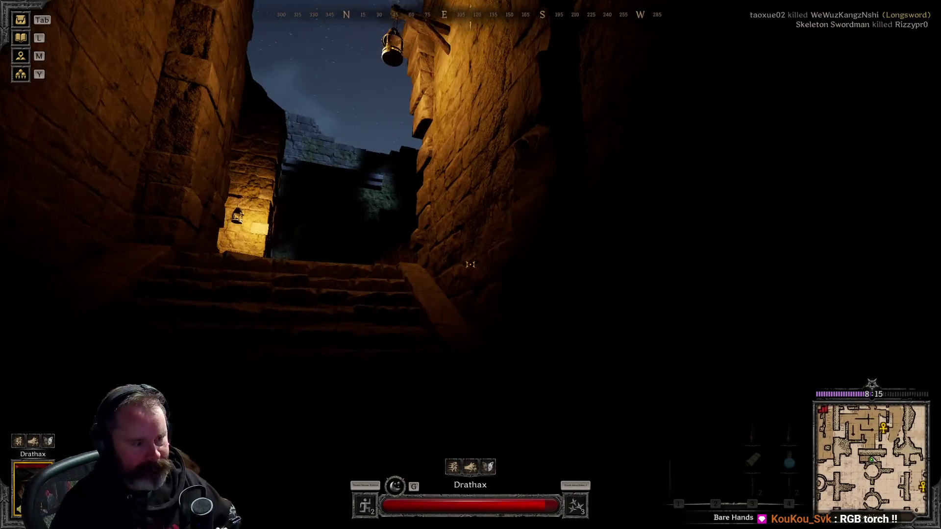
pyautogui.press('w')
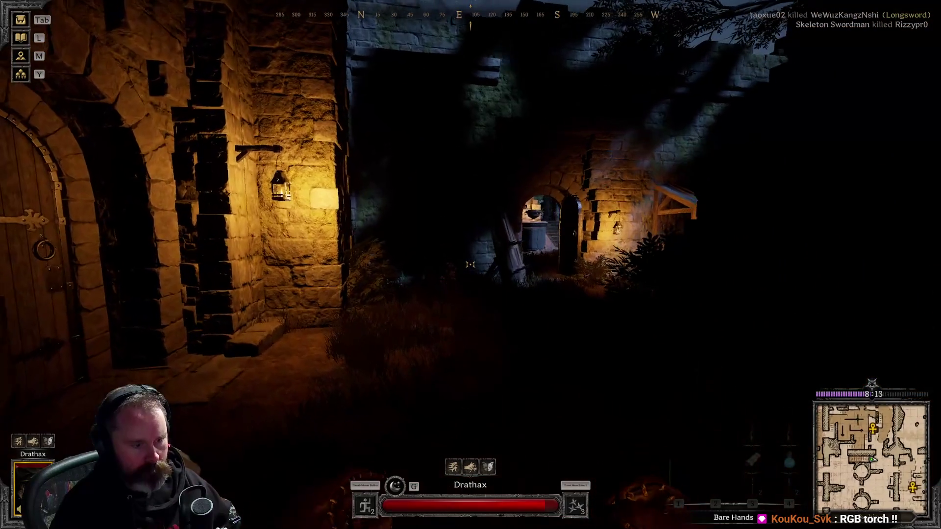
pyautogui.press('e')
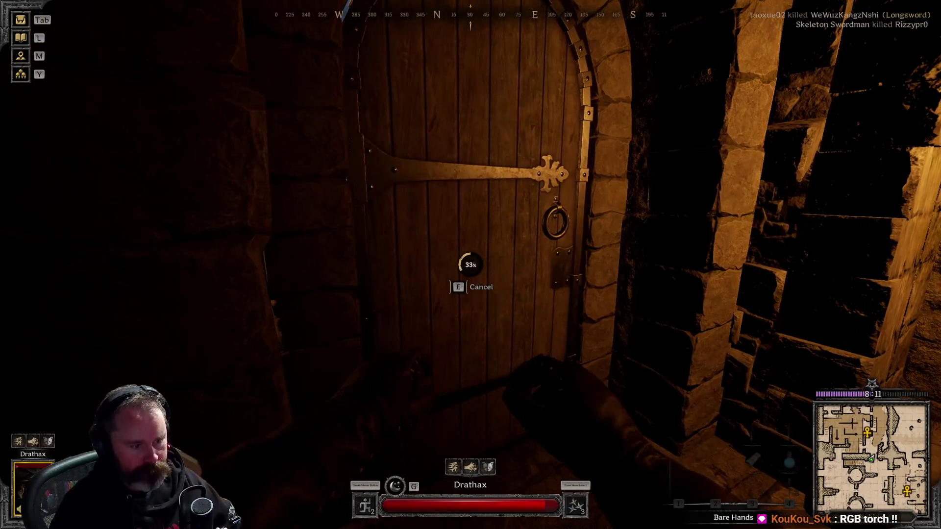
pyautogui.press('e')
# Draw the rapier and walk into the dark grass to the crouched body
pyautogui.press('w')
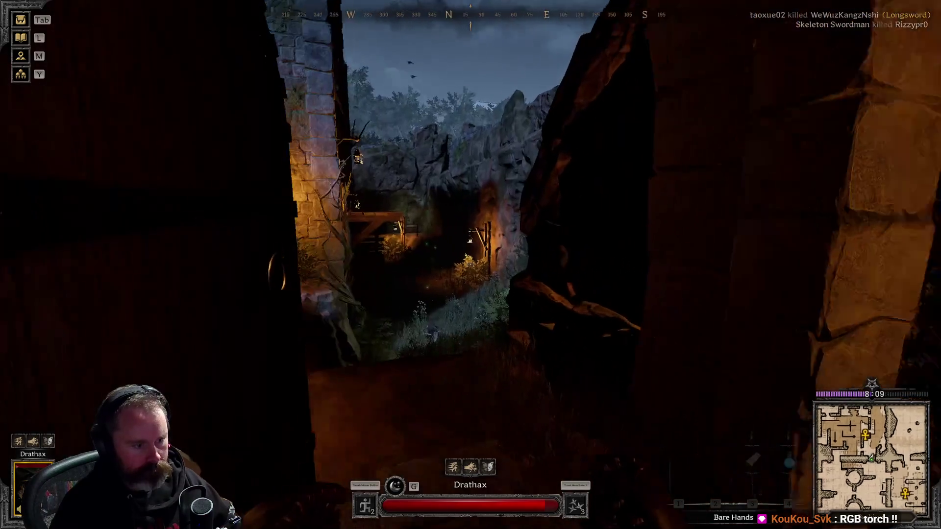
pyautogui.press('1')
pyautogui.press('w')
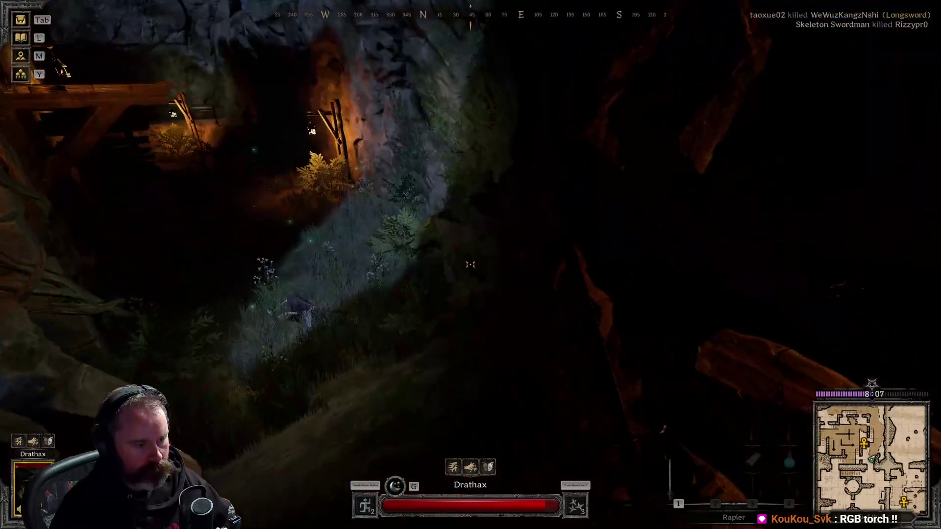
pyautogui.press('w')
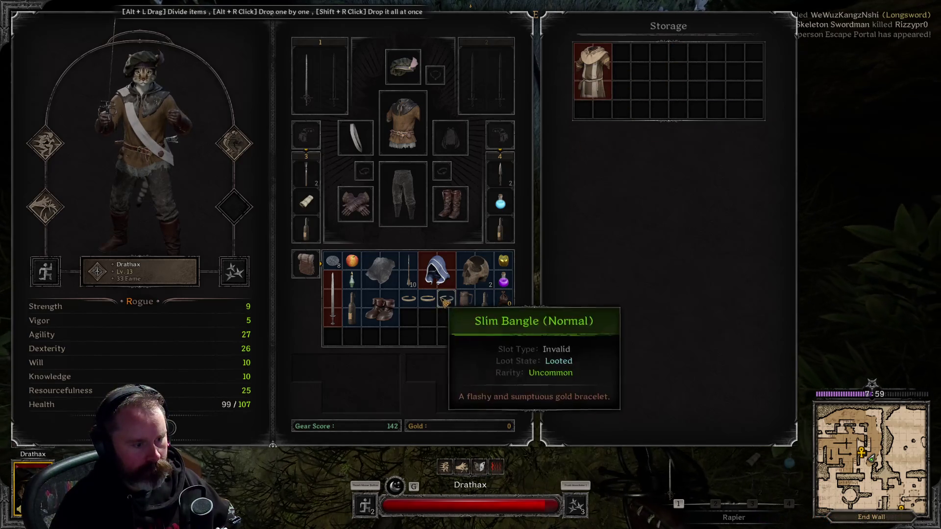
# Close the body's loot, then search the container beside the barrel for a Short Sword
pyautogui.press('Tab')
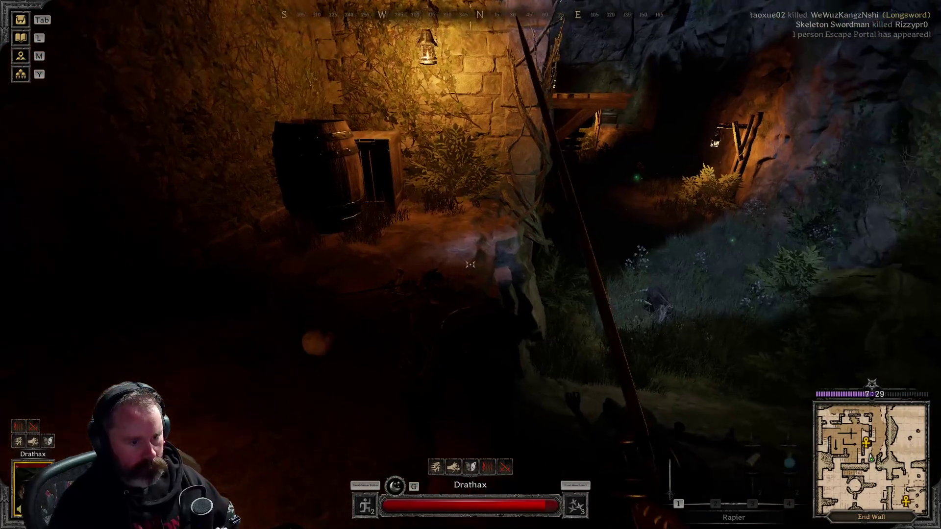
pyautogui.press('f')
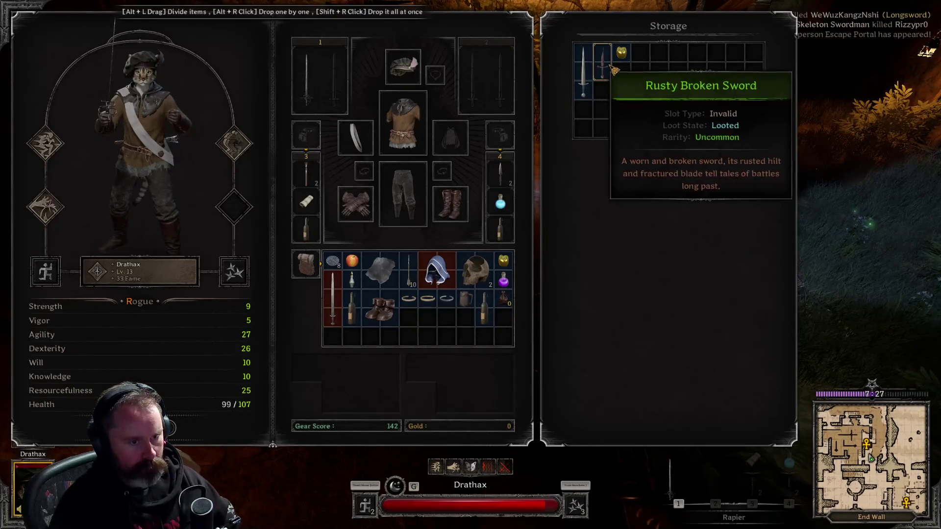
pyautogui.press('Tab')
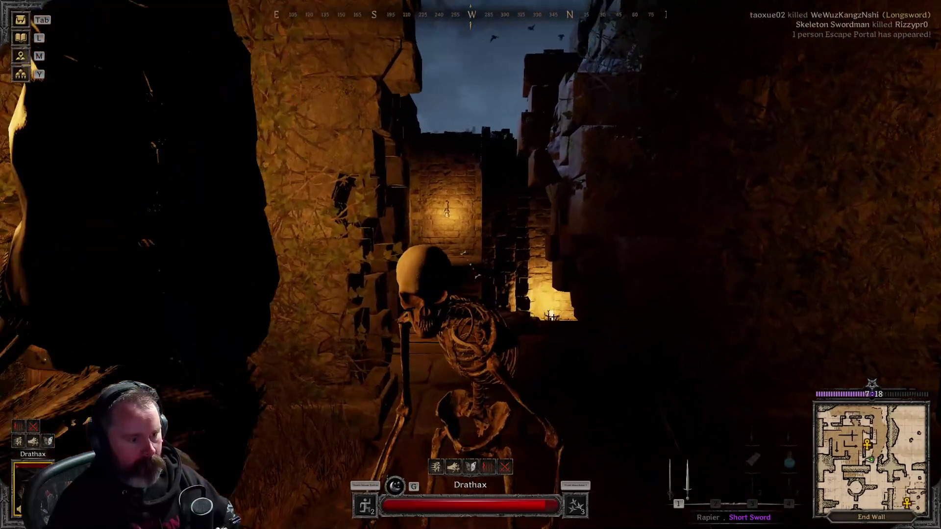
# Kill the skeleton, loot it, move the Rapier to weapon slot 2 and take the Sturdy Boots
pyautogui.click(470, 264)
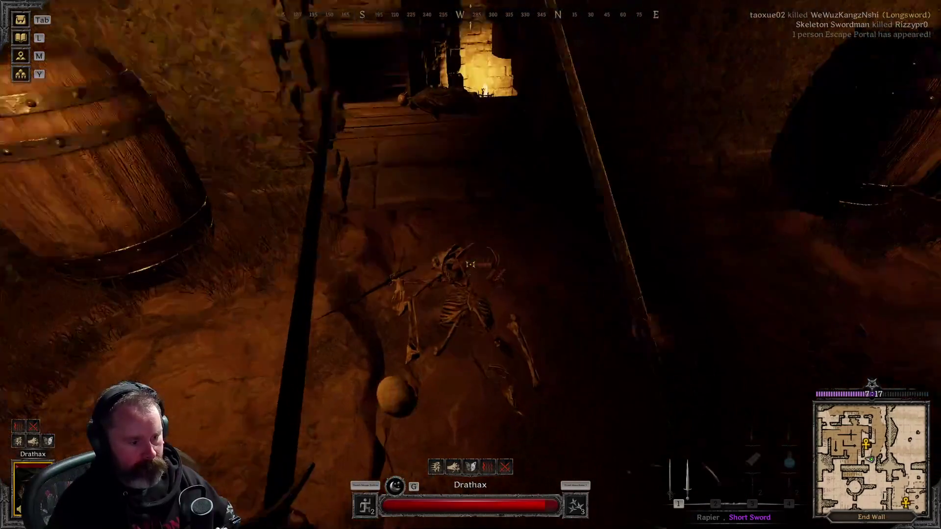
pyautogui.press('e')
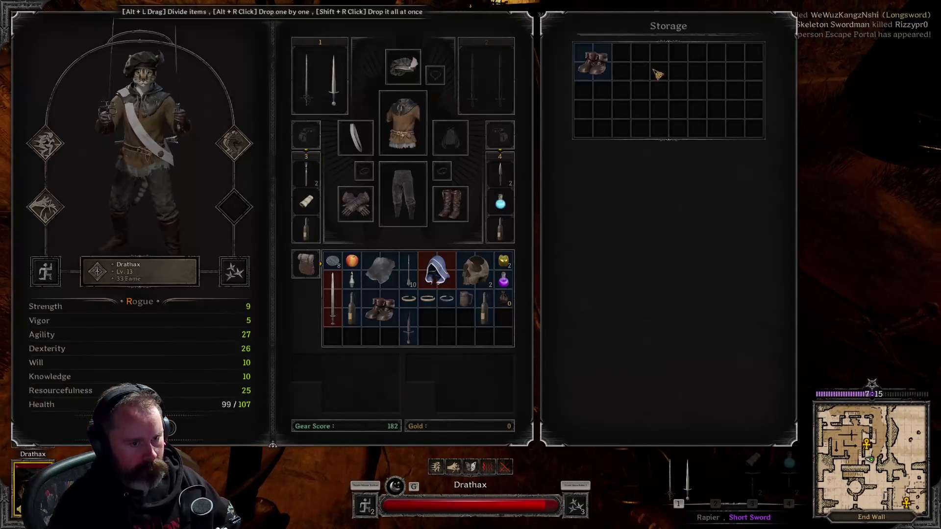
pyautogui.moveTo(307, 79); pyautogui.dragTo(472, 78)
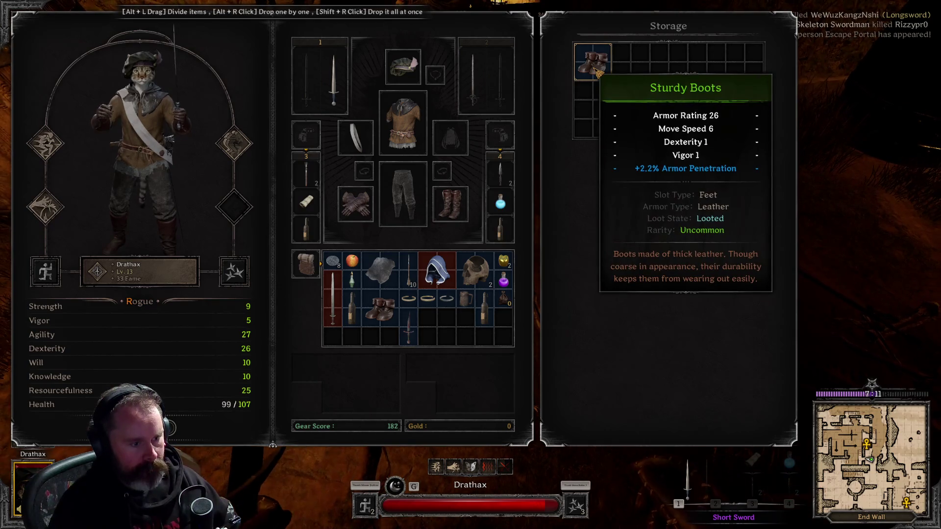
pyautogui.rightClick(596, 71)
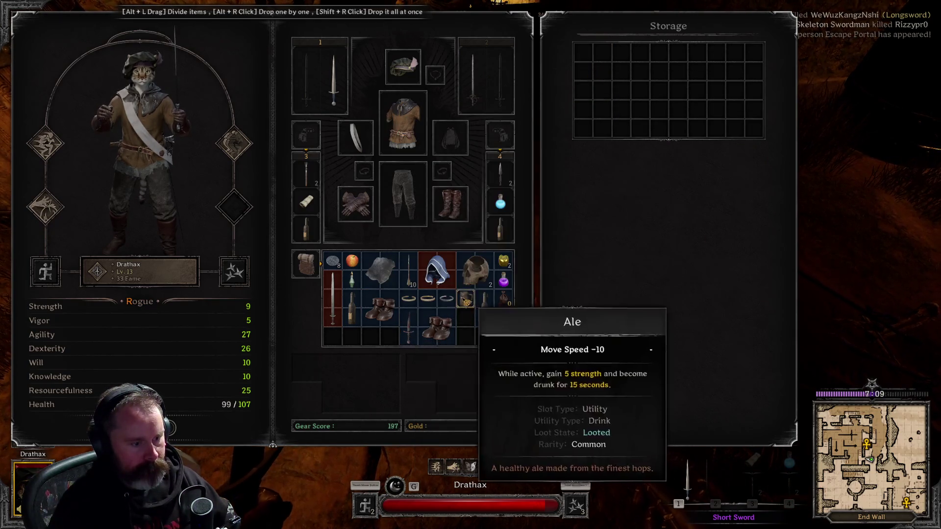
pyautogui.press('Tab')
# Loot the mummy corpse, trying the Throwing Knives but returning them to storage
pyautogui.press('e')
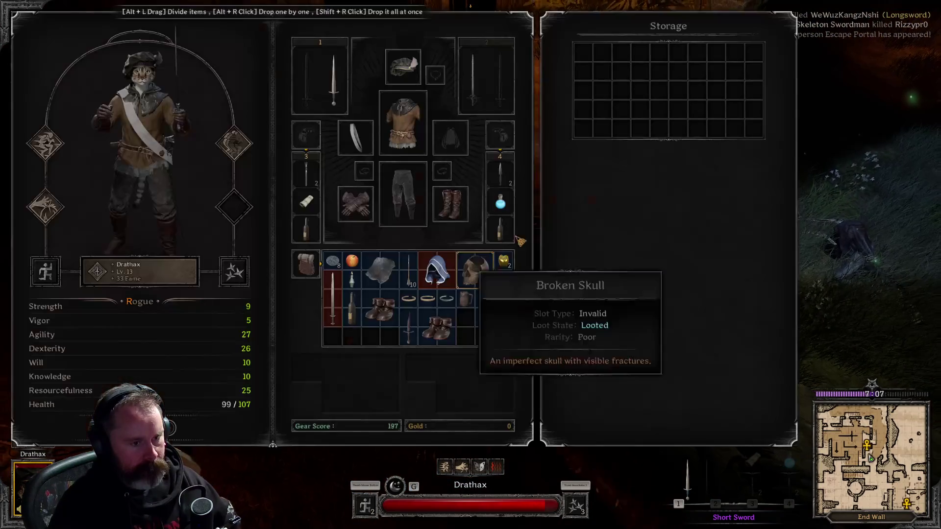
pyautogui.press('Tab')
pyautogui.press('e')
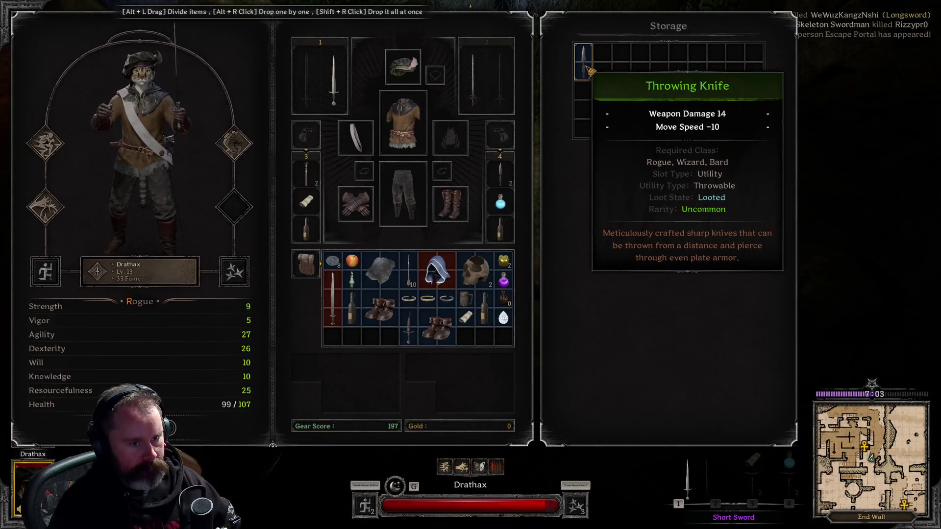
pyautogui.rightClick(583, 61)
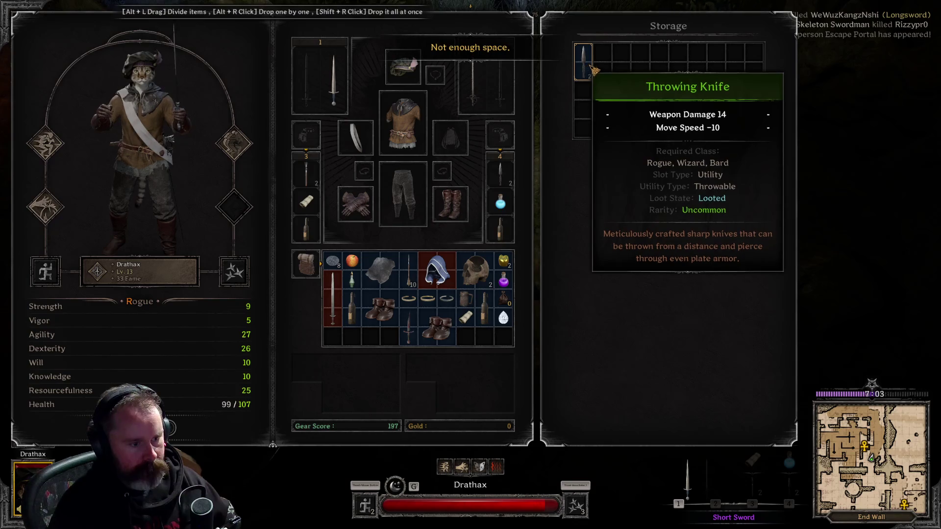
pyautogui.moveTo(583, 63); pyautogui.dragTo(478, 308)
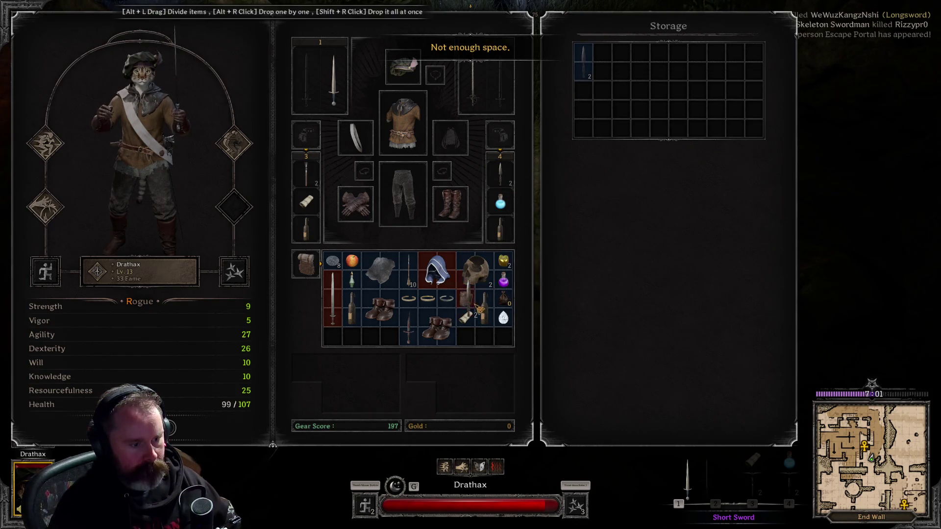
pyautogui.moveTo(500, 174); pyautogui.dragTo(582, 133)
pyautogui.press('Tab')
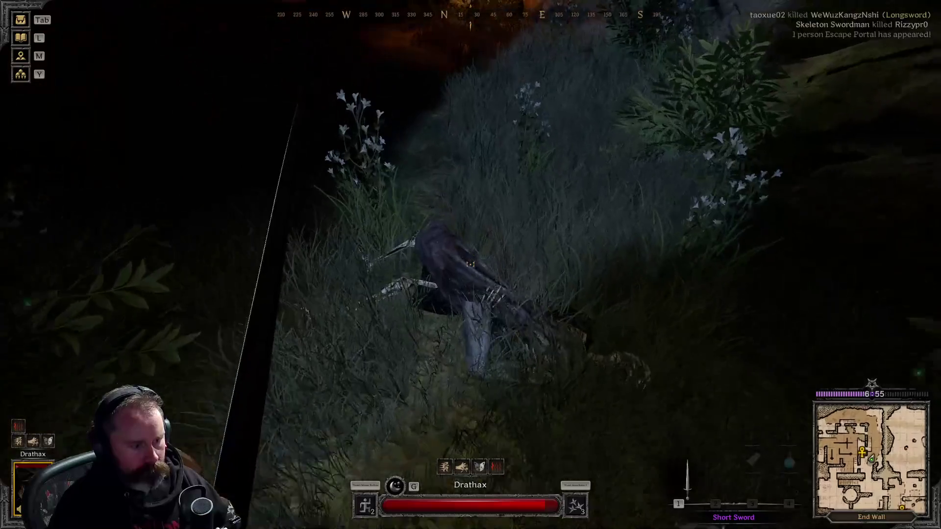
# Search the body in the grass and the container by the lit stairwell
pyautogui.press('f')
pyautogui.press('Tab')
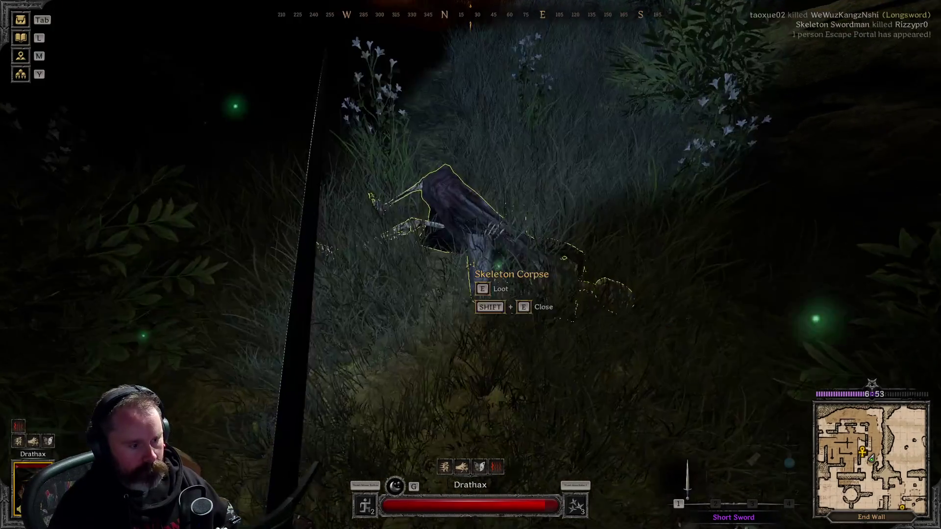
pyautogui.press('w')
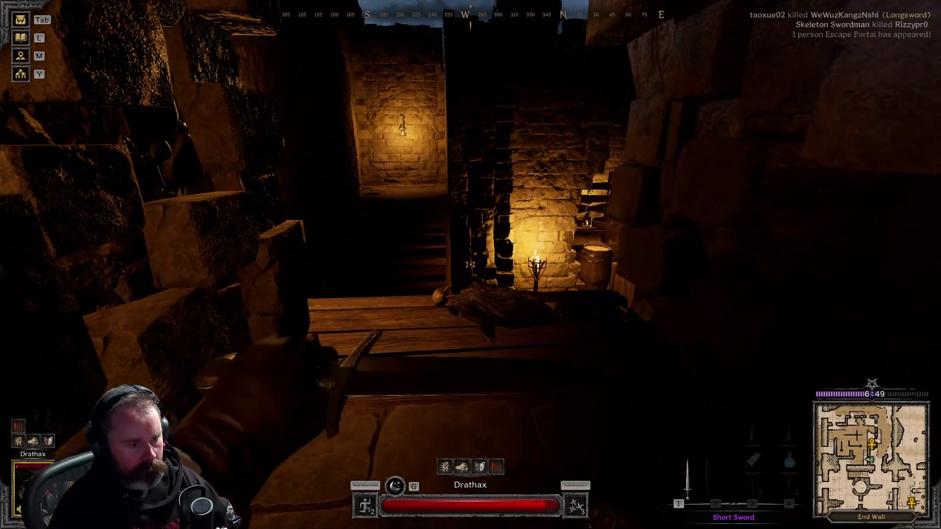
pyautogui.click(471, 264)
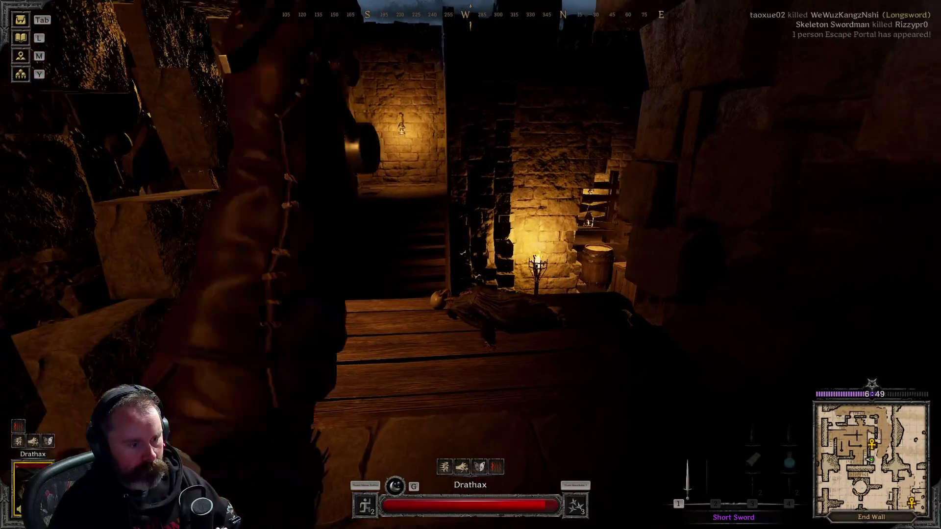
pyautogui.press('f')
pyautogui.press('Tab')
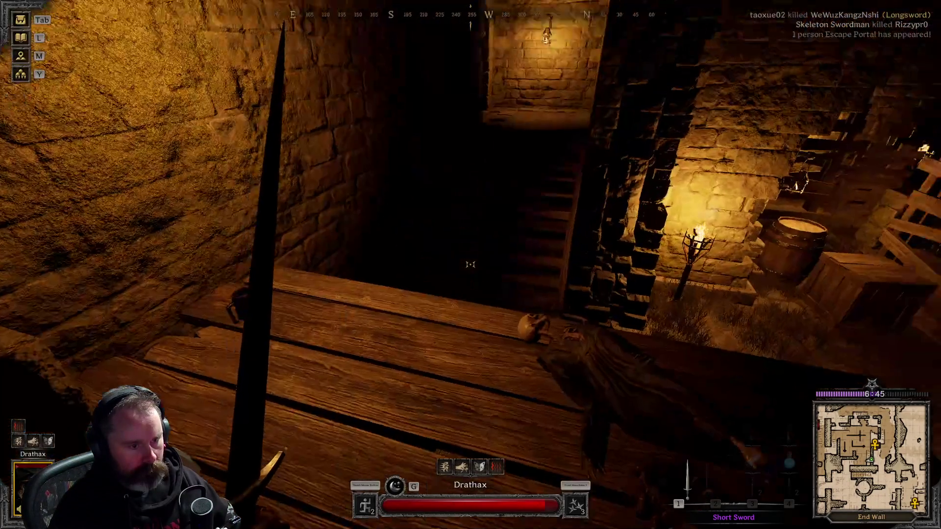
# Move down beside the standing skeleton, finish it off and loot its remains
pyautogui.press('w')
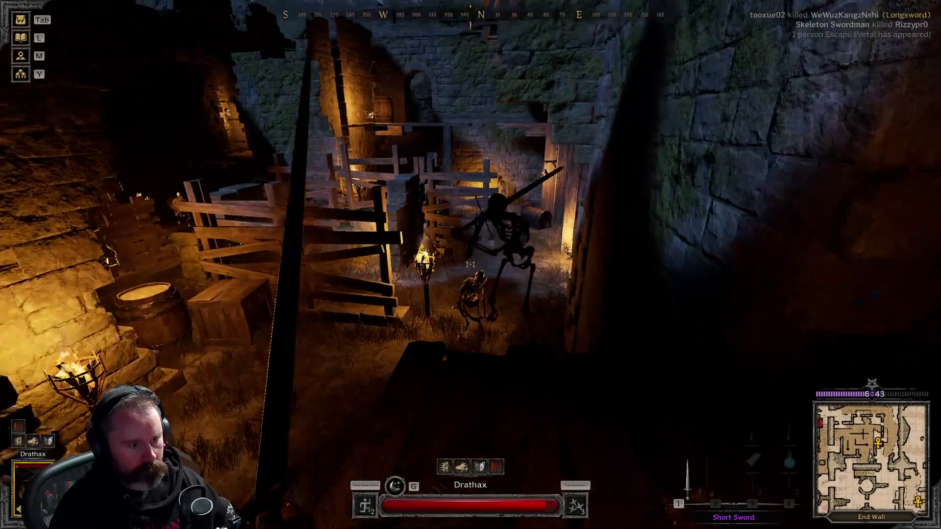
pyautogui.press('w')
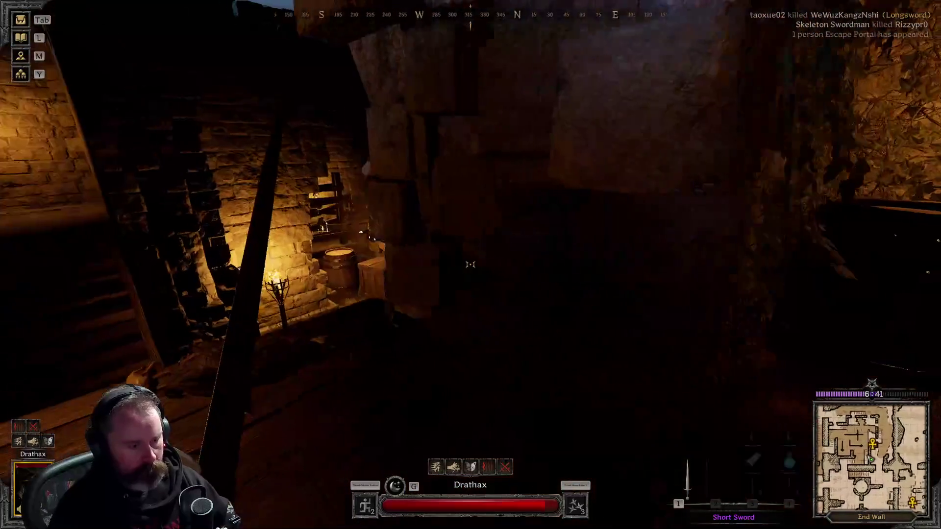
pyautogui.press('w')
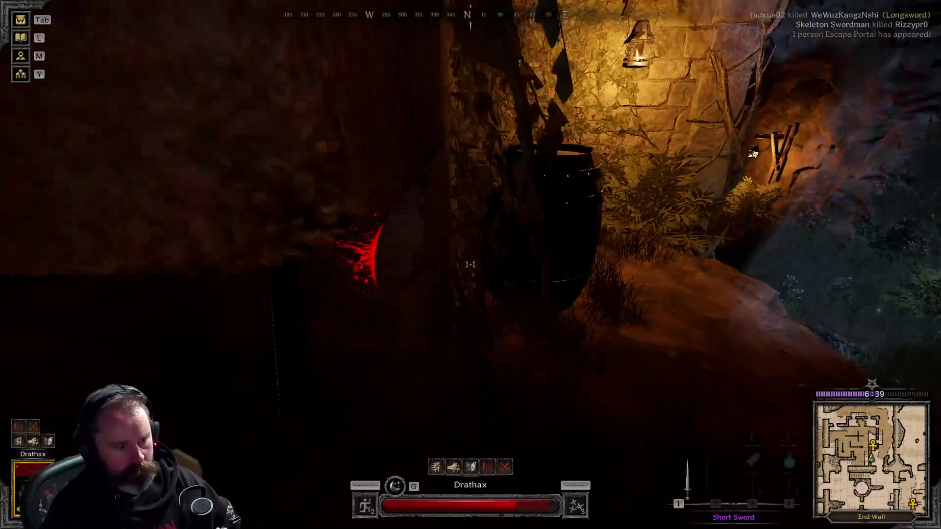
pyautogui.press('w')
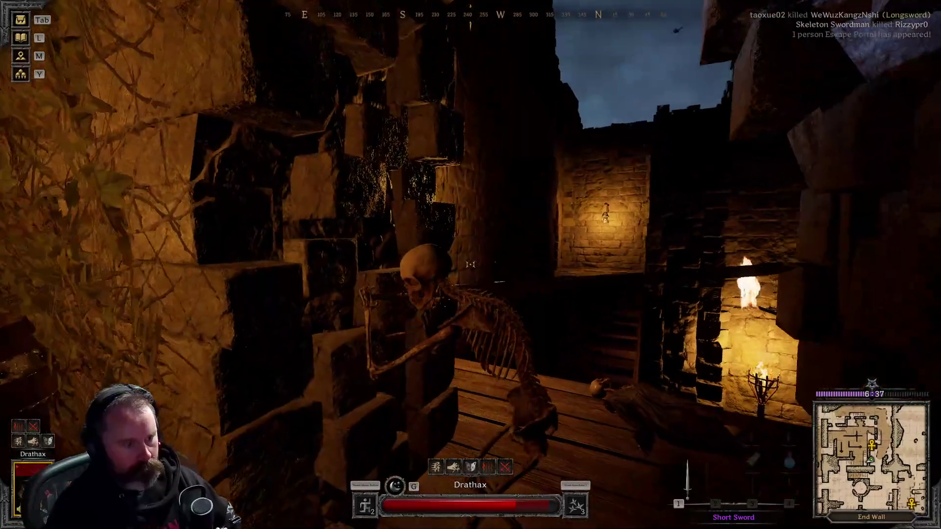
pyautogui.press('w')
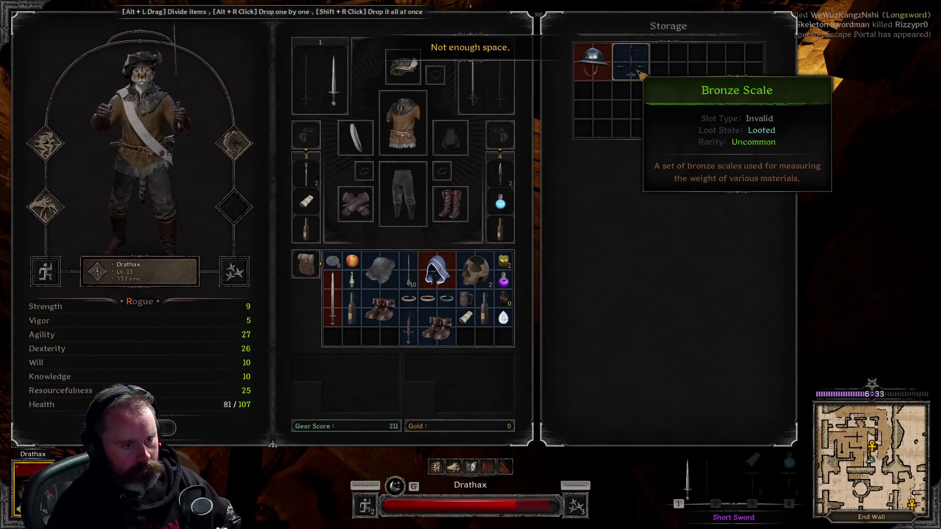
pyautogui.press('Escape')
# Apply a bandage to restore health, then switch back to the Short Sword
pyautogui.press('3')
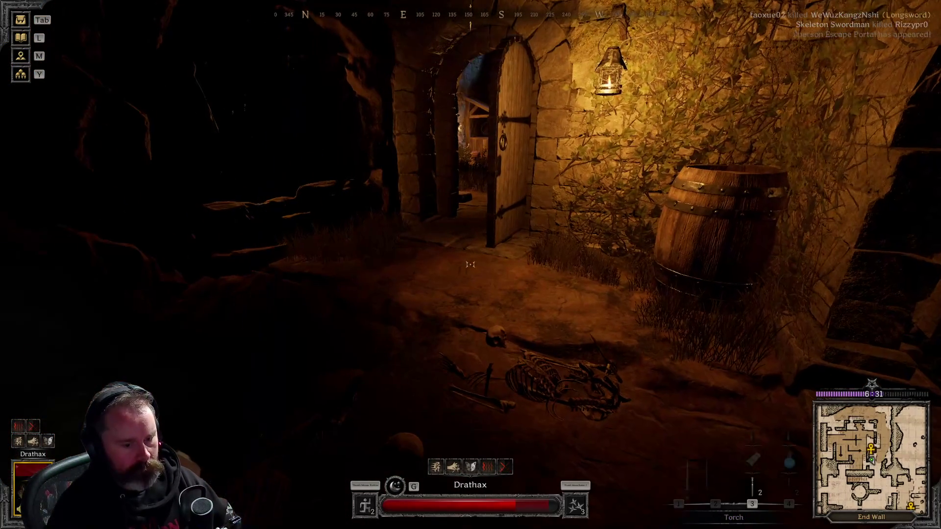
pyautogui.click(470, 265)
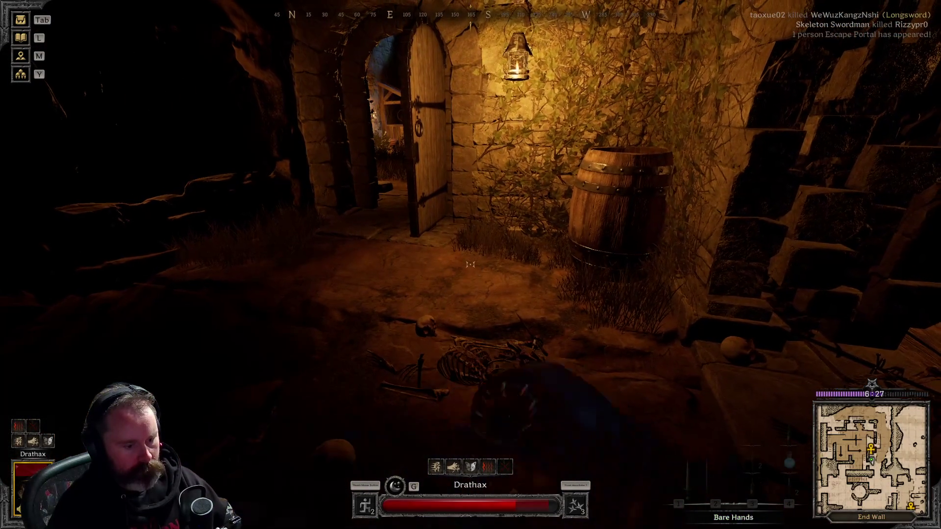
pyautogui.press('1')
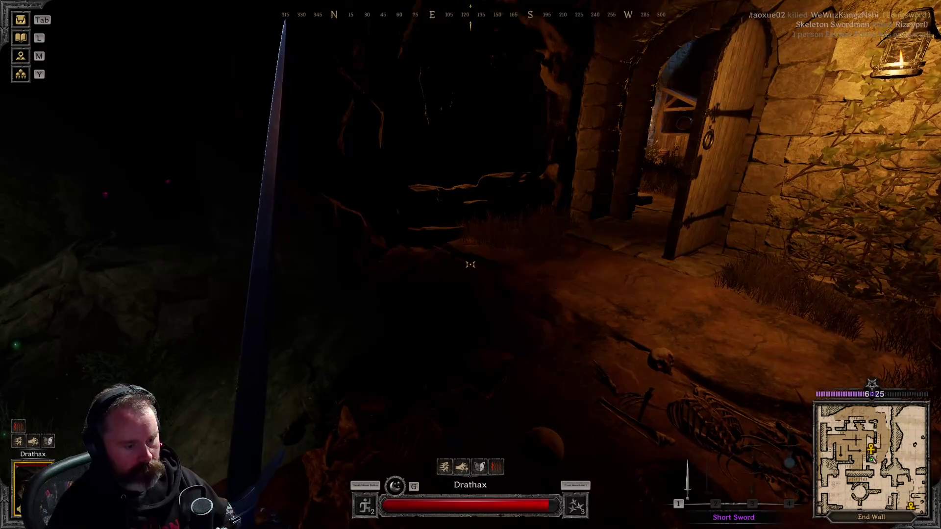
# Walk out through the archway into the Barbican yard toward the torch with the Explosive Bottle ready
pyautogui.press('w')
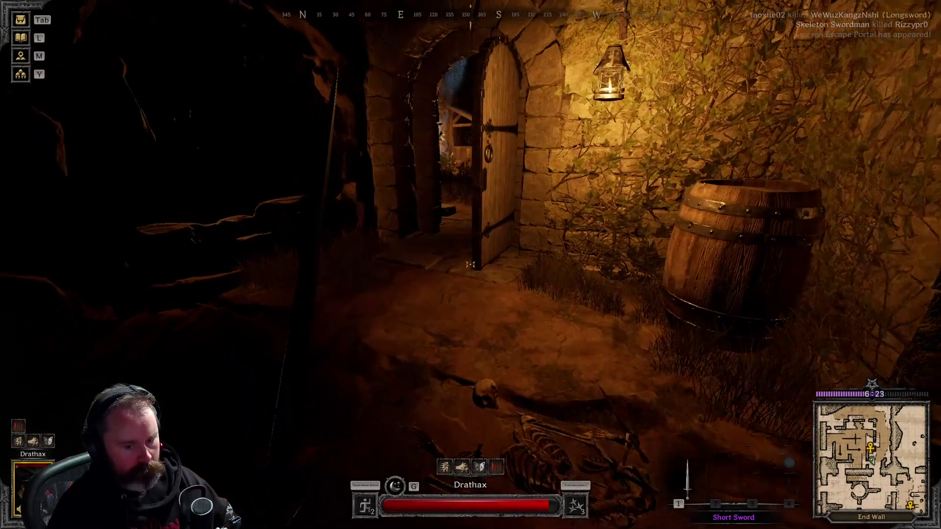
pyautogui.press('w')
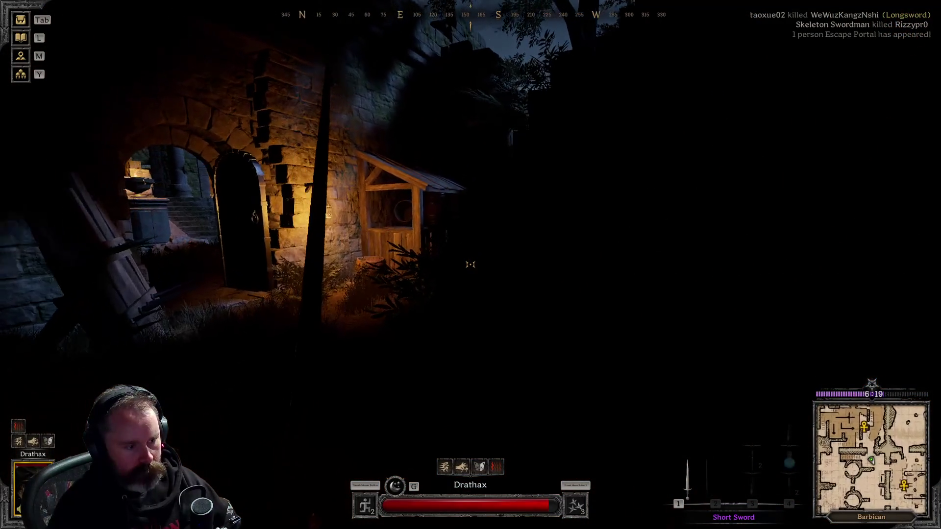
pyautogui.press('3')
pyautogui.press('w')
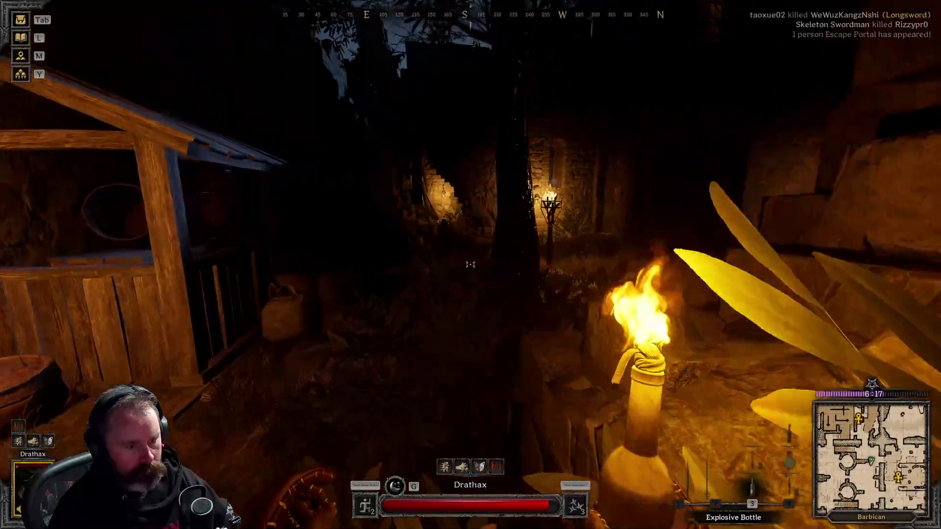
pyautogui.press('w')
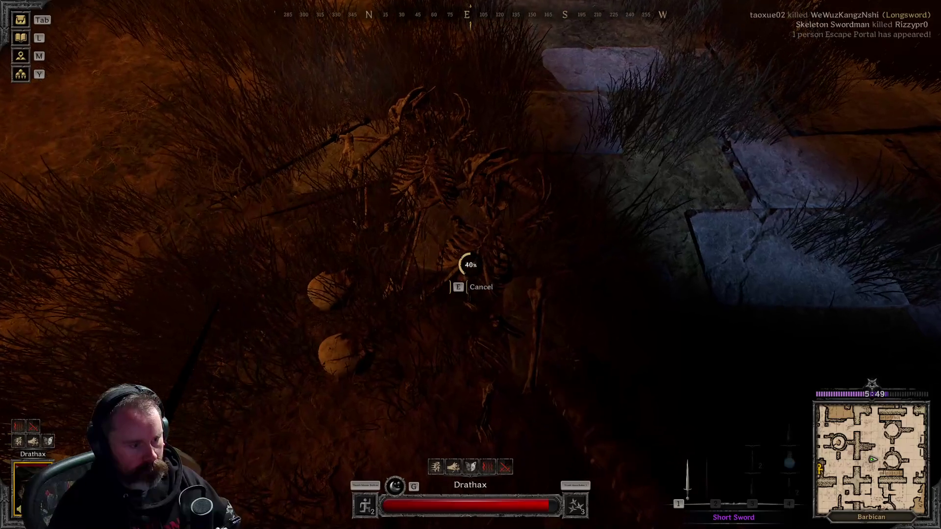
# Make the skeleton's Rapier the active weapon, leaving the spare sword in its storage
pyautogui.press('f')
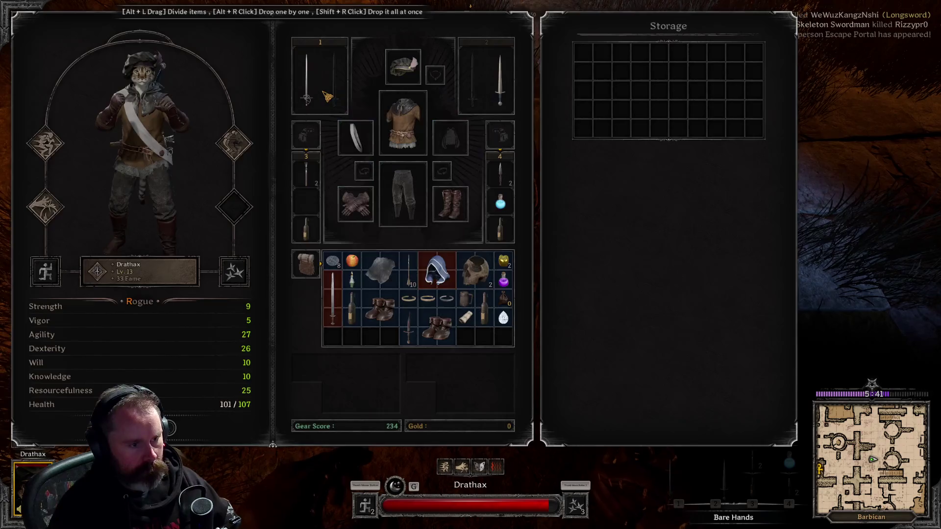
pyautogui.press('Tab')
pyautogui.press('1')
pyautogui.press('f')
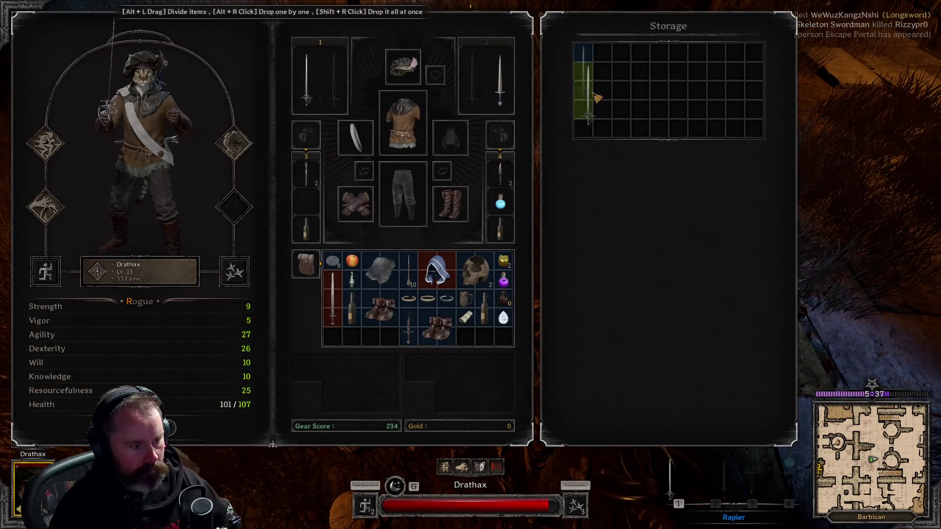
pyautogui.moveTo(597, 98); pyautogui.dragTo(339, 303)
pyautogui.moveTo(609, 104); pyautogui.dragTo(606, 120)
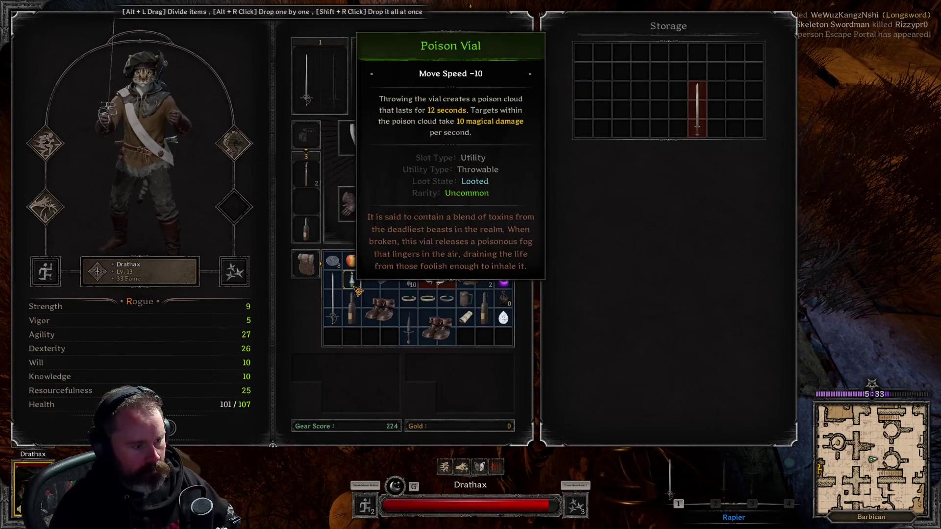
pyautogui.press('Tab')
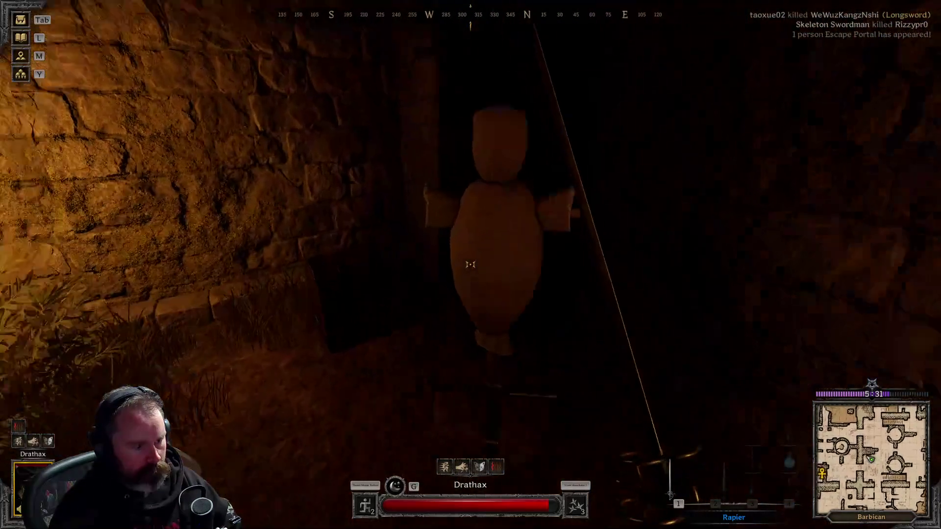
# Search the container by the wall, which holds only a Club, and bring up the full map
pyautogui.press('e')
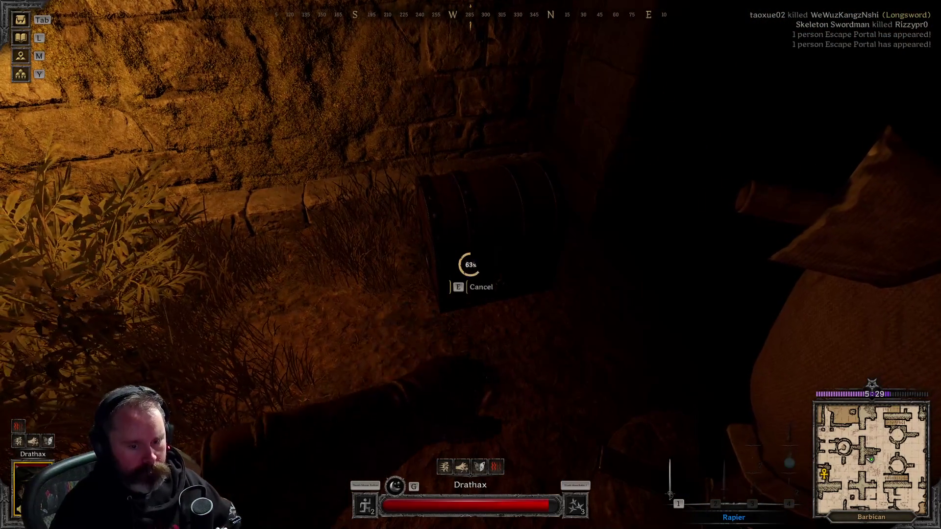
pyautogui.press('e')
pyautogui.press('Tab')
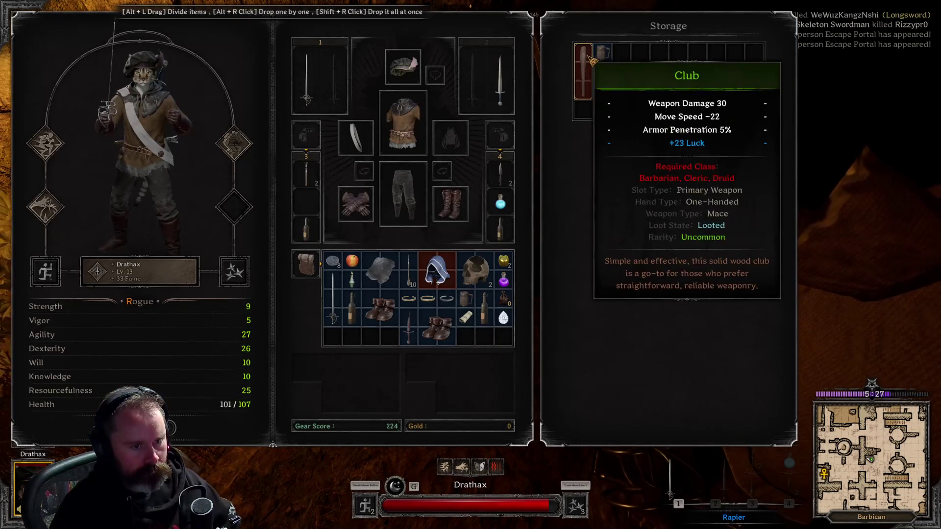
pyautogui.press('Tab')
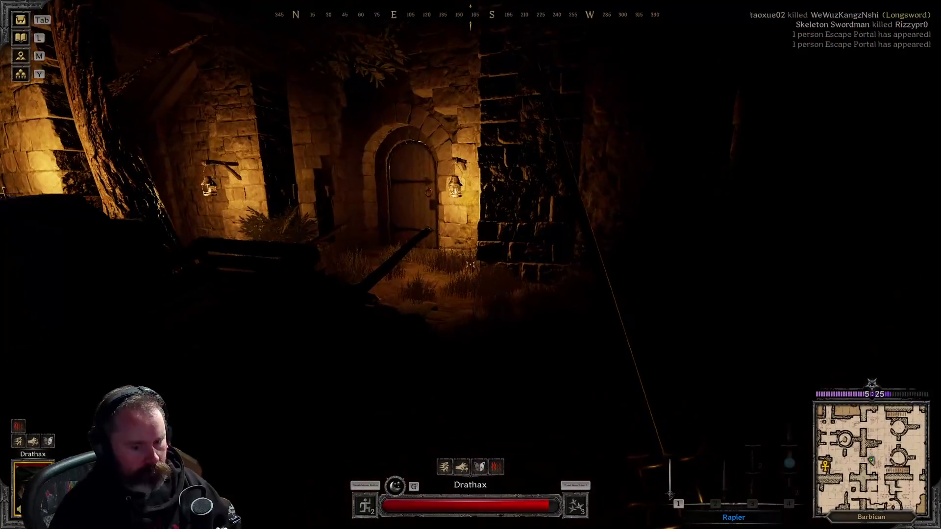
pyautogui.press('m')
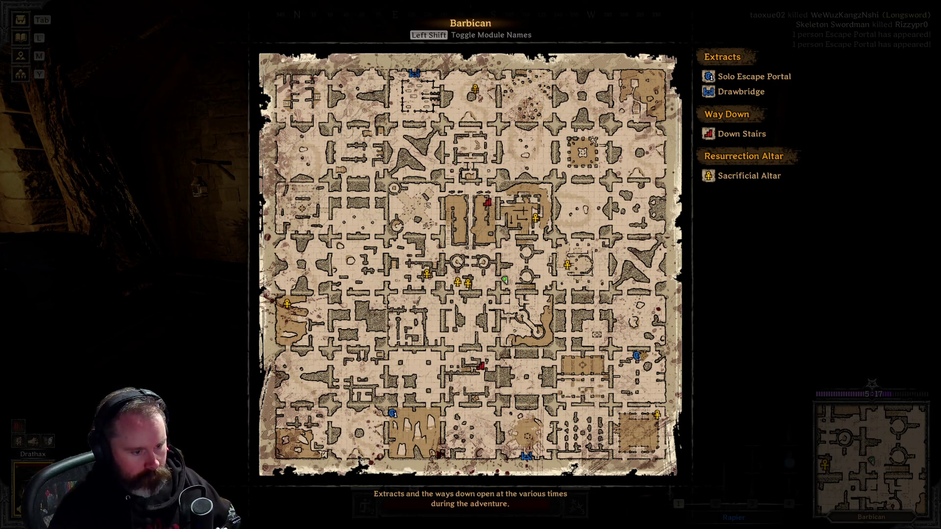
# Close the map and go through the arched wooden door into the Watchtower
pyautogui.press('m')
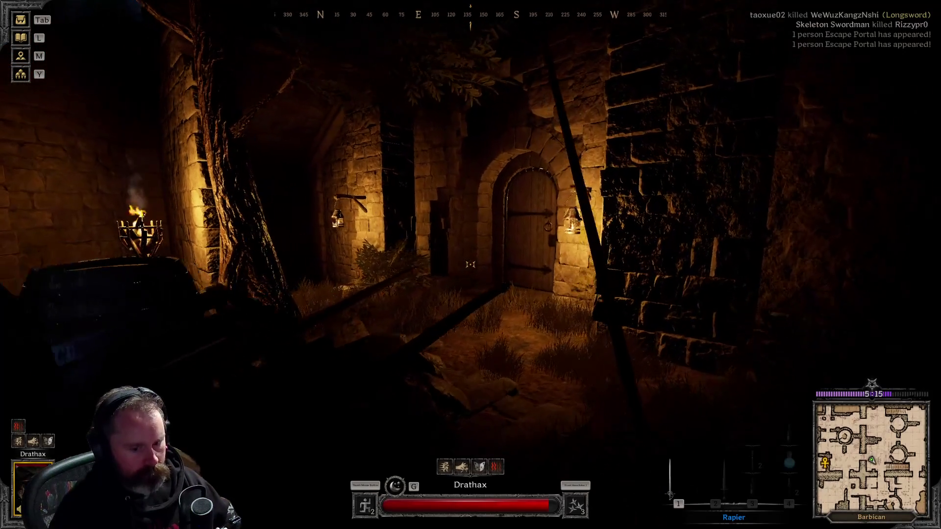
pyautogui.press('w')
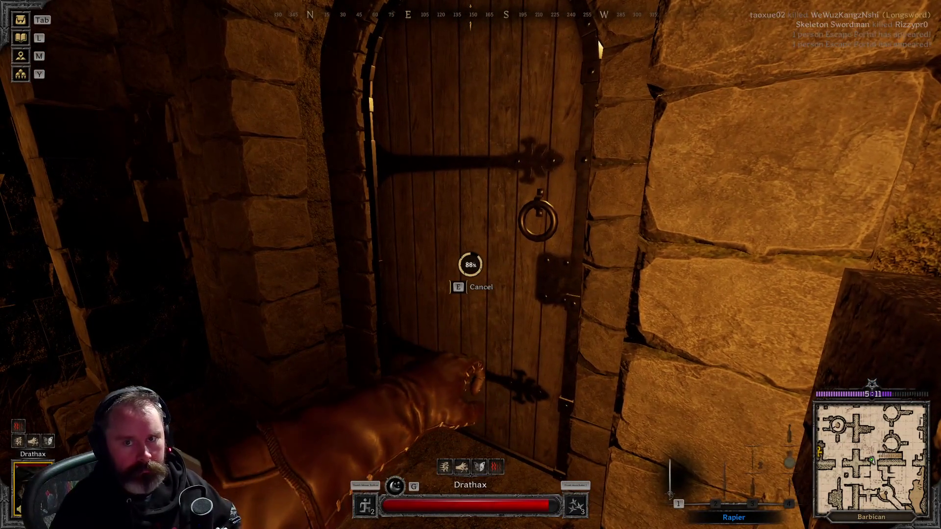
pyautogui.press('w')
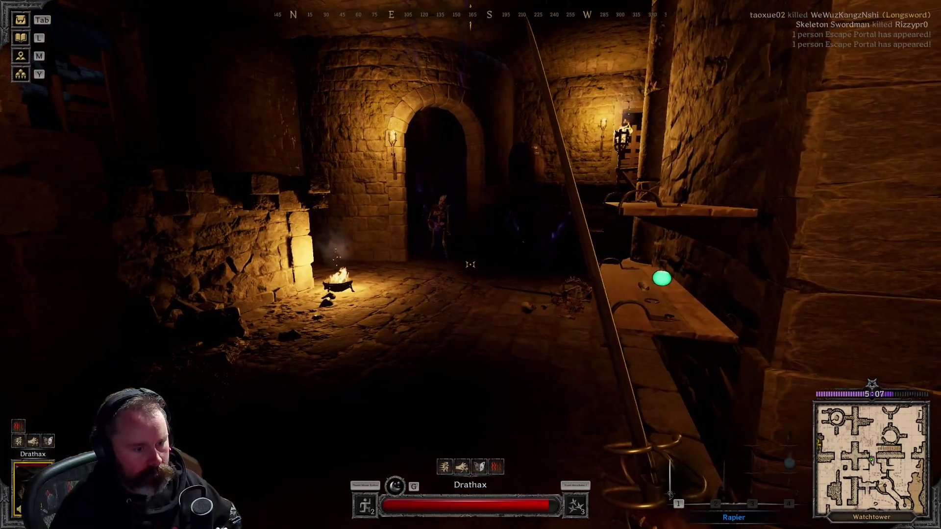
# Advance past the table and pillar toward the skeletons and strike them with the Rapier at the doorway
pyautogui.press('w')
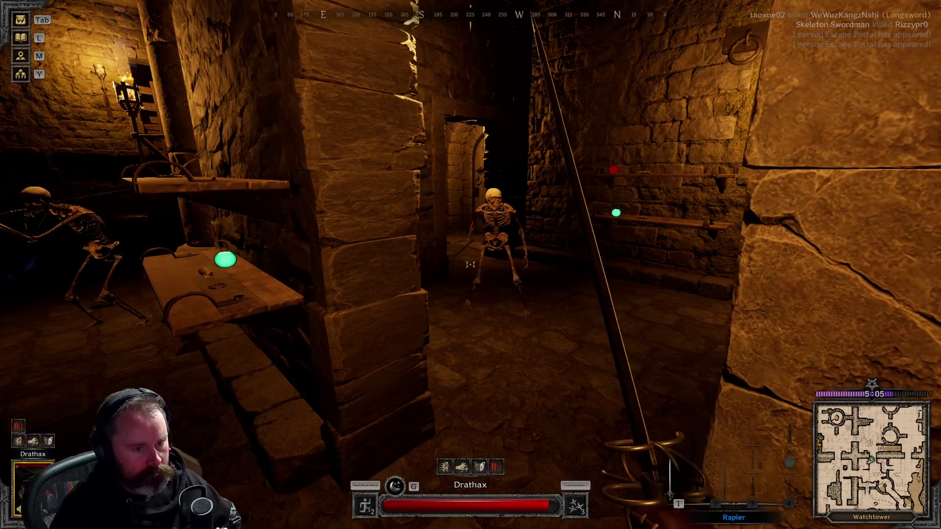
pyautogui.press('w')
pyautogui.press('w')
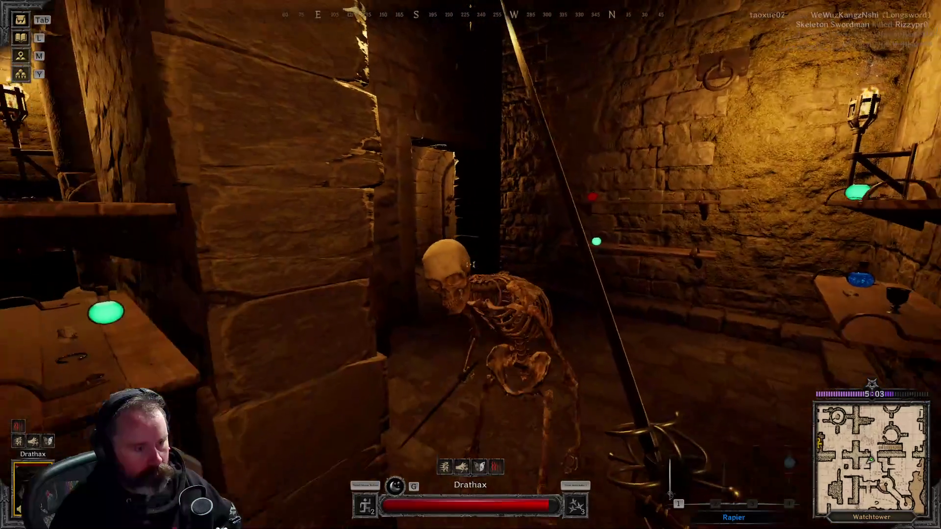
pyautogui.press('w')
pyautogui.press('w')
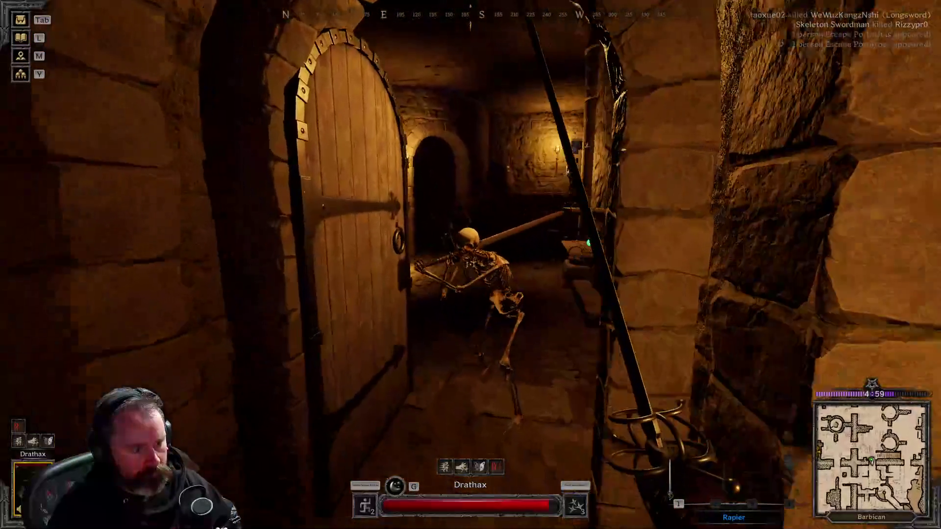
pyautogui.press('s')
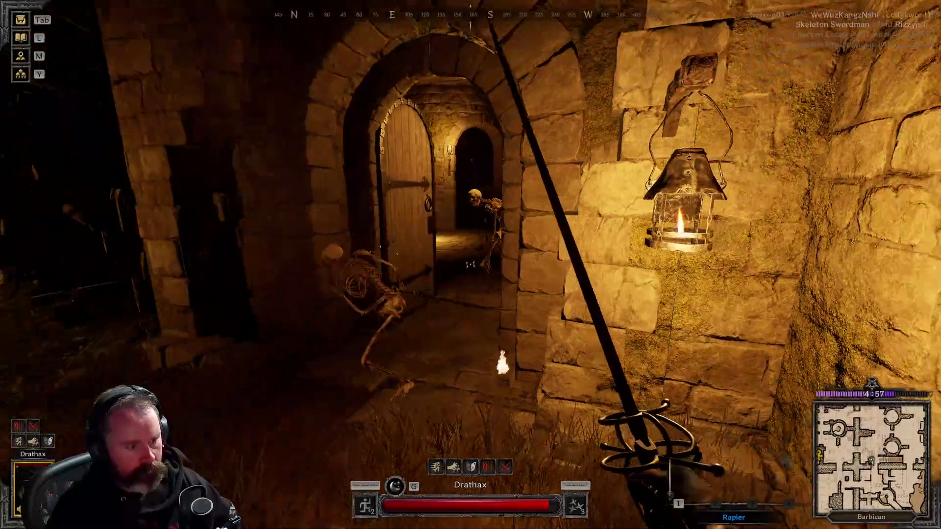
pyautogui.press('w')
pyautogui.click(470, 265)
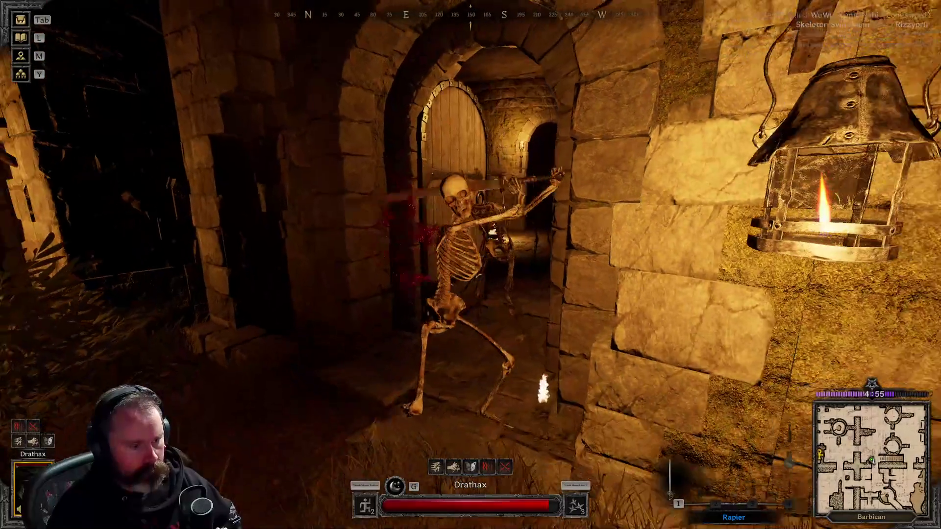
pyautogui.press('s')
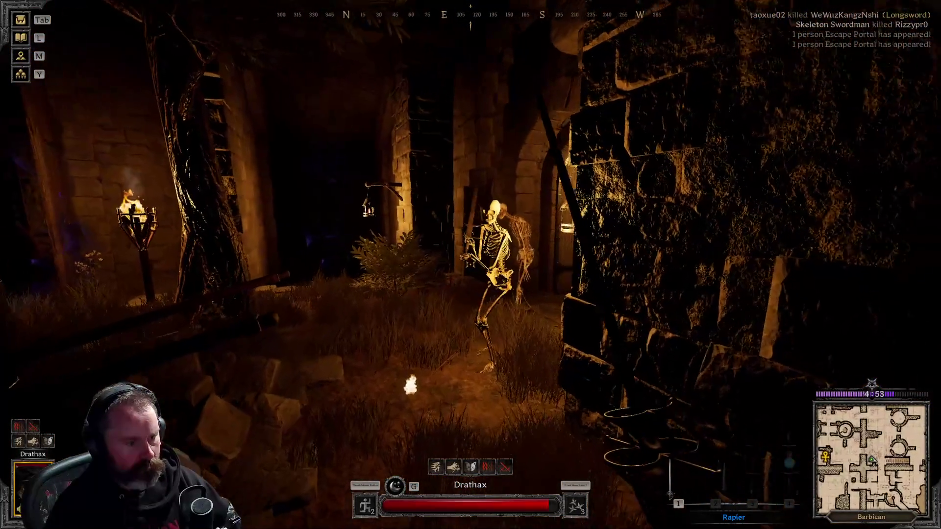
pyautogui.click(471, 265)
# Retreat into the Barbican yard, sidestepping and slashing the skeletons coming through the archway
pyautogui.press('s')
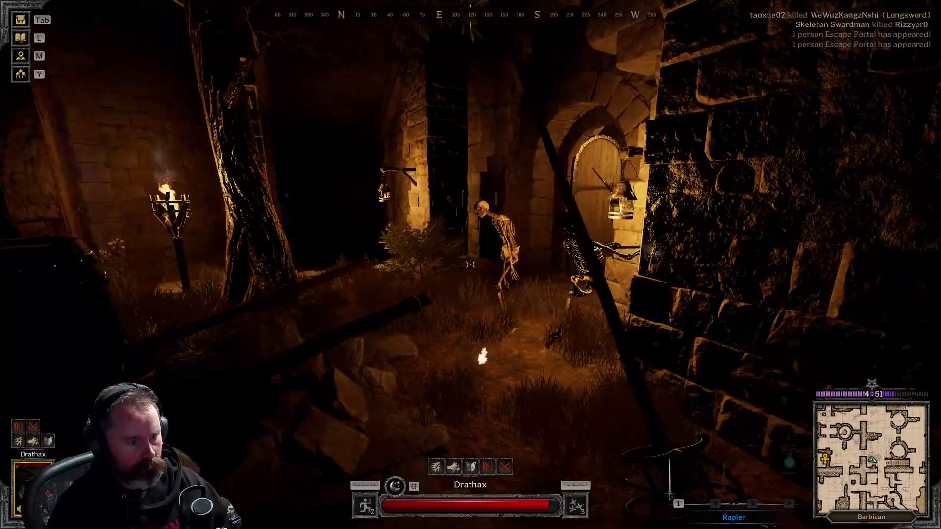
pyautogui.press('d')
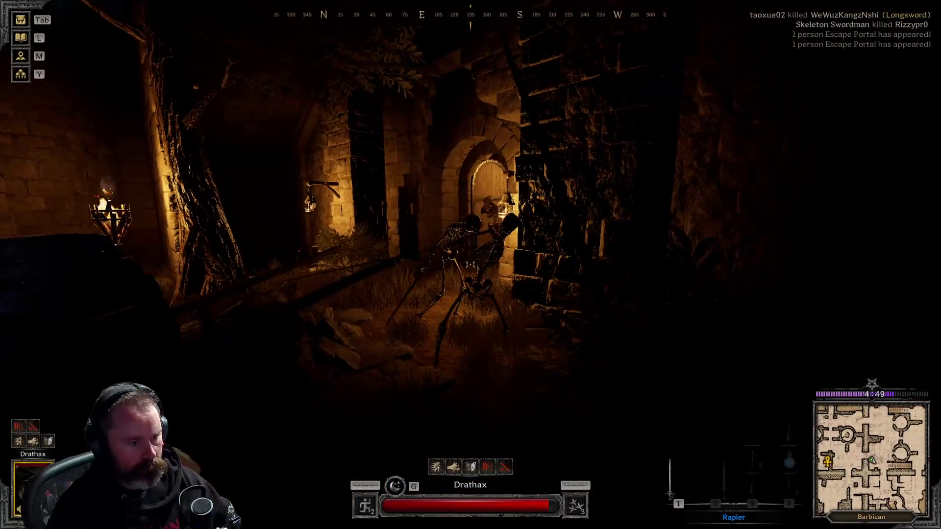
pyautogui.press('s')
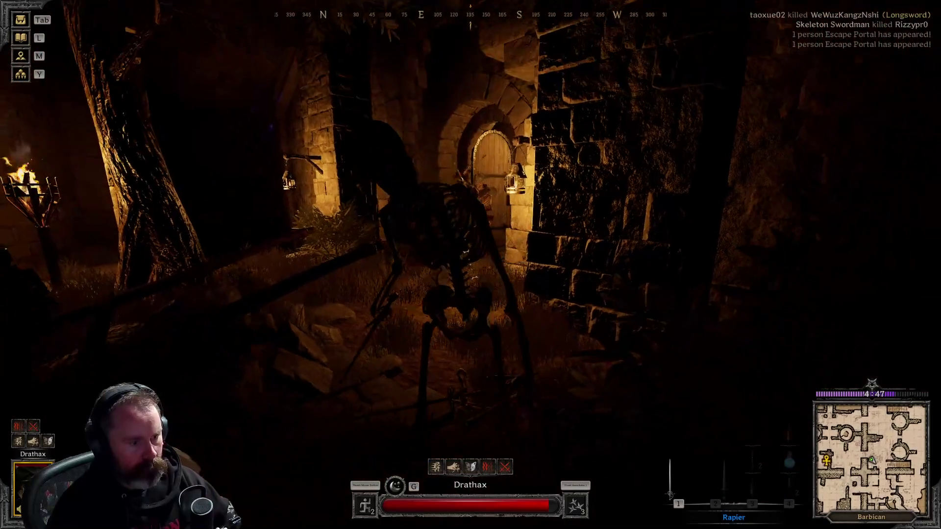
pyautogui.press('s')
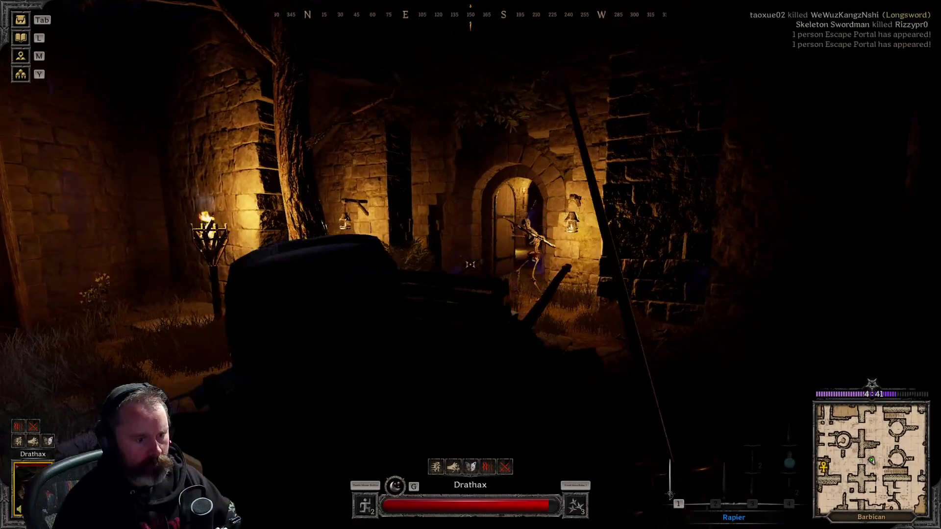
pyautogui.click(470, 265)
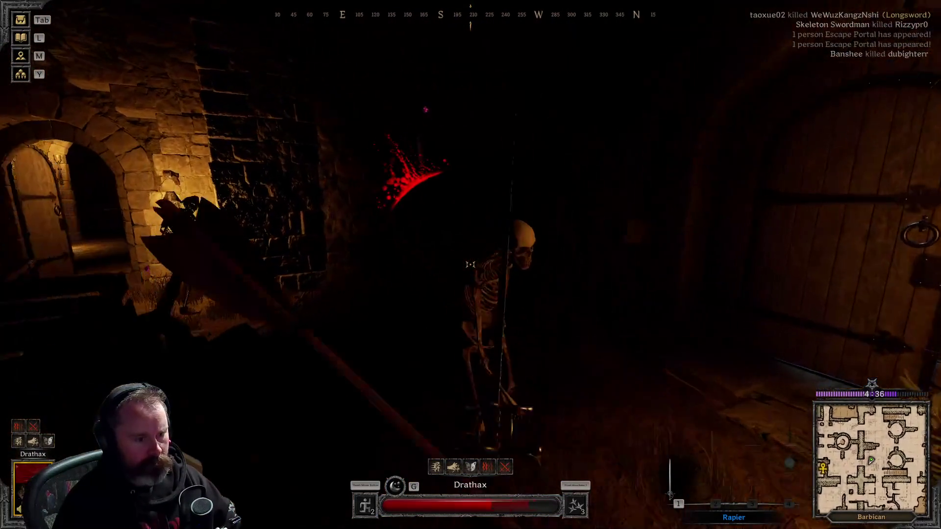
pyautogui.click(470, 265)
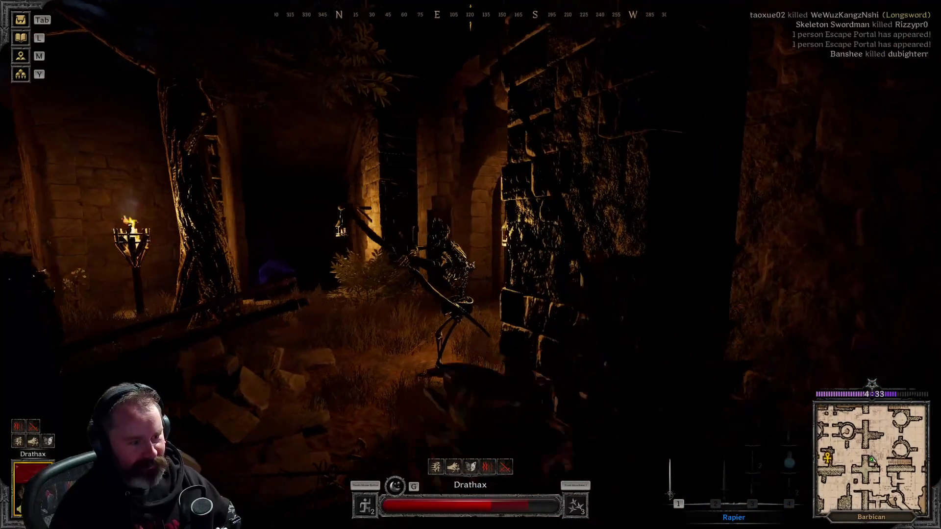
pyautogui.click(470, 264)
pyautogui.press('s')
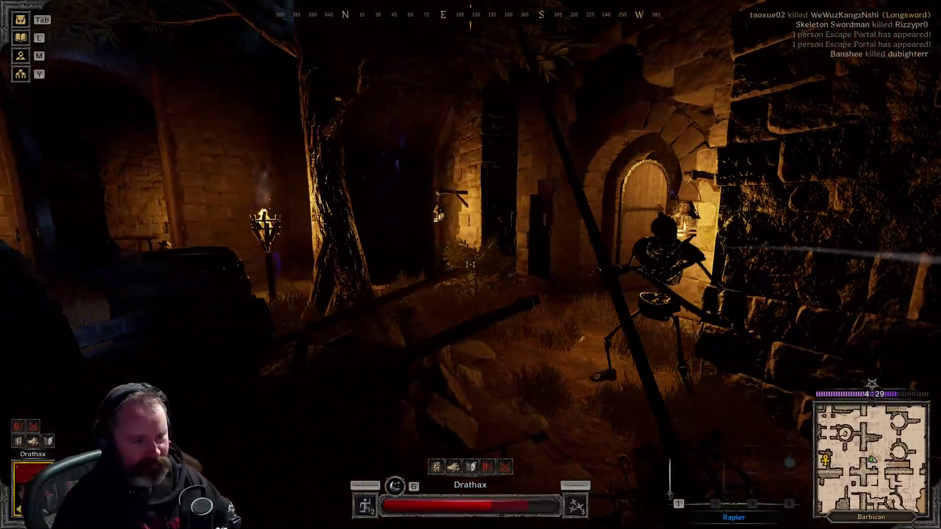
pyautogui.click(470, 265)
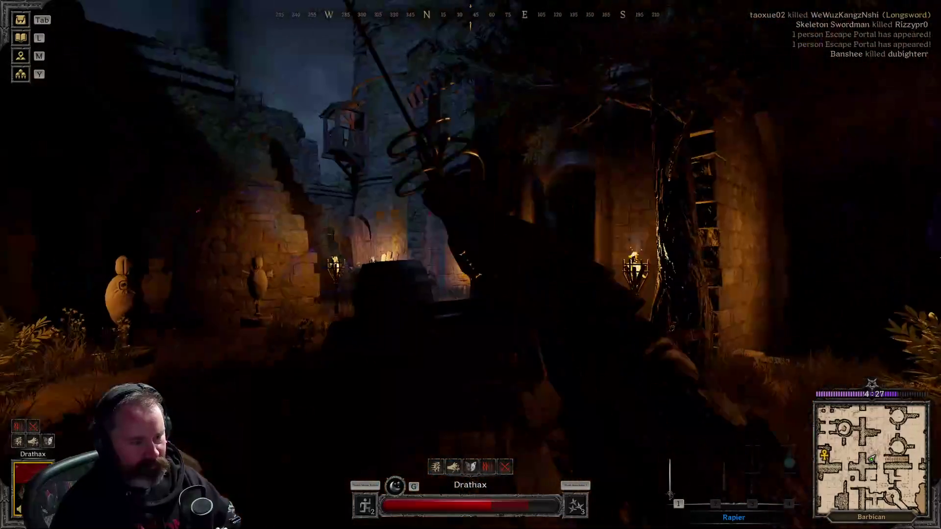
# Loot the Skeleton Swordsman's remains, holding gloves and a skull, then close the window
pyautogui.press('e')
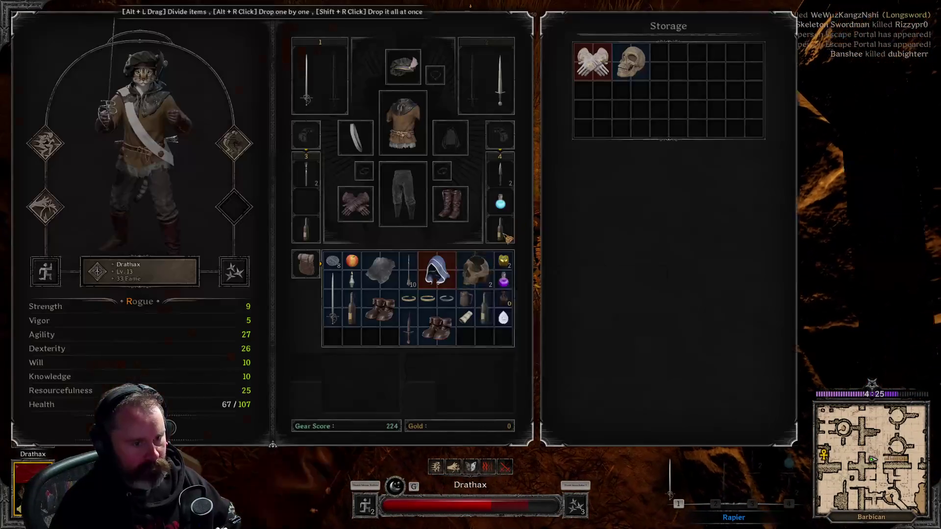
pyautogui.press('Escape')
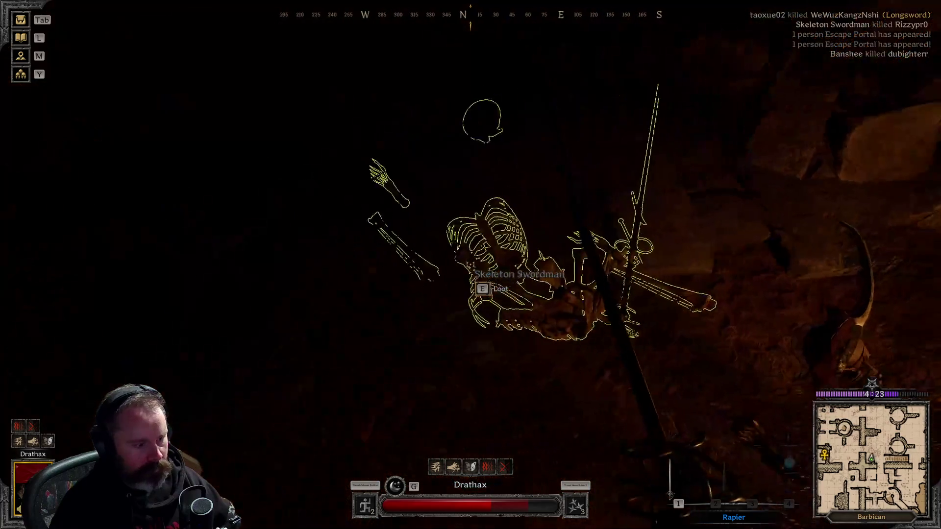
pyautogui.press('Escape')
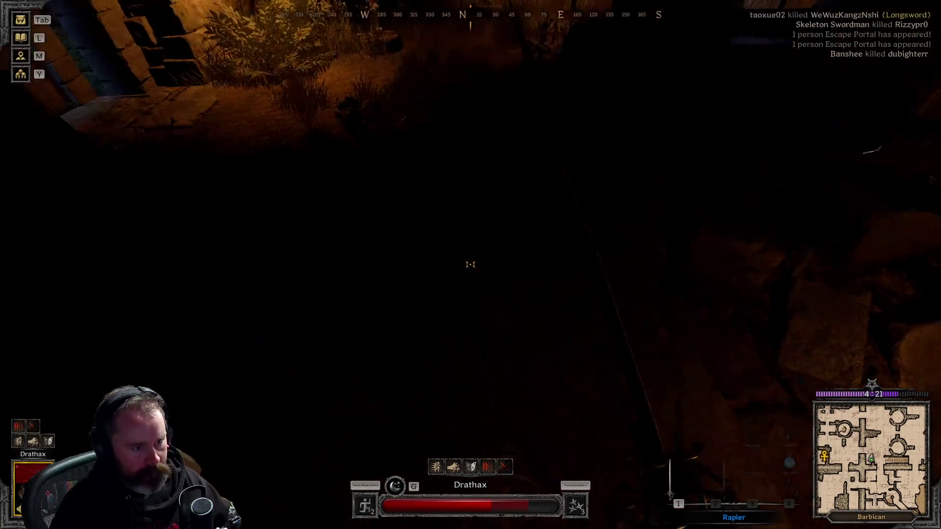